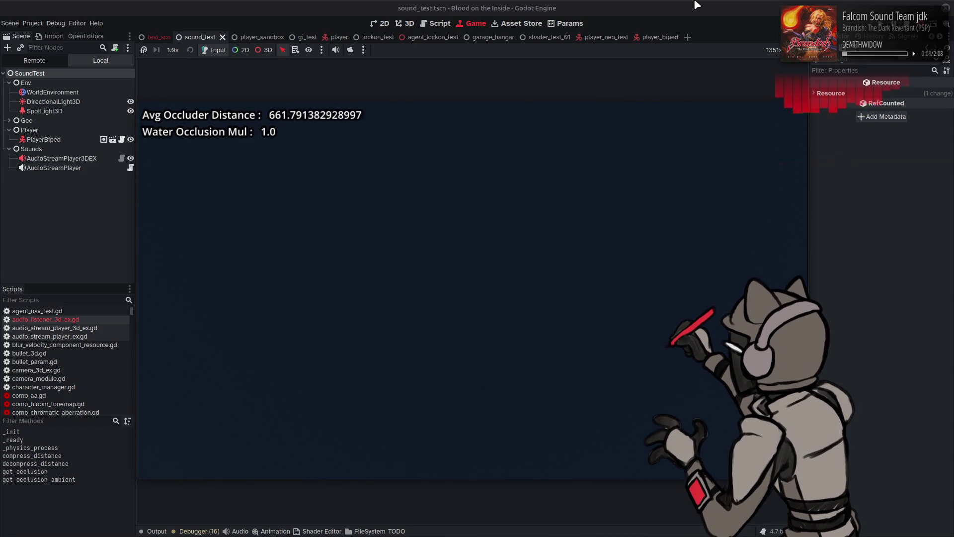
Stop the game, change line 111's scale factor from 1.0 to (4.0 * PI), and save.
{"action": "key", "text": "F8"}
{"action": "key", "text": "BackSpace"}
{"action": "key", "text": "BackSpace"}
{"action": "key", "text": "BackSpace"}
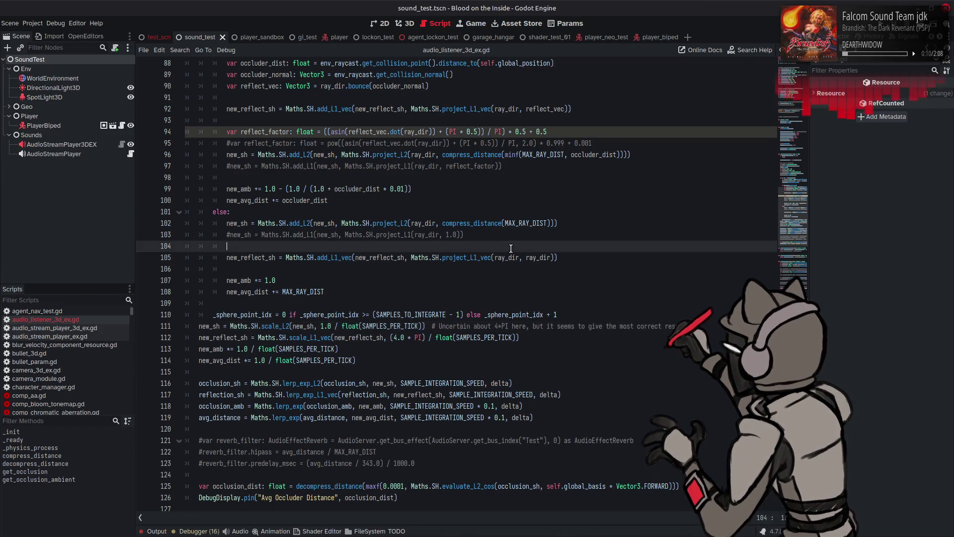
{"action": "type", "text": "(4.0 * PI)"}
{"action": "key", "text": "ctrl+s"}
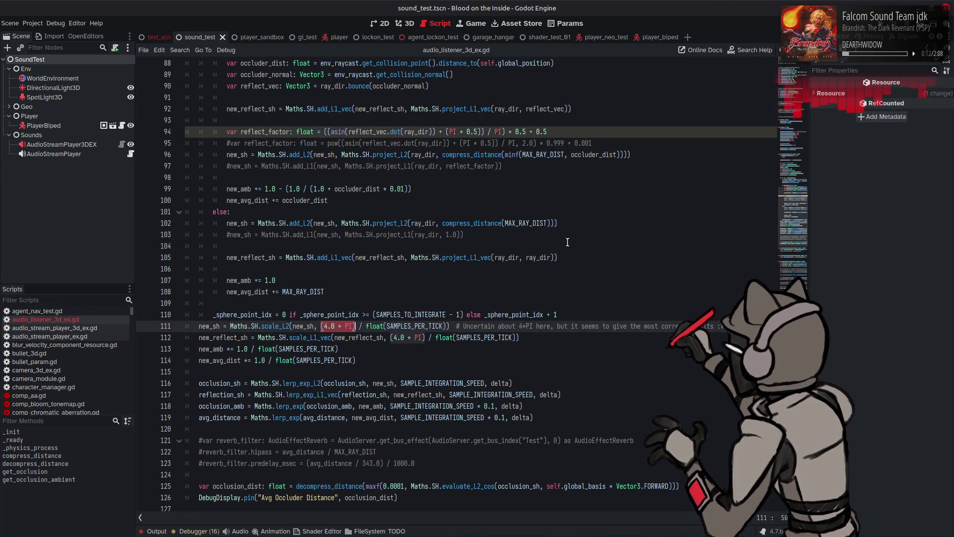
Change the evaluate_L2_cos calls on lines 125 and 145 to evaluate_L2_cos_windowed and save.
{"action": "scroll", "coordinate": [567, 242], "scroll_direction": "down", "scroll_amount": 12}
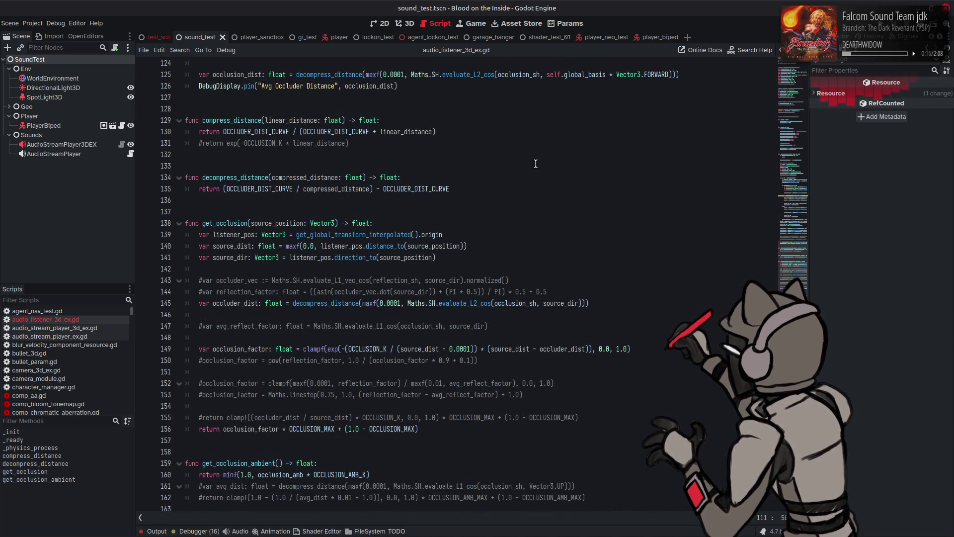
{"action": "left_click", "coordinate": [536, 160]}
{"action": "left_click", "coordinate": [494, 74]}
{"action": "type", "text": "_windowed"}
{"action": "left_click", "coordinate": [491, 304]}
{"action": "type", "text": "_windowed"}
{"action": "key", "text": "ctrl+s"}
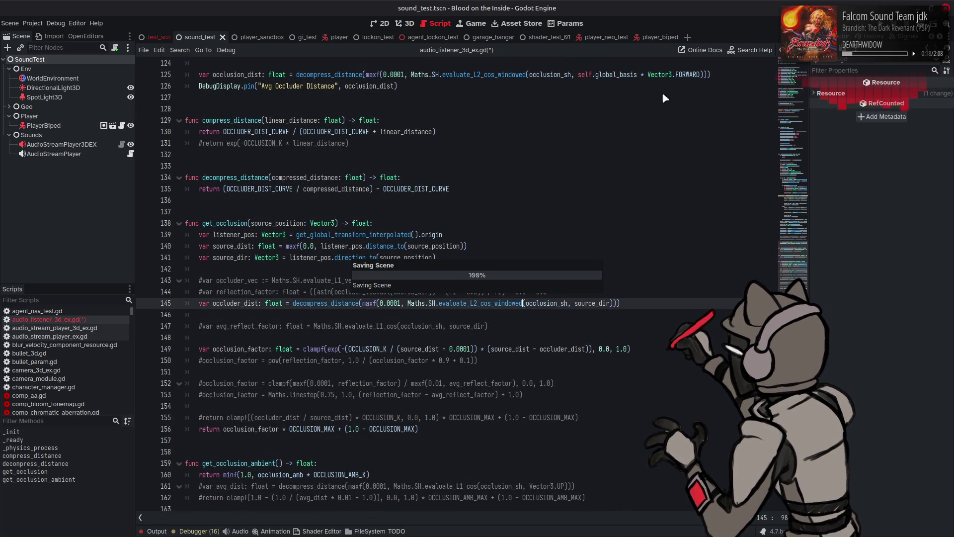
{"action": "key", "text": "F6"}
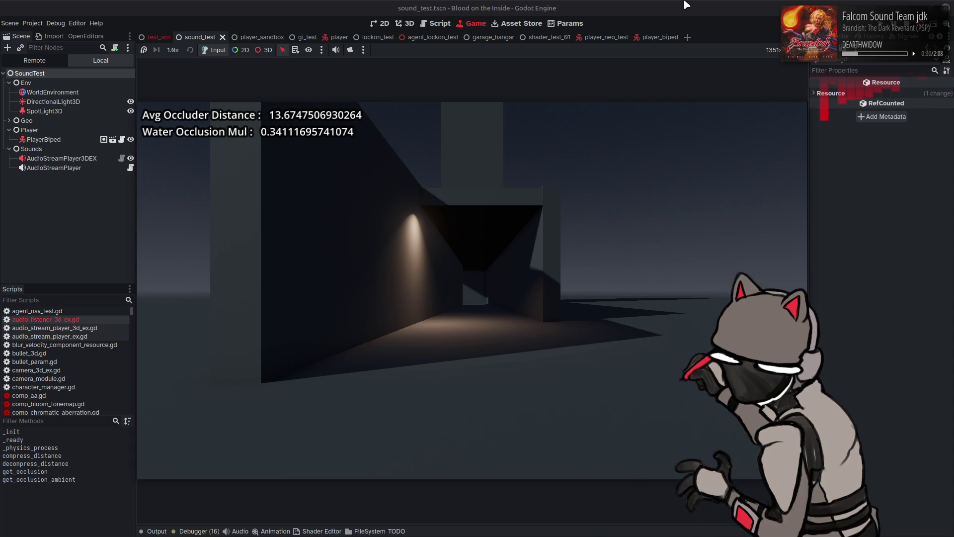
{"action": "key", "text": "w"}
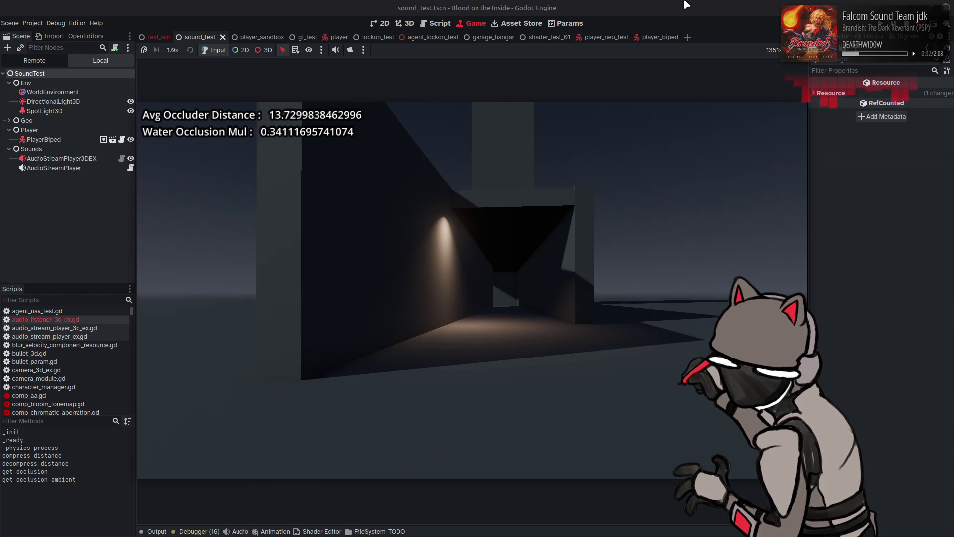
{"action": "key", "text": "a"}
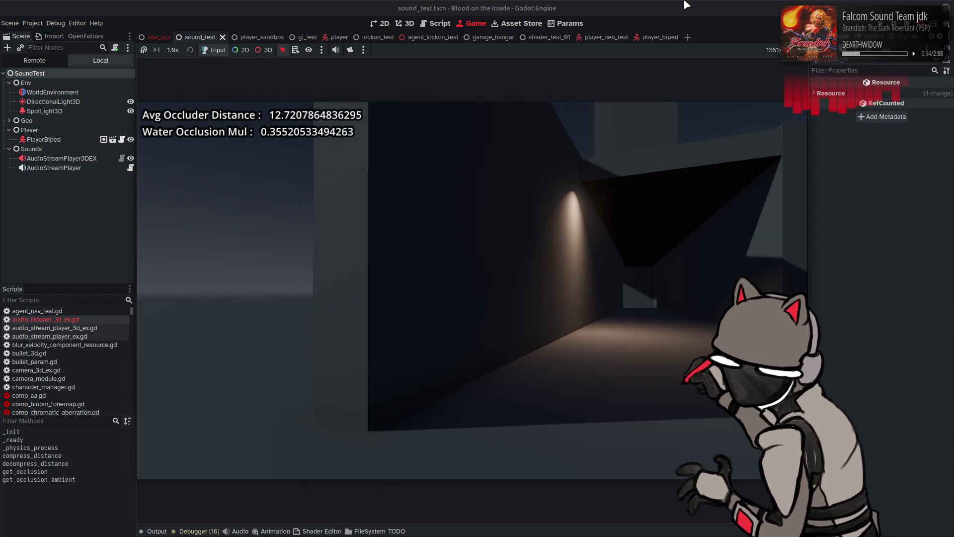
{"action": "key", "text": "d"}
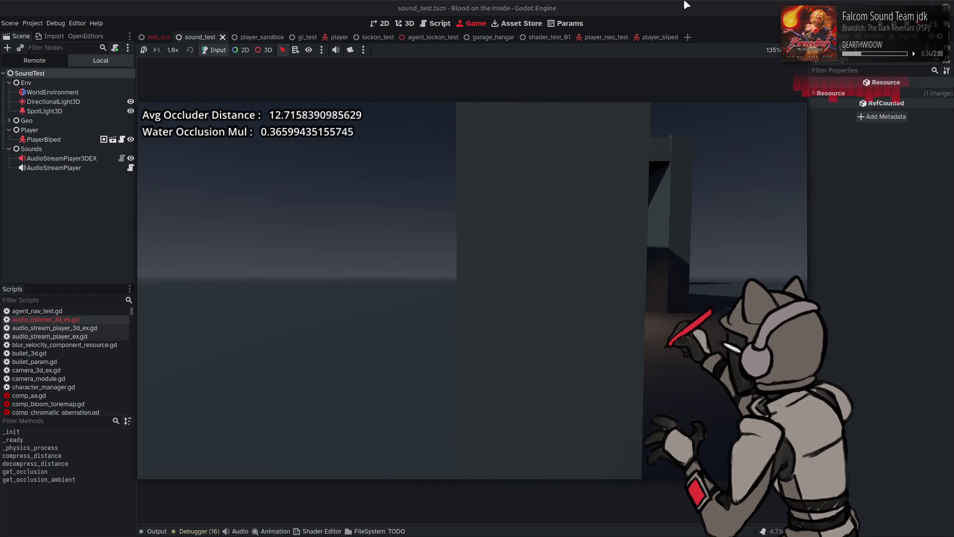
{"action": "key", "text": "d"}
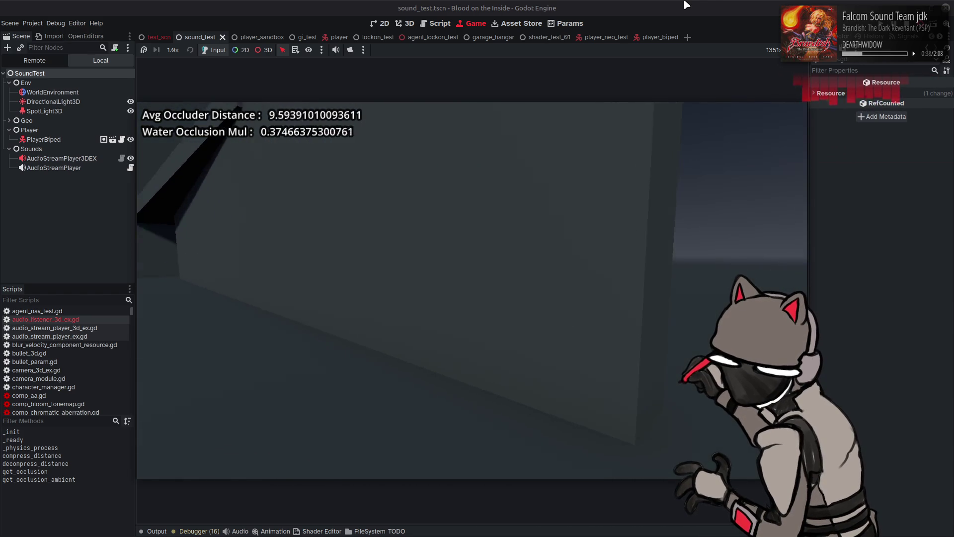
{"action": "key", "text": "d"}
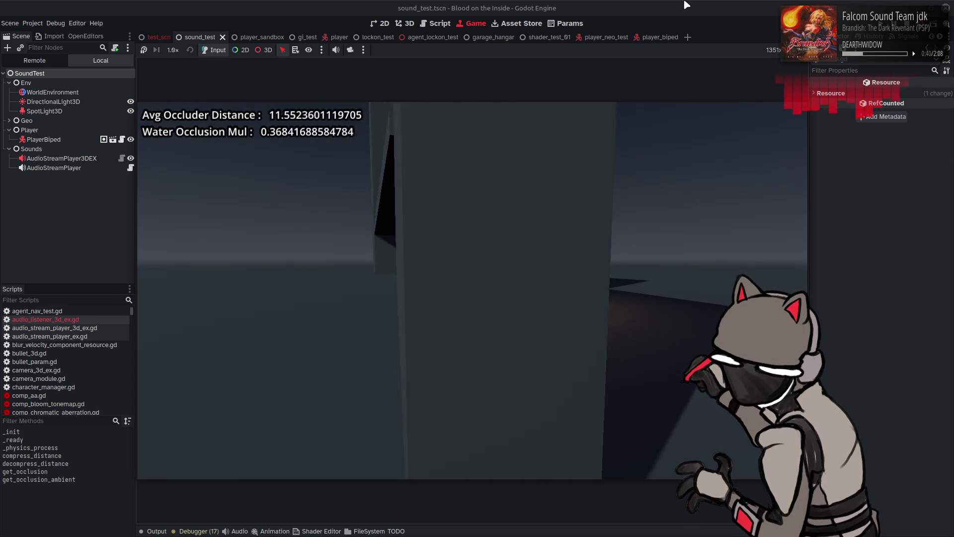
{"action": "key", "text": "d"}
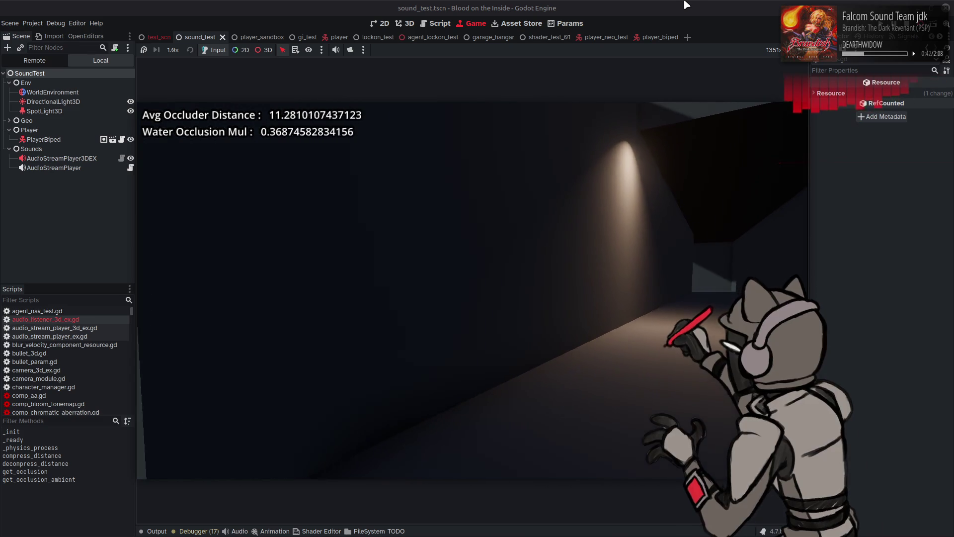
{"action": "key", "text": "d"}
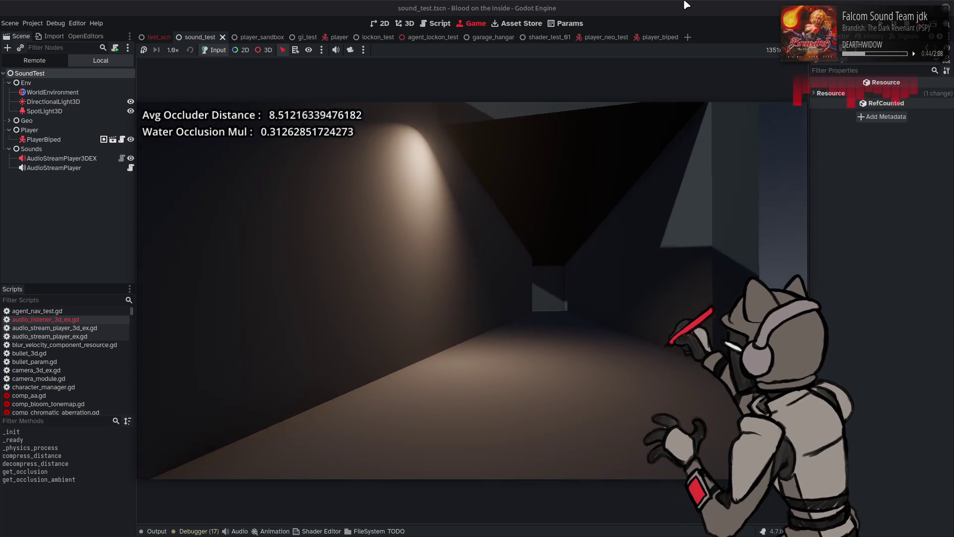
{"action": "key", "text": "d"}
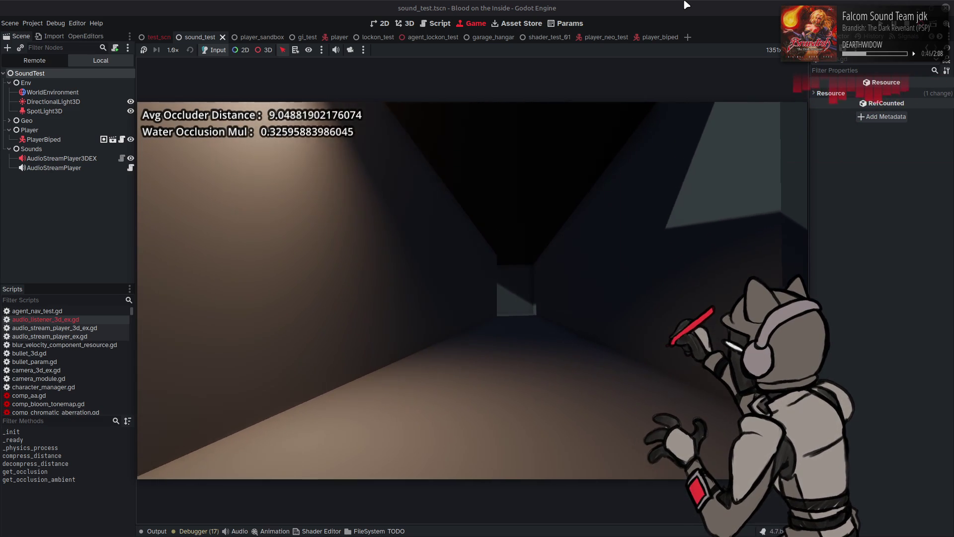
{"action": "key", "text": "d"}
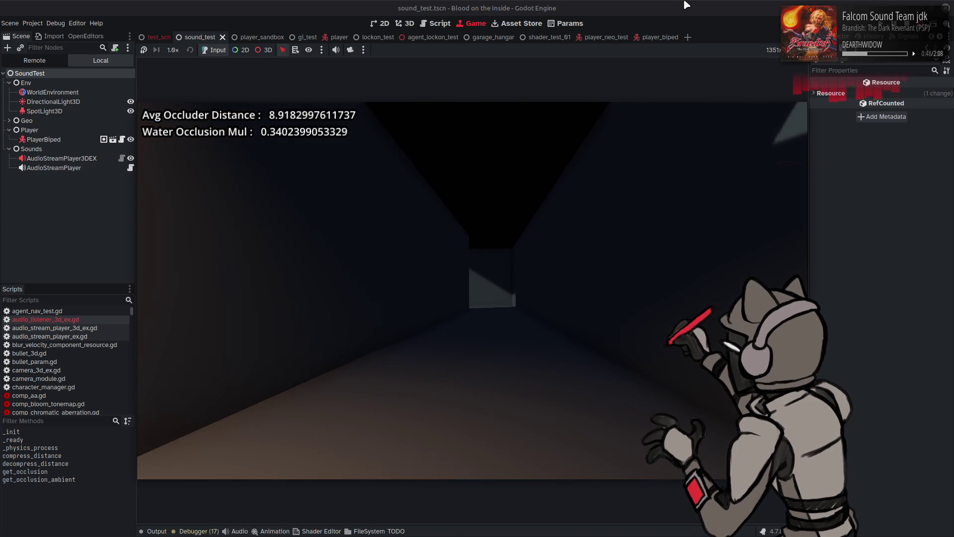
{"action": "key", "text": "w"}
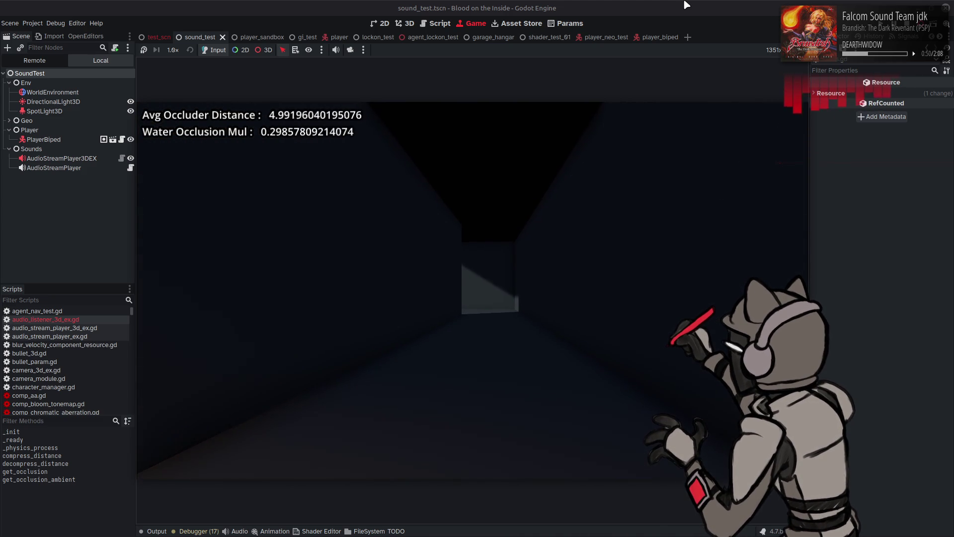
{"action": "key", "text": "w"}
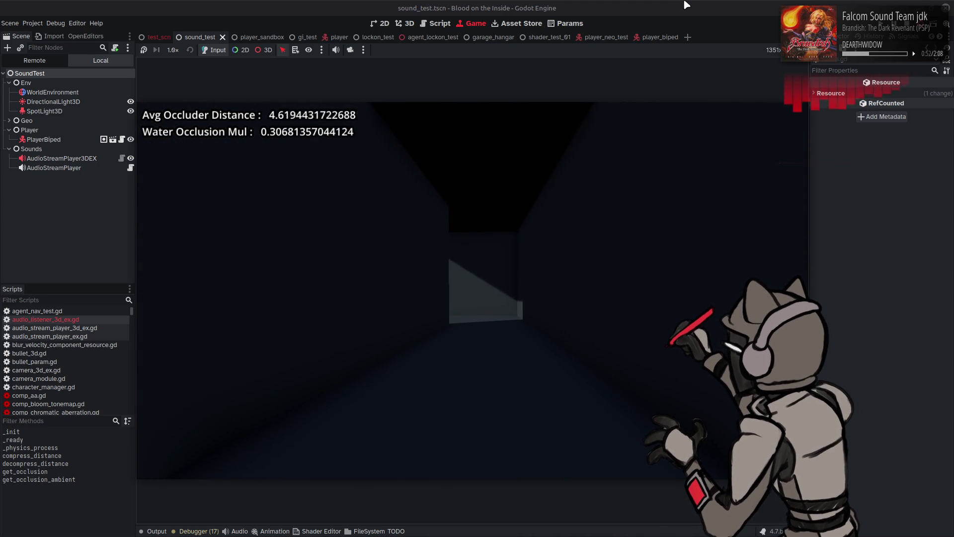
{"action": "key", "text": "w"}
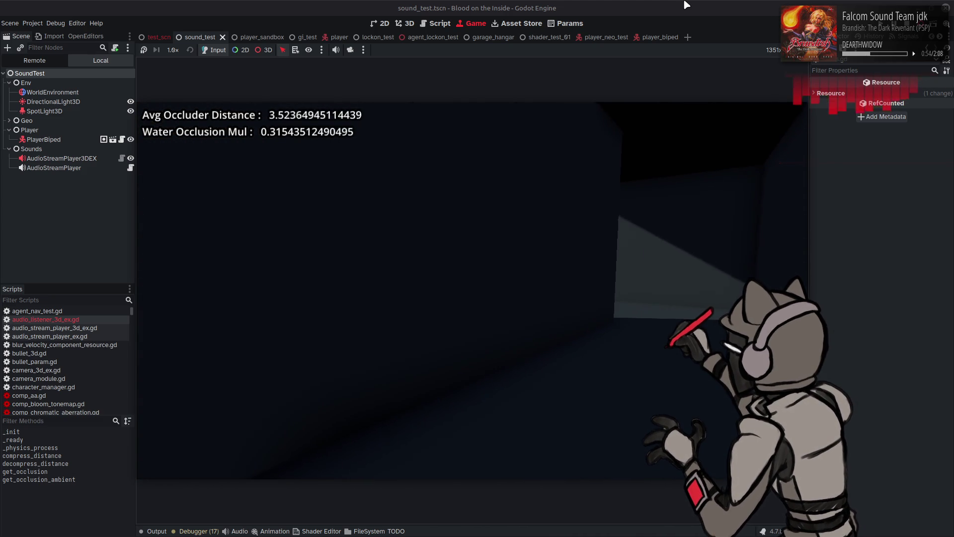
{"action": "key", "text": "w"}
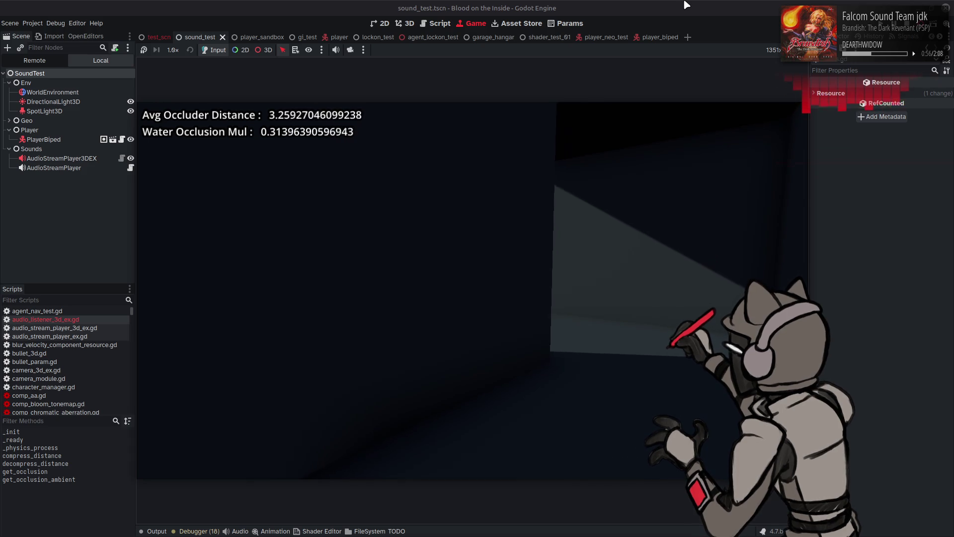
{"action": "key", "text": "w"}
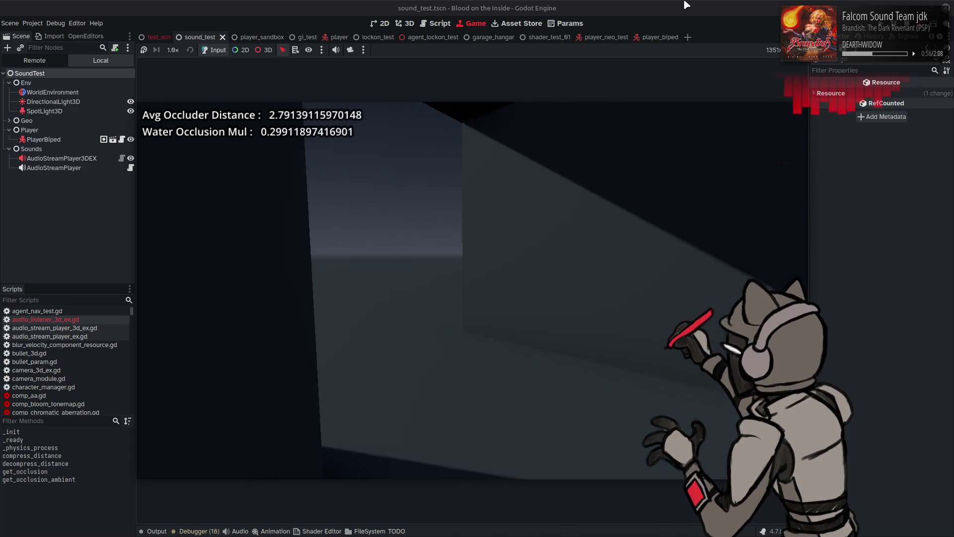
{"action": "key", "text": "w"}
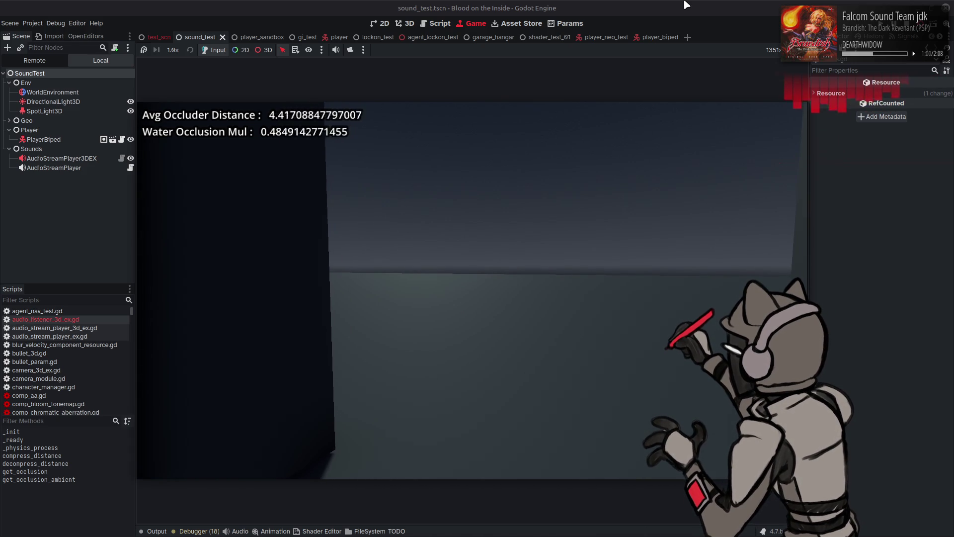
{"action": "key", "text": "w"}
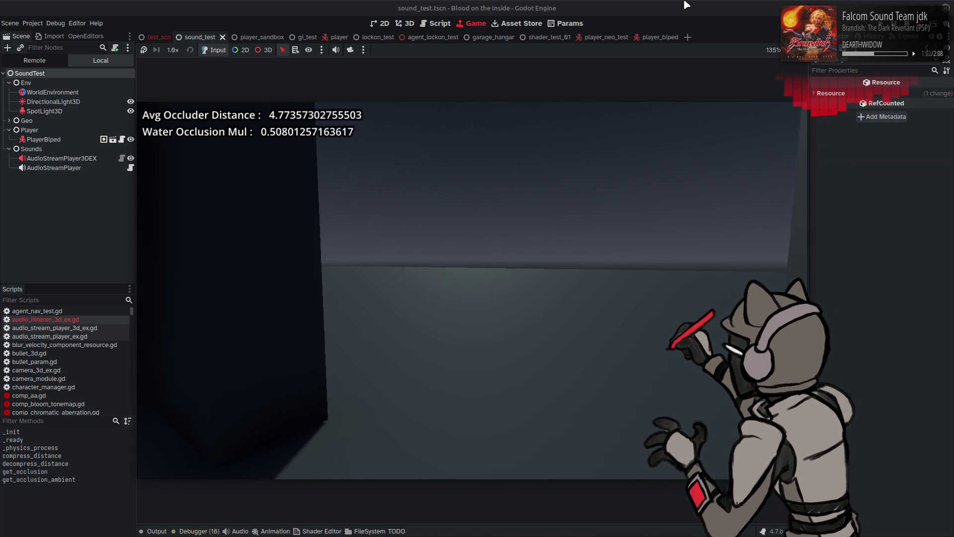
{"action": "key", "text": "a"}
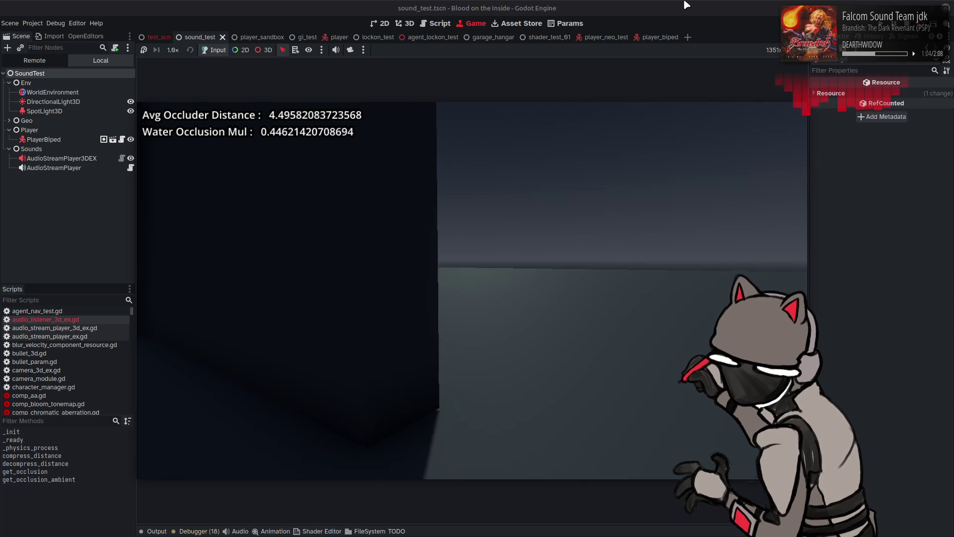
{"action": "key", "text": "a"}
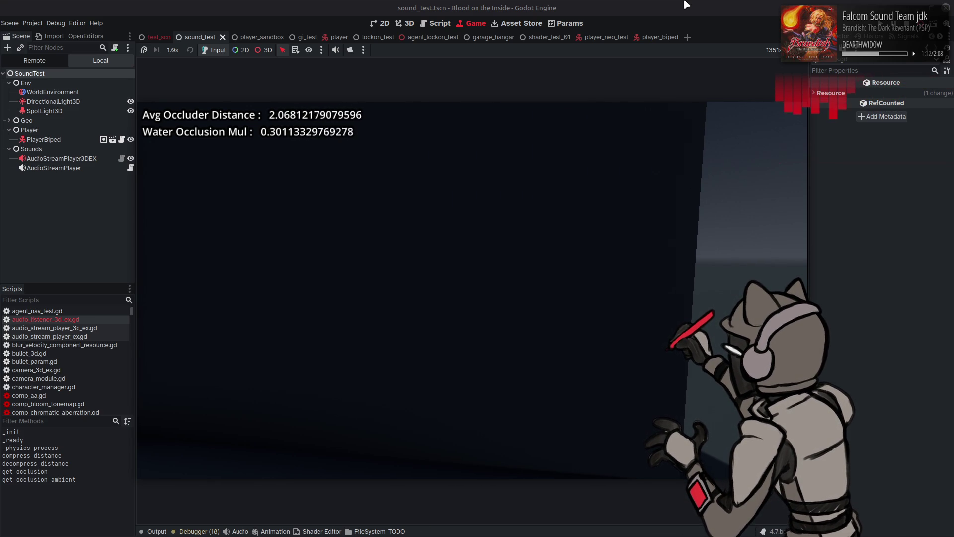
{"action": "key", "text": "d"}
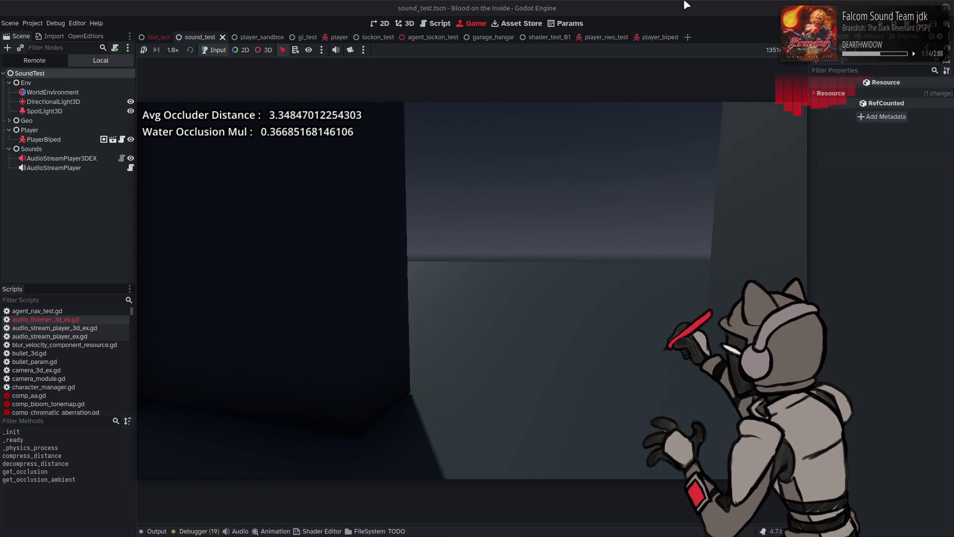
{"action": "key", "text": "d"}
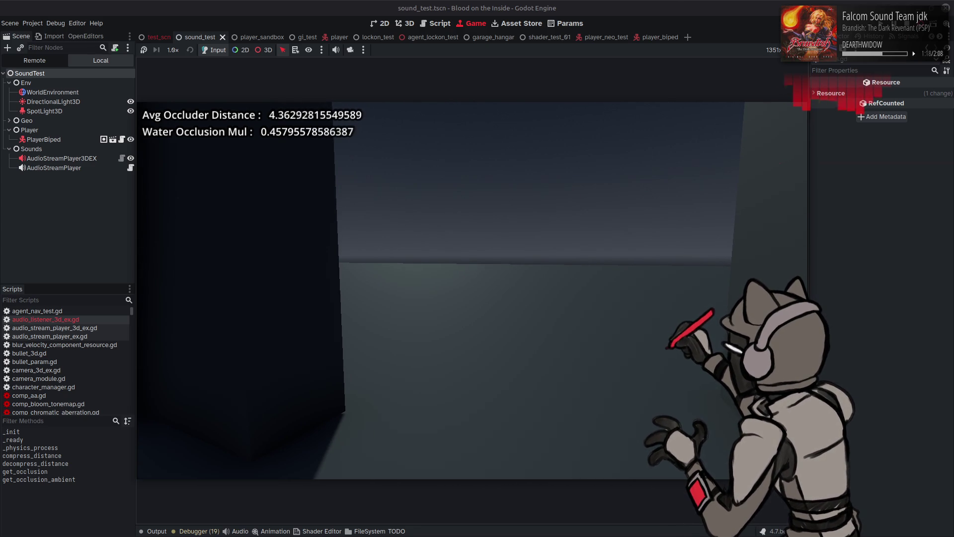
{"action": "key", "text": "F8"}
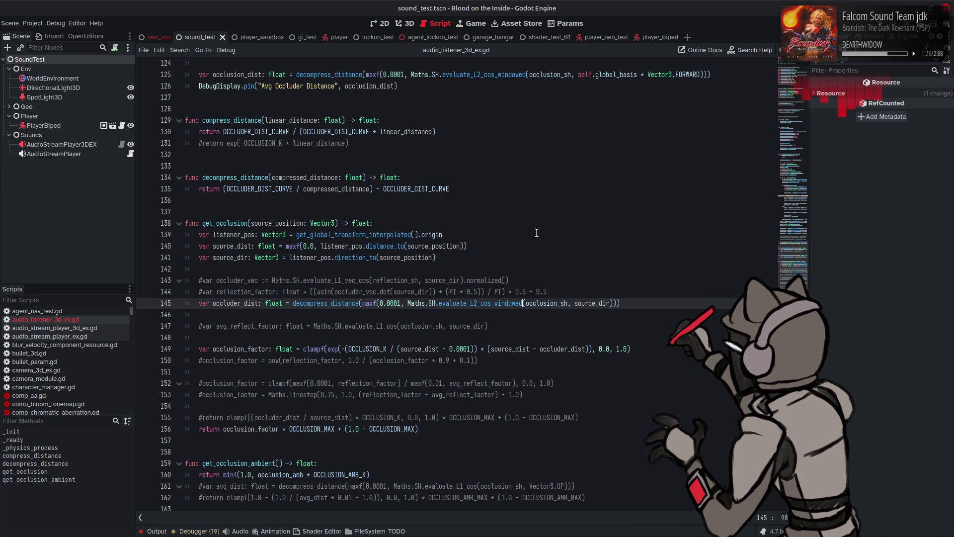
Save the listener script and review where occluder_dist and compress_distance are used.
{"action": "left_click", "coordinate": [564, 235]}
{"action": "key", "text": "ctrl+s"}
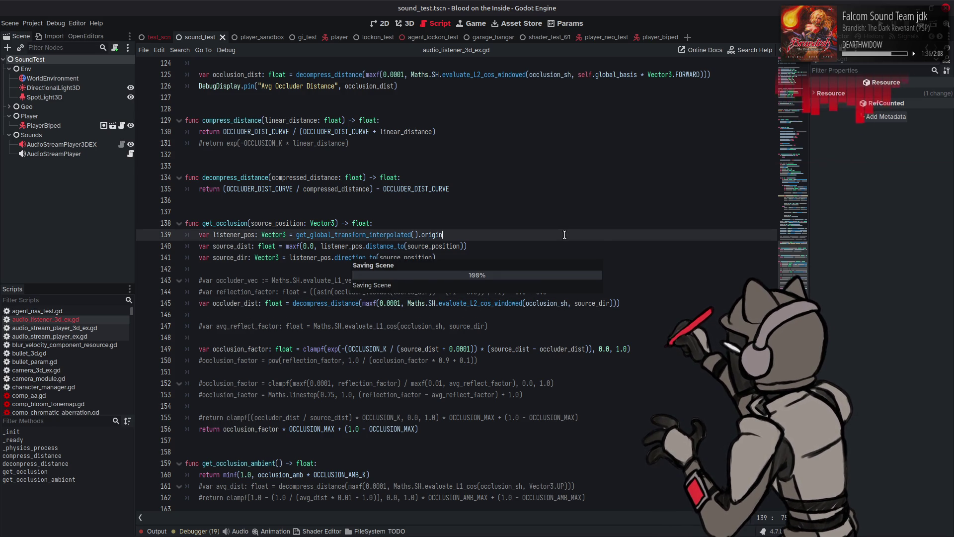
{"action": "scroll", "coordinate": [566, 237], "scroll_direction": "up", "scroll_amount": 8}
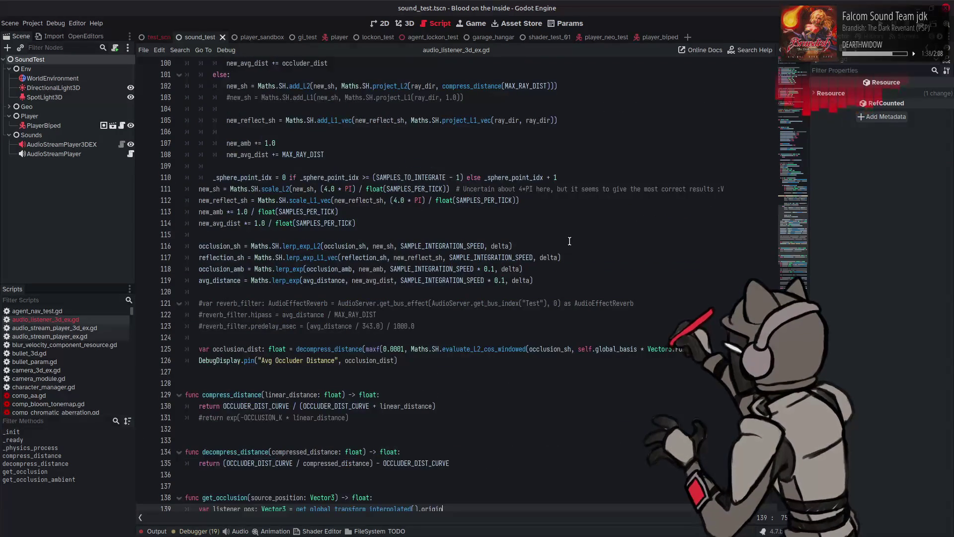
{"action": "scroll", "coordinate": [569, 241], "scroll_direction": "up", "scroll_amount": 5}
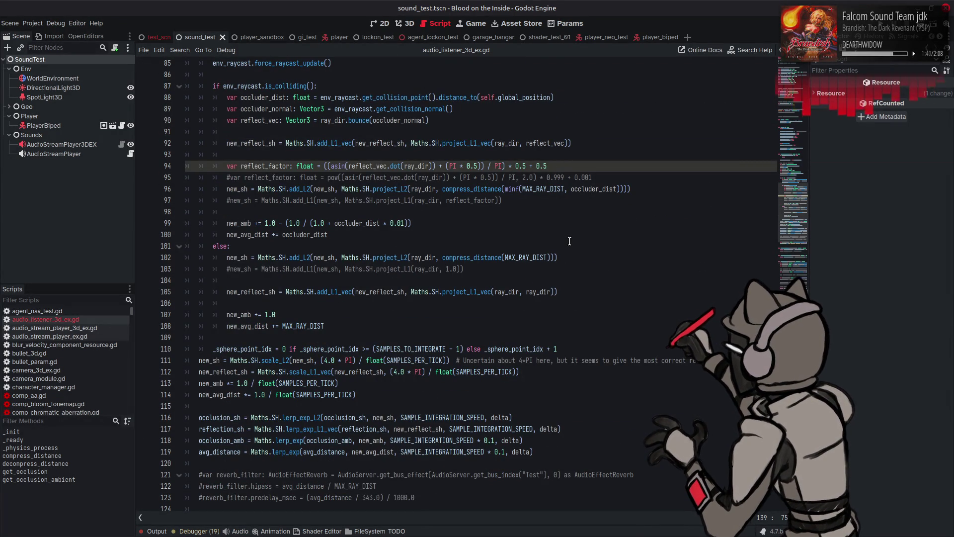
{"action": "scroll", "coordinate": [502, 278], "scroll_direction": "up", "scroll_amount": 3}
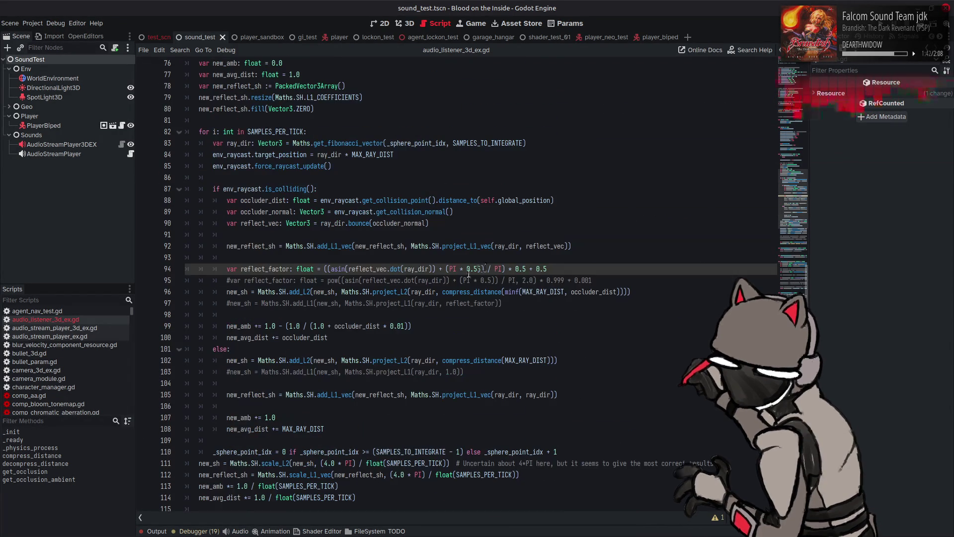
{"action": "double_click", "coordinate": [598, 291]}
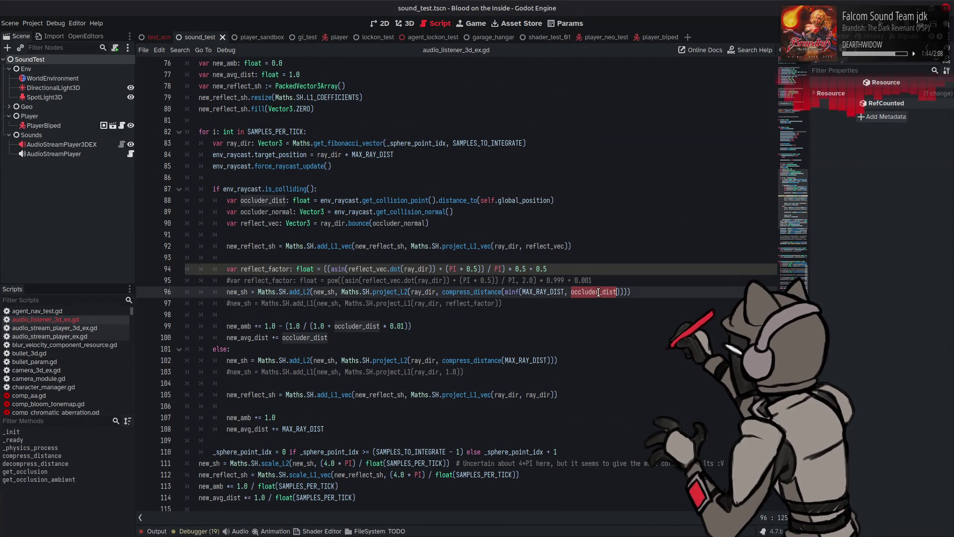
{"action": "double_click", "coordinate": [465, 292]}
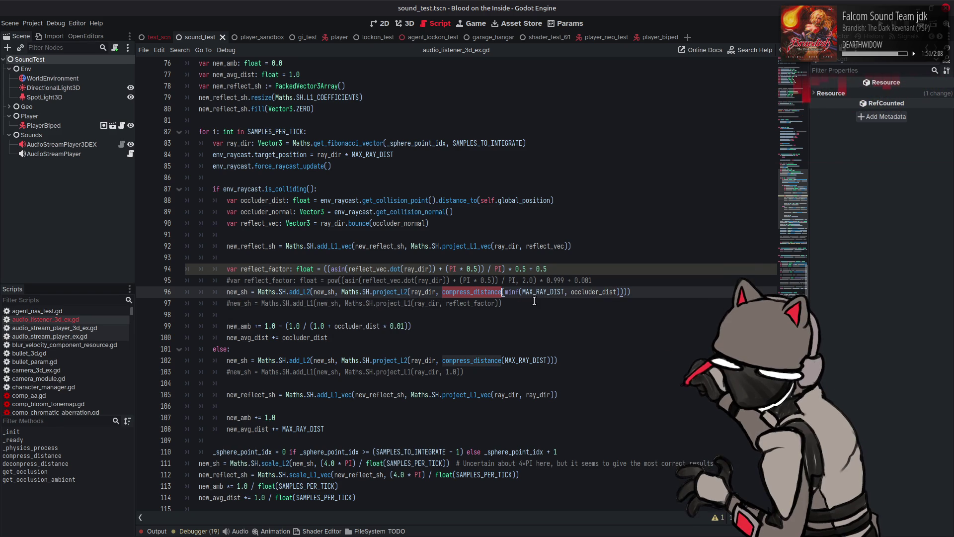
{"action": "scroll", "coordinate": [536, 298], "scroll_direction": "down", "scroll_amount": 4}
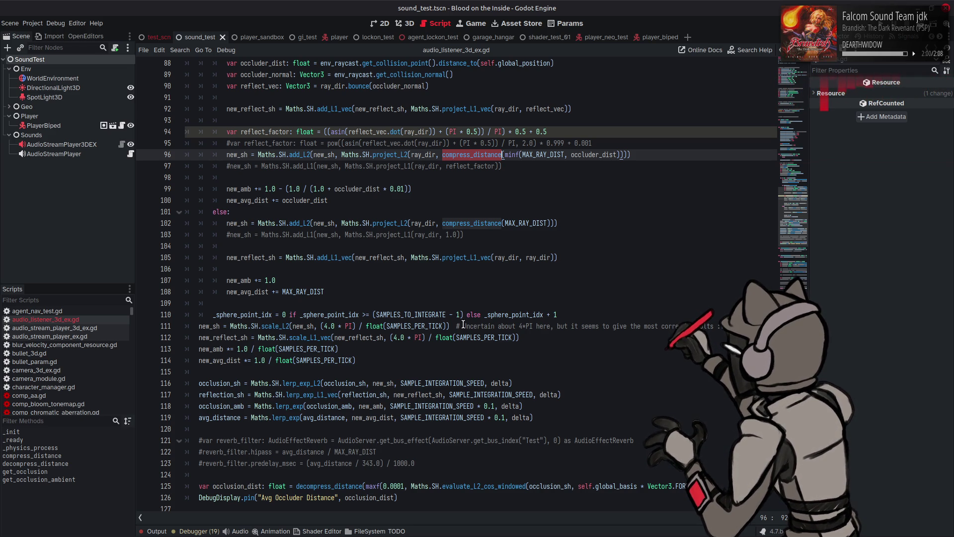
Replace the (4.0 * PI) factor on line 111 with 1.0.
{"action": "left_click", "coordinate": [357, 327]}
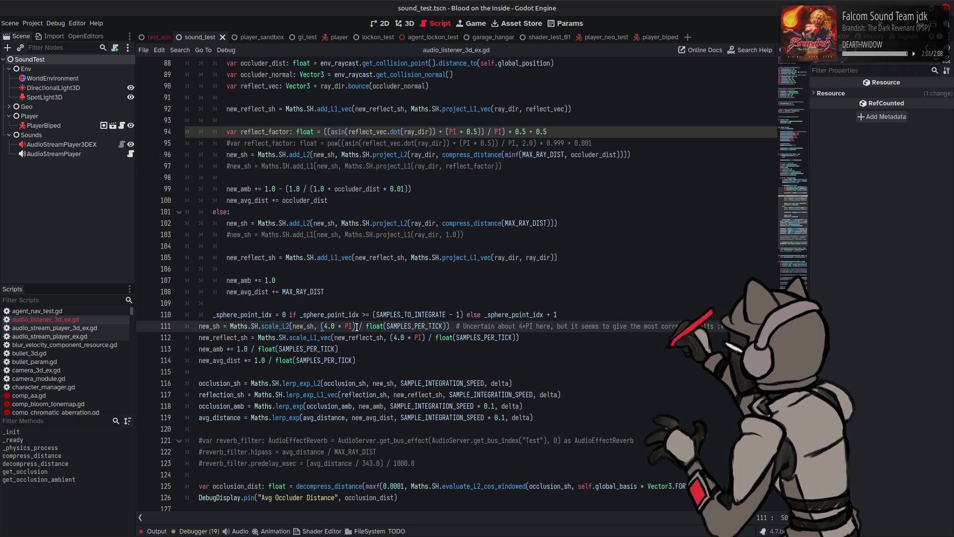
{"action": "left_click_drag", "start_coordinate": [357, 326], "coordinate": [321, 326]}
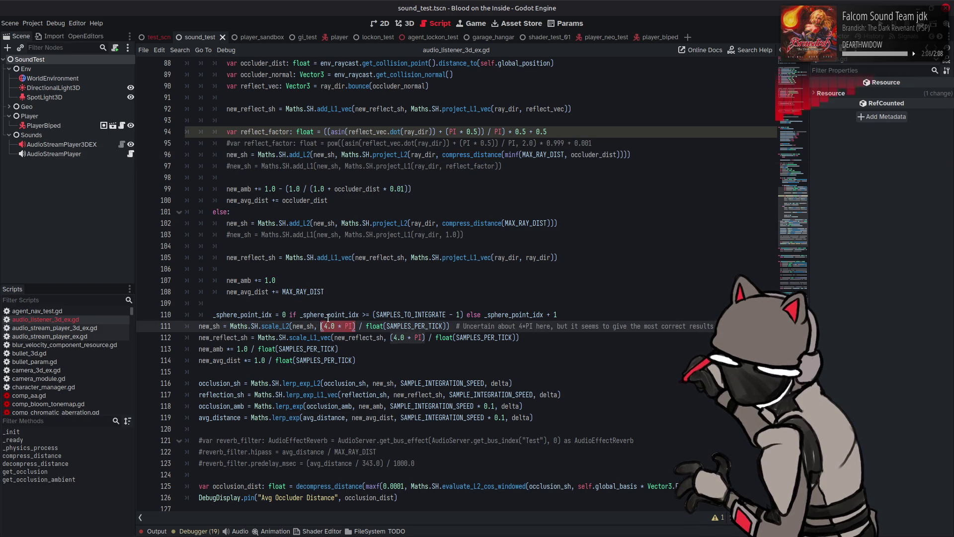
{"action": "type", "text": "1.0"}
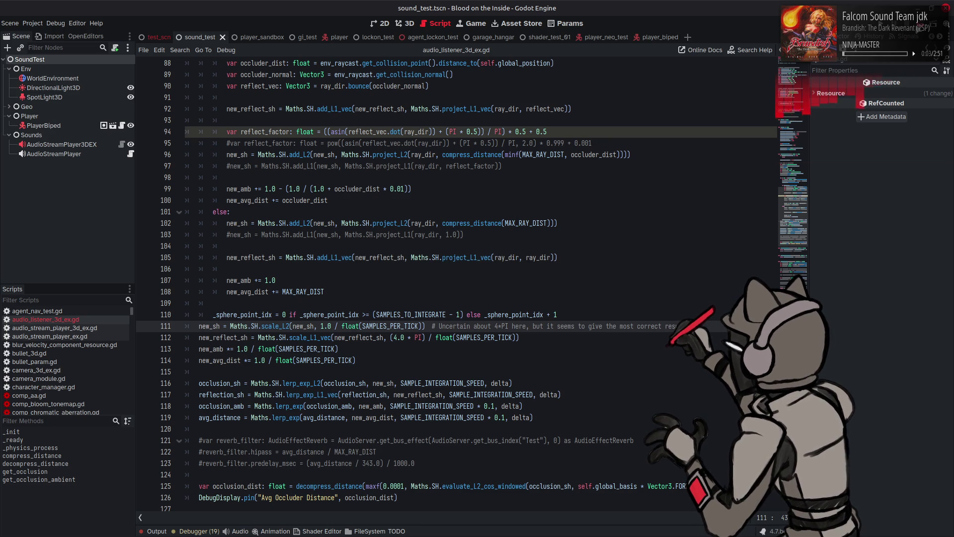
Test-run the scene with the 1.0 scaling, stop it, and restore (4.0 * PI) on line 111.
{"action": "key", "text": "F6"}
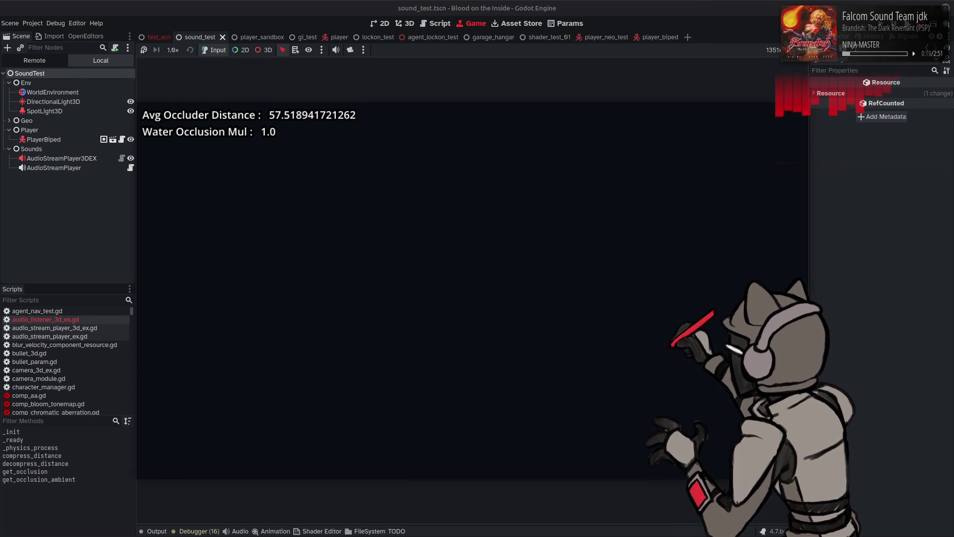
{"action": "key", "text": "F8"}
{"action": "key", "text": "ctrl+s"}
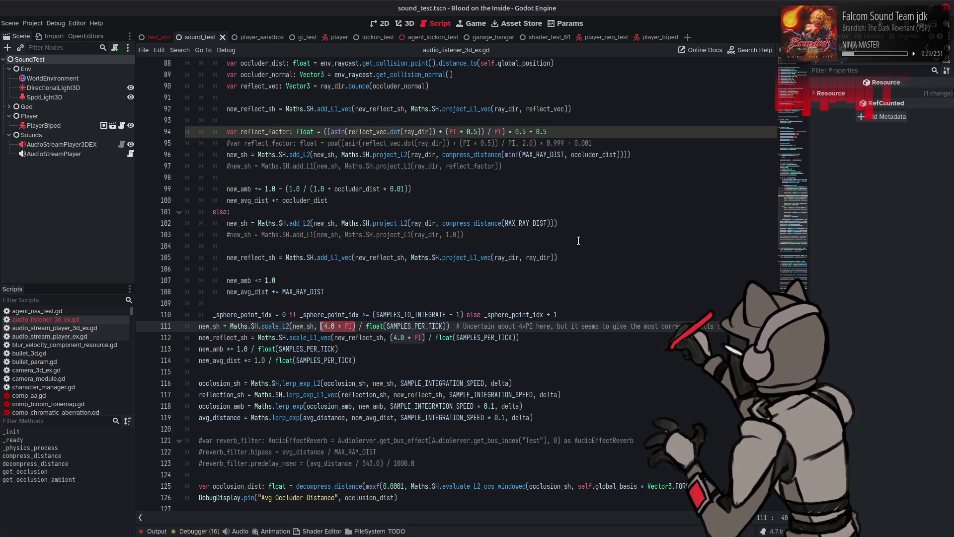
Remove PI from line 111's factor, leaving (4.0), and run the scene to test it.
{"action": "left_click", "coordinate": [391, 257]}
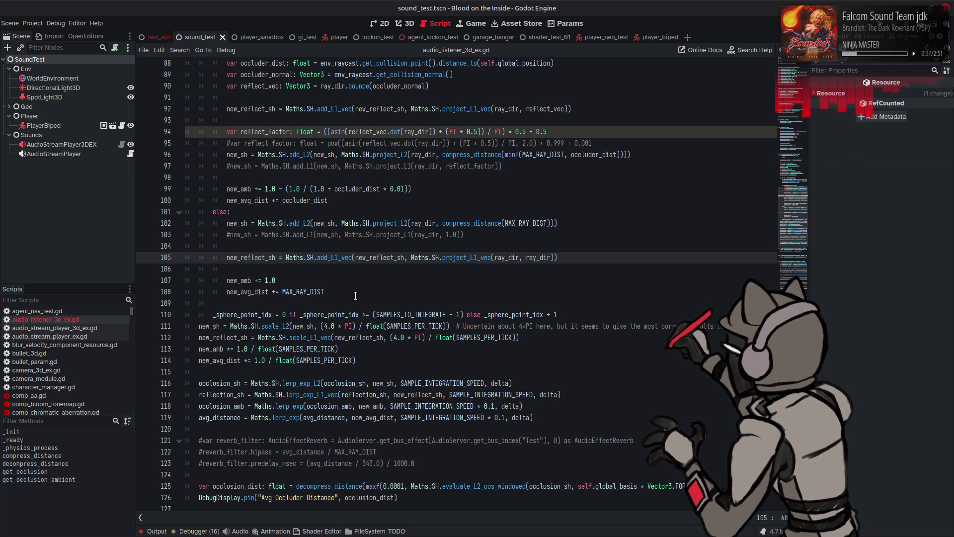
{"action": "double_click", "coordinate": [350, 325]}
{"action": "key", "text": "BackSpace"}
{"action": "key", "text": "BackSpace"}
{"action": "key", "text": "BackSpace"}
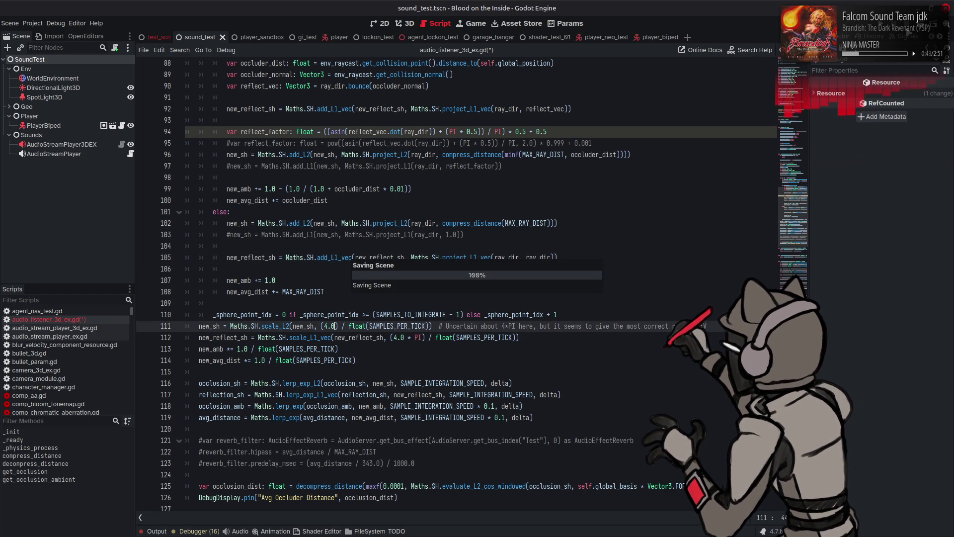
{"action": "key", "text": "F6"}
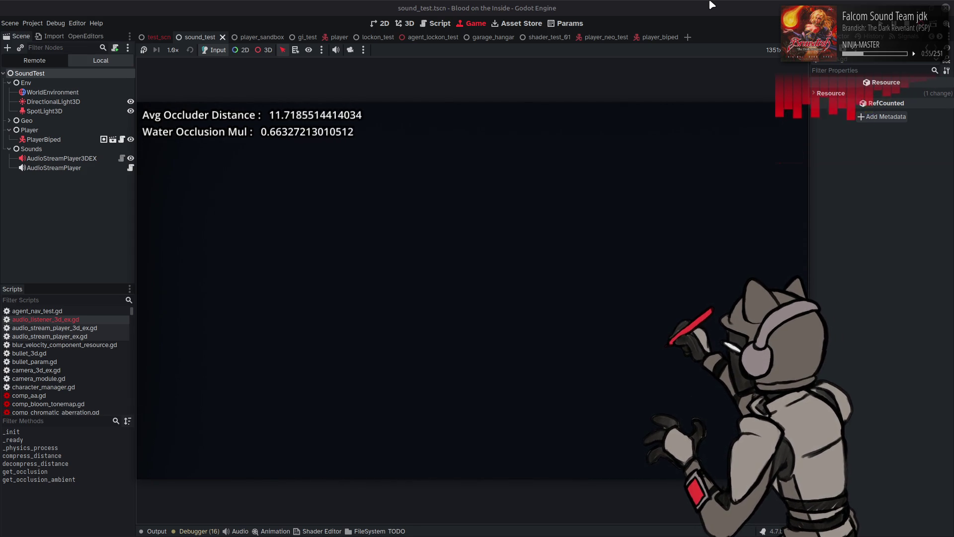
Stop the test run and switch to the SH_Lite.glsl reference on GitHub.
{"action": "key", "text": "F8"}
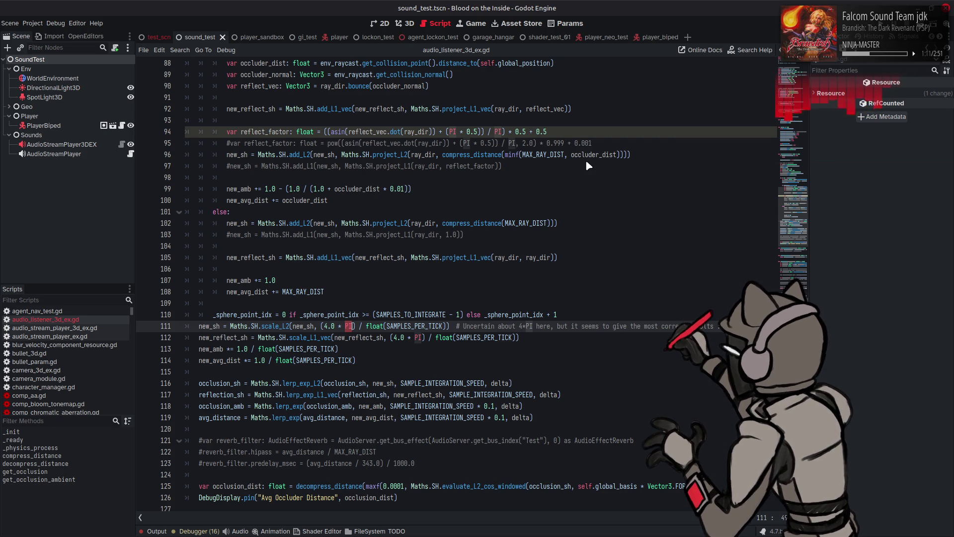
{"action": "key", "text": "alt+Tab"}
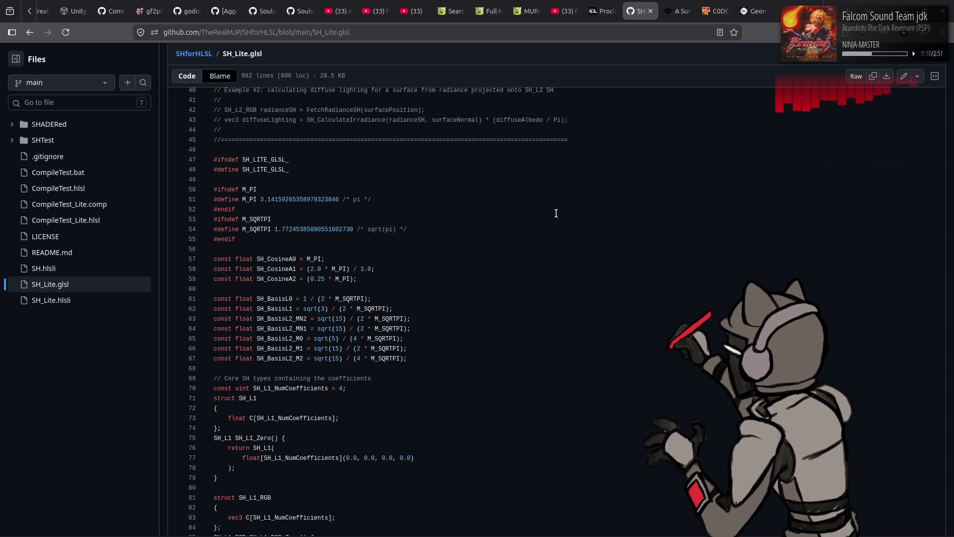
Scroll SH_Lite.glsl up to SH_Evaluate and SH_ConvolveWithZH, then return to Godot.
{"action": "scroll", "coordinate": [548, 234], "scroll_direction": "down", "scroll_amount": 3}
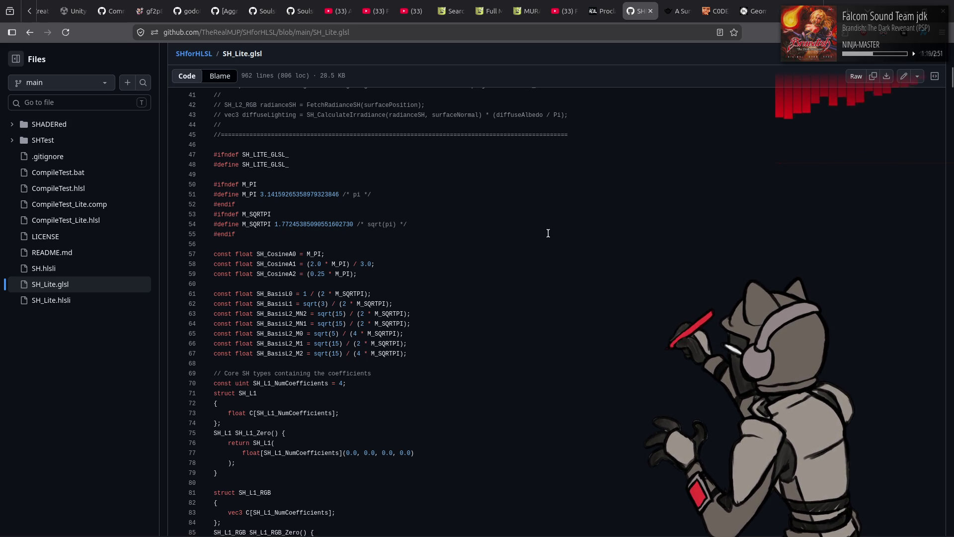
{"action": "scroll", "coordinate": [543, 244], "scroll_direction": "down", "scroll_amount": 20}
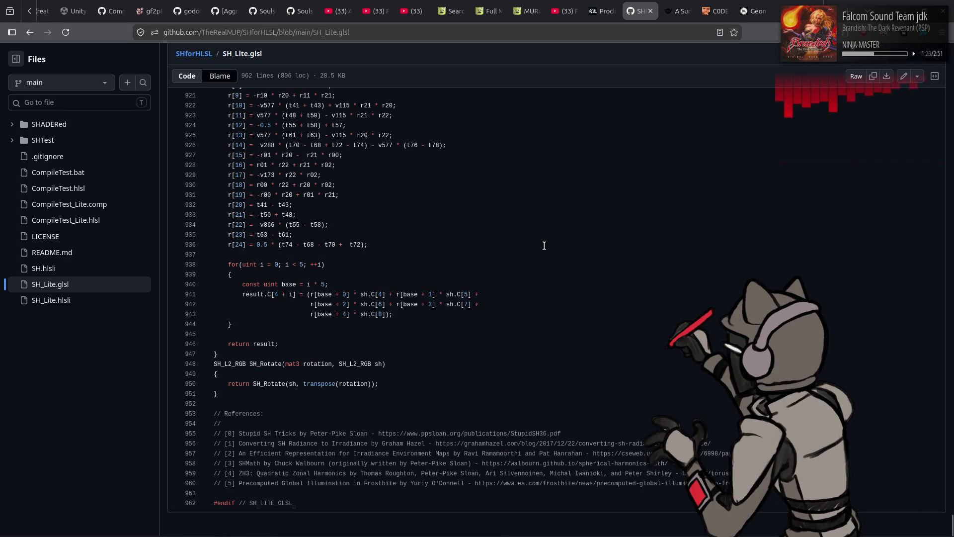
{"action": "scroll", "coordinate": [544, 245], "scroll_direction": "up", "scroll_amount": 20}
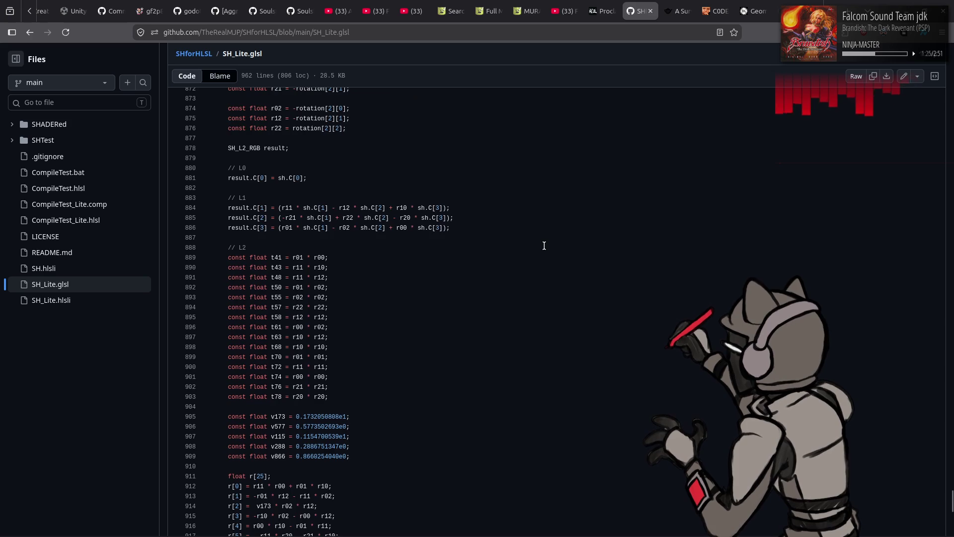
{"action": "scroll", "coordinate": [544, 245], "scroll_direction": "up", "scroll_amount": 9}
{"action": "scroll", "coordinate": [544, 245], "scroll_direction": "up", "scroll_amount": 5}
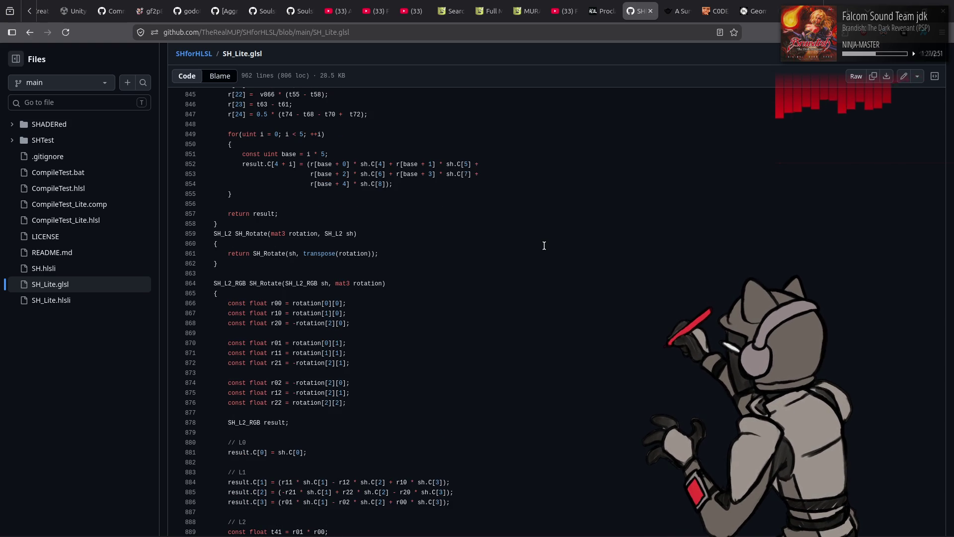
{"action": "scroll", "coordinate": [549, 247], "scroll_direction": "up", "scroll_amount": 20}
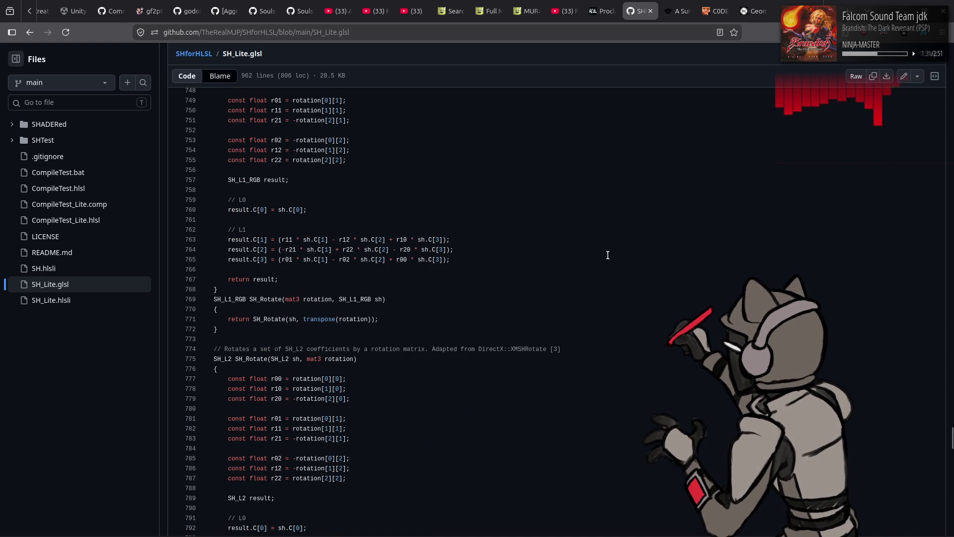
{"action": "scroll", "coordinate": [595, 257], "scroll_direction": "up", "scroll_amount": 2}
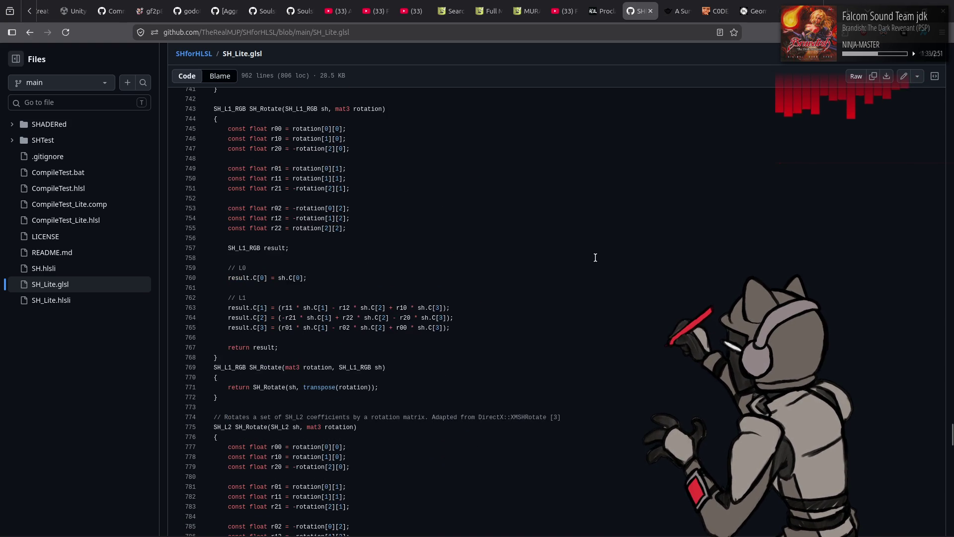
{"action": "scroll", "coordinate": [594, 258], "scroll_direction": "up", "scroll_amount": 2}
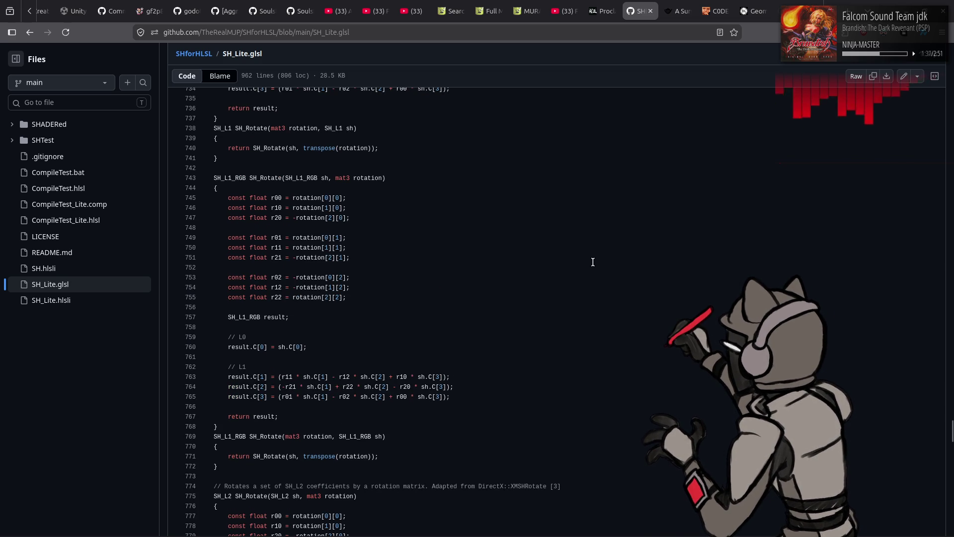
{"action": "scroll", "coordinate": [592, 261], "scroll_direction": "up", "scroll_amount": 4}
{"action": "scroll", "coordinate": [592, 262], "scroll_direction": "up", "scroll_amount": 10}
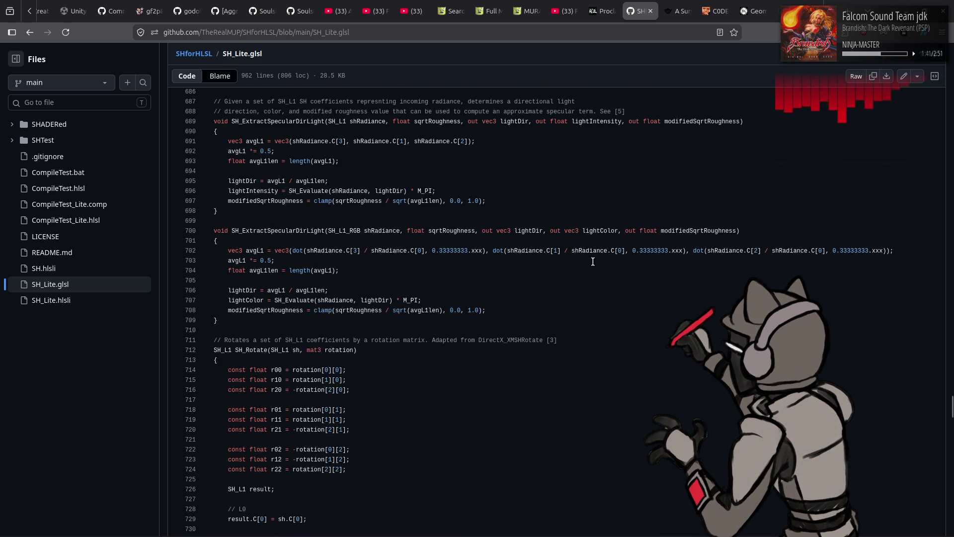
{"action": "scroll", "coordinate": [592, 262], "scroll_direction": "up", "scroll_amount": 12}
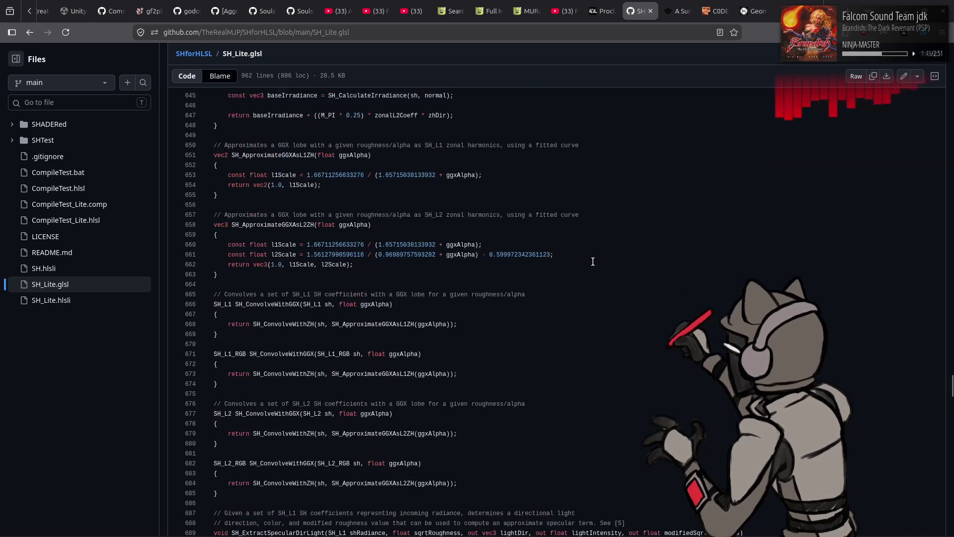
{"action": "scroll", "coordinate": [592, 261], "scroll_direction": "up", "scroll_amount": 6}
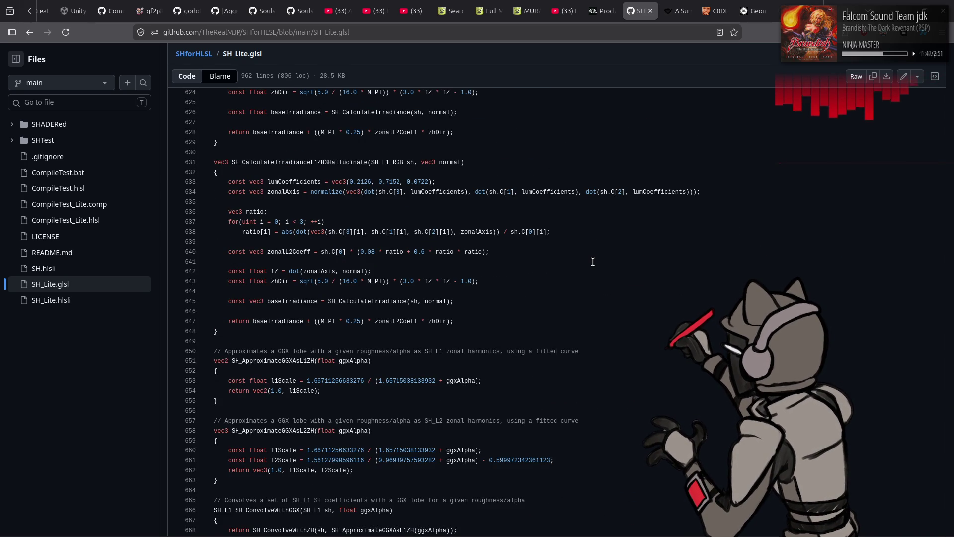
{"action": "scroll", "coordinate": [593, 262], "scroll_direction": "up", "scroll_amount": 6}
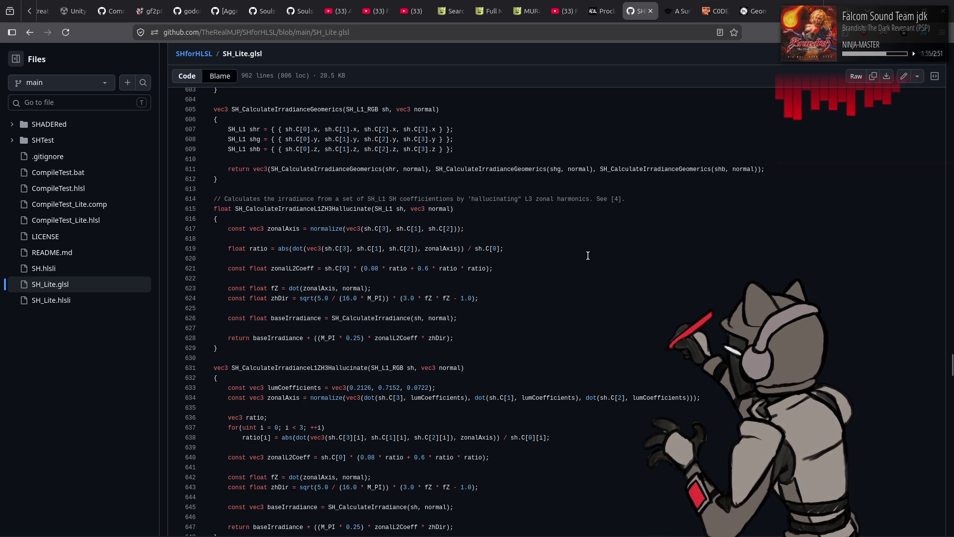
{"action": "scroll", "coordinate": [584, 254], "scroll_direction": "up", "scroll_amount": 4}
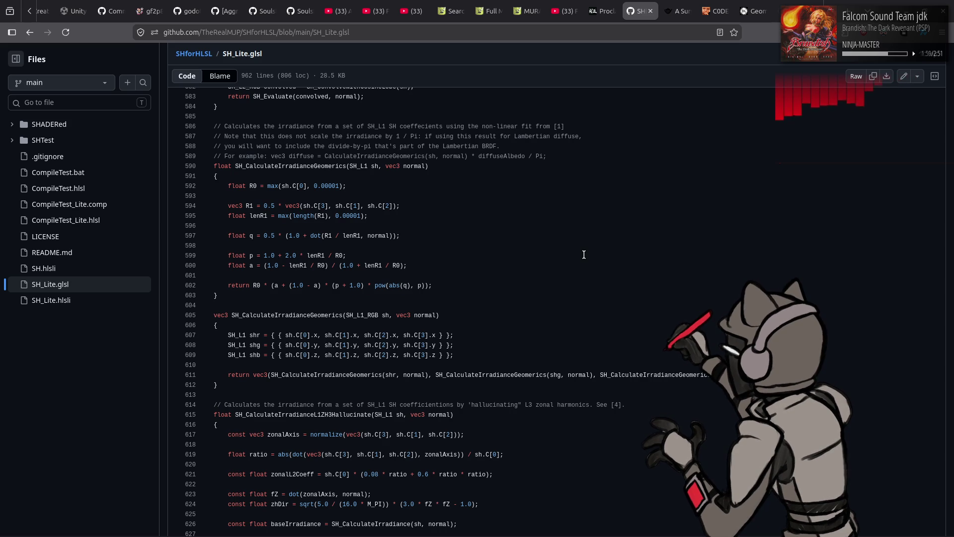
{"action": "scroll", "coordinate": [583, 254], "scroll_direction": "up", "scroll_amount": 3}
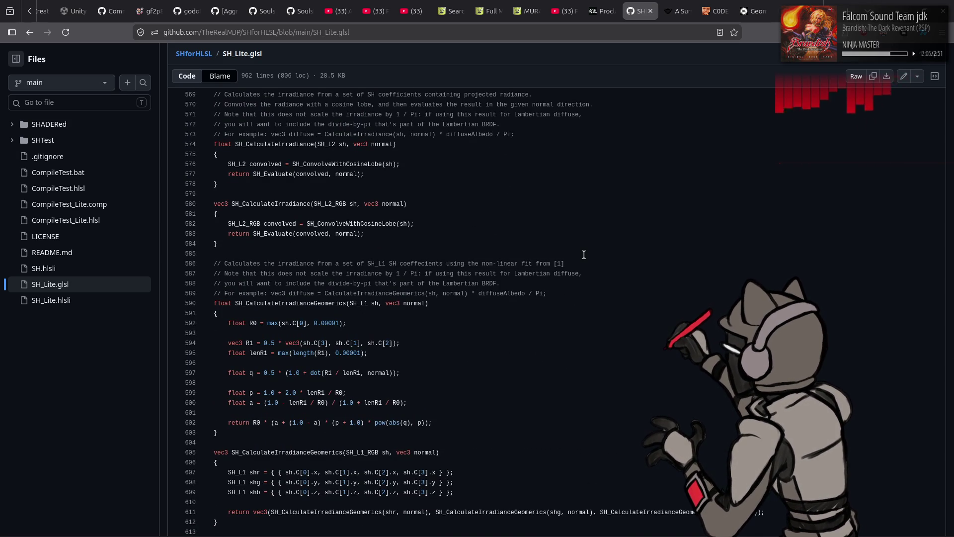
{"action": "scroll", "coordinate": [584, 254], "scroll_direction": "up", "scroll_amount": 4}
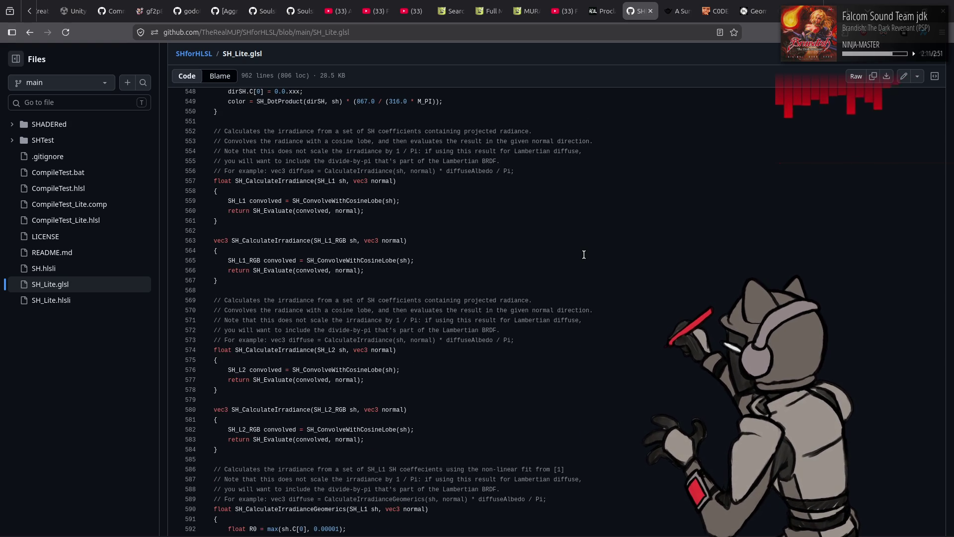
{"action": "scroll", "coordinate": [584, 255], "scroll_direction": "up", "scroll_amount": 5}
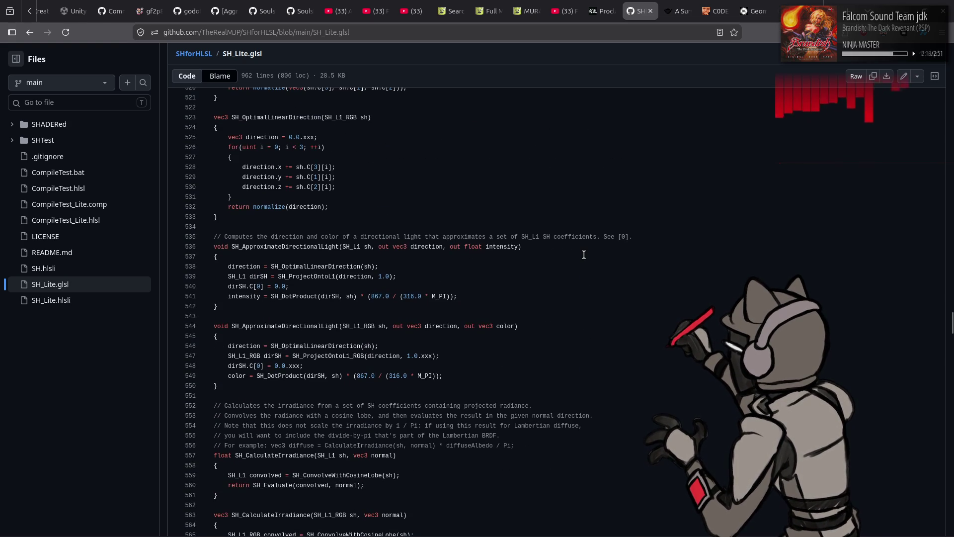
{"action": "scroll", "coordinate": [584, 254], "scroll_direction": "up", "scroll_amount": 4}
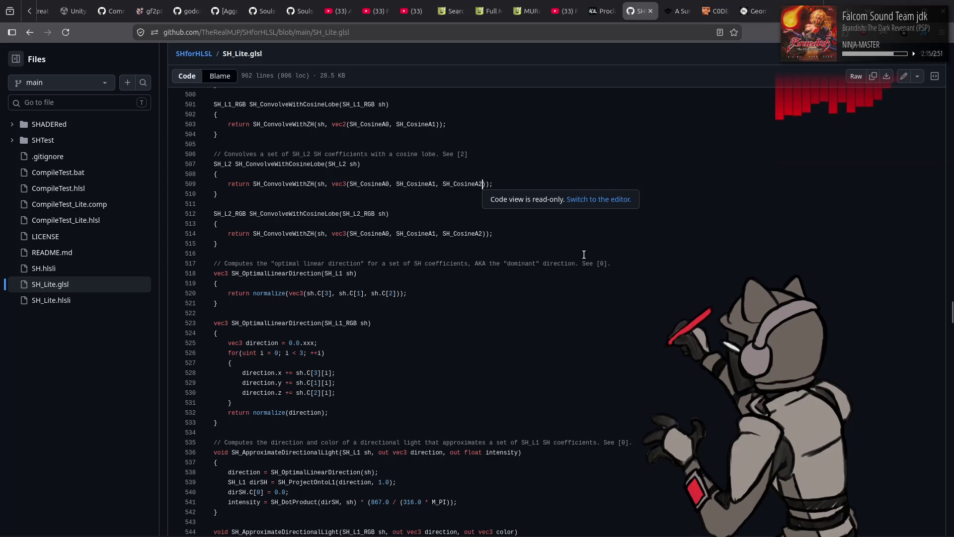
{"action": "scroll", "coordinate": [584, 255], "scroll_direction": "up", "scroll_amount": 1}
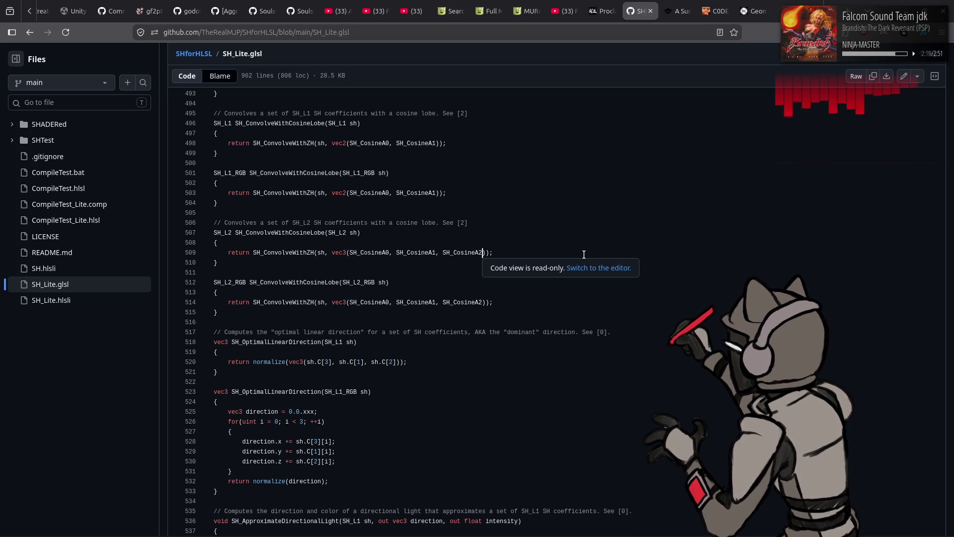
{"action": "scroll", "coordinate": [584, 254], "scroll_direction": "up", "scroll_amount": 4}
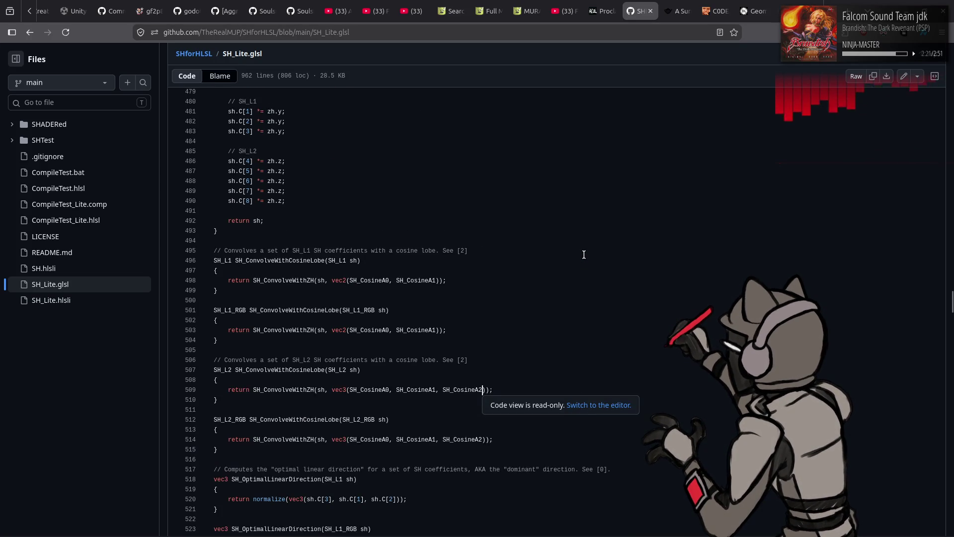
{"action": "scroll", "coordinate": [584, 254], "scroll_direction": "up", "scroll_amount": 8}
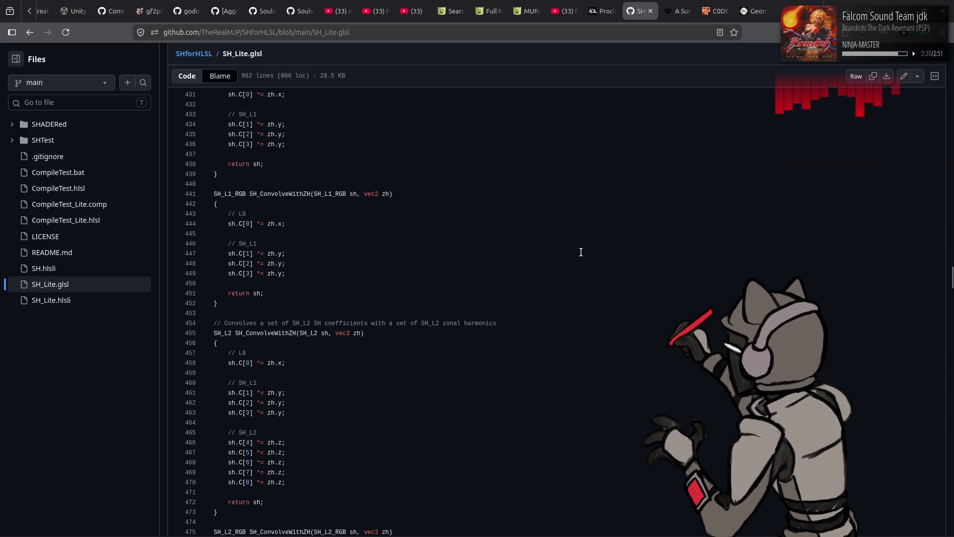
{"action": "scroll", "coordinate": [580, 252], "scroll_direction": "up", "scroll_amount": 5}
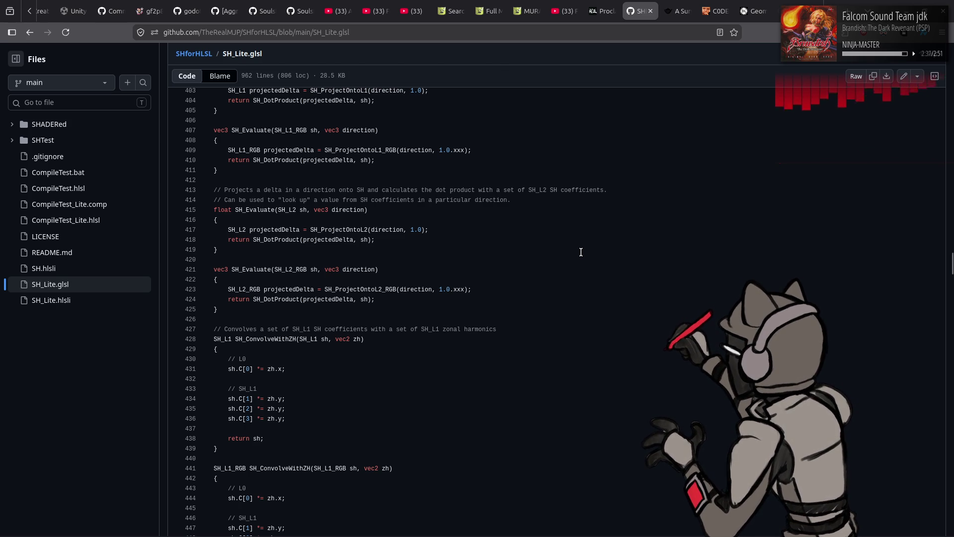
{"action": "key", "text": "alt+Tab"}
Look up evaluate_L2_cos_windowed in maths.gd, then the L2_WINDOWING_BANDS definition.
{"action": "left_click", "coordinate": [527, 269]}
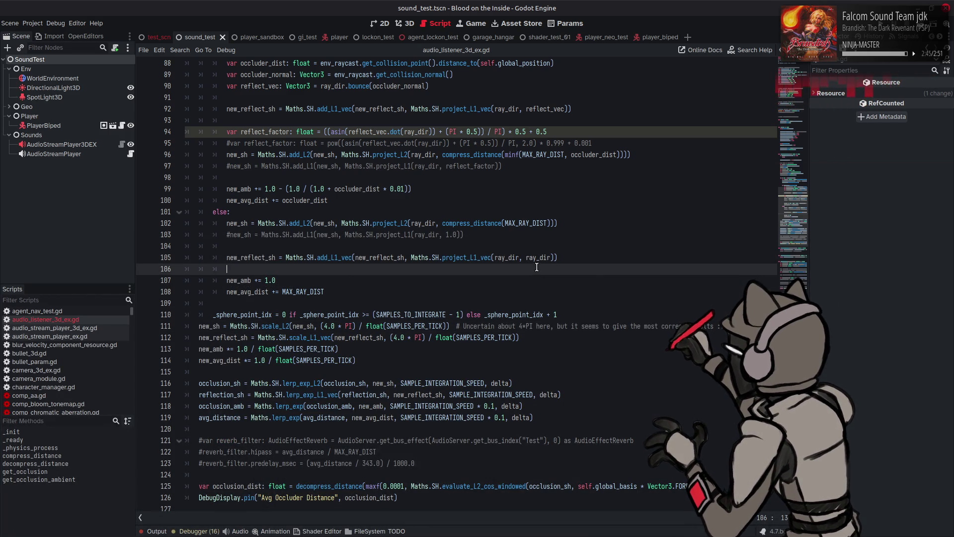
{"action": "scroll", "coordinate": [537, 267], "scroll_direction": "down", "scroll_amount": 4}
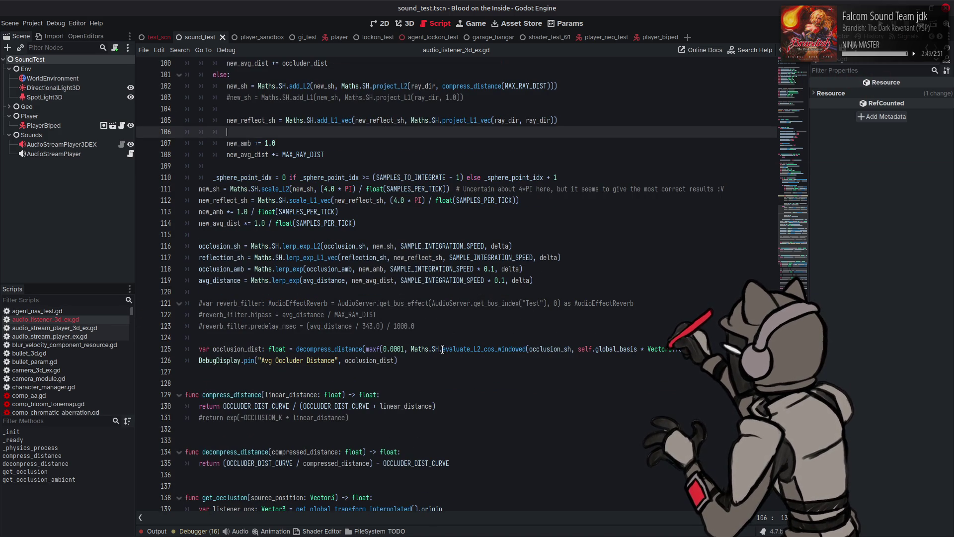
{"action": "double_click", "coordinate": [468, 349]}
{"action": "right_click", "coordinate": [469, 351]}
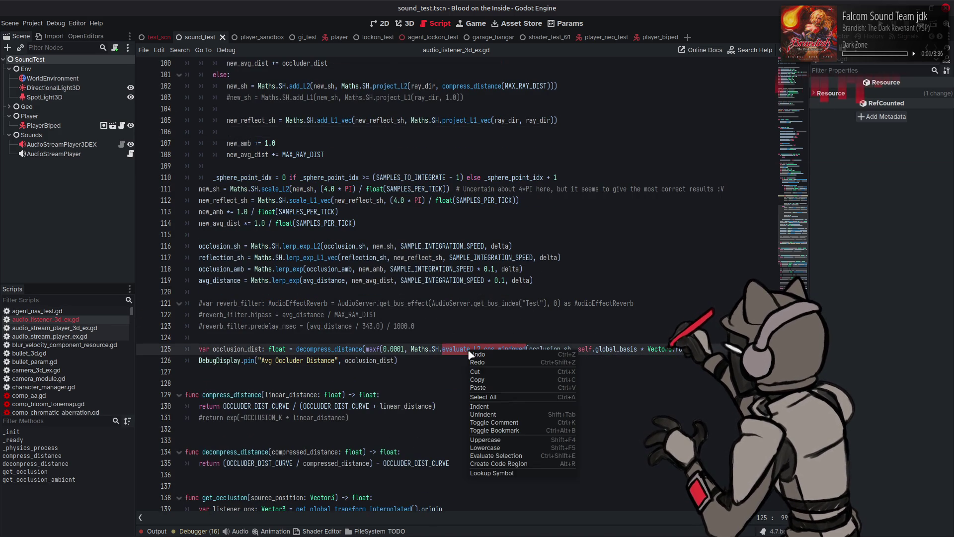
{"action": "left_click", "coordinate": [507, 472]}
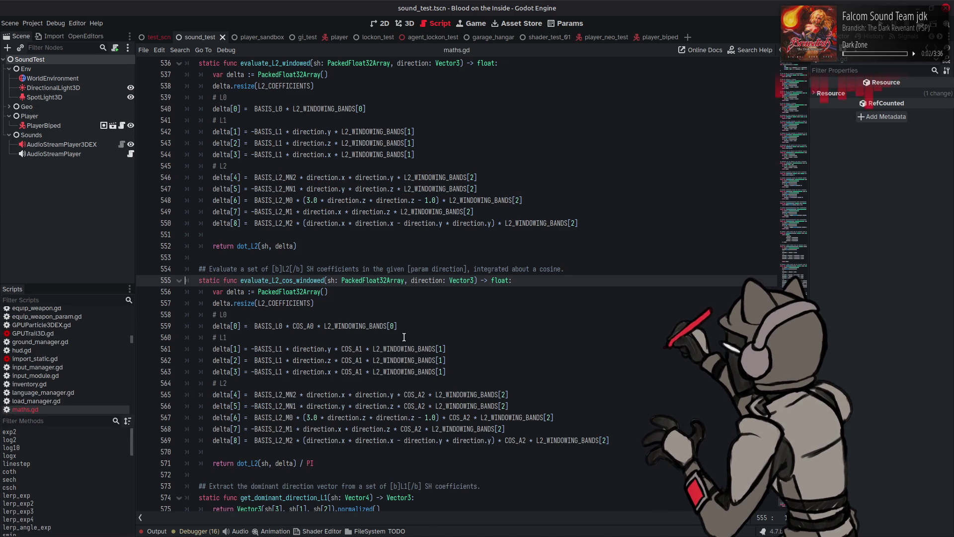
{"action": "double_click", "coordinate": [371, 326]}
{"action": "right_click", "coordinate": [371, 327]}
{"action": "left_click", "coordinate": [397, 450]}
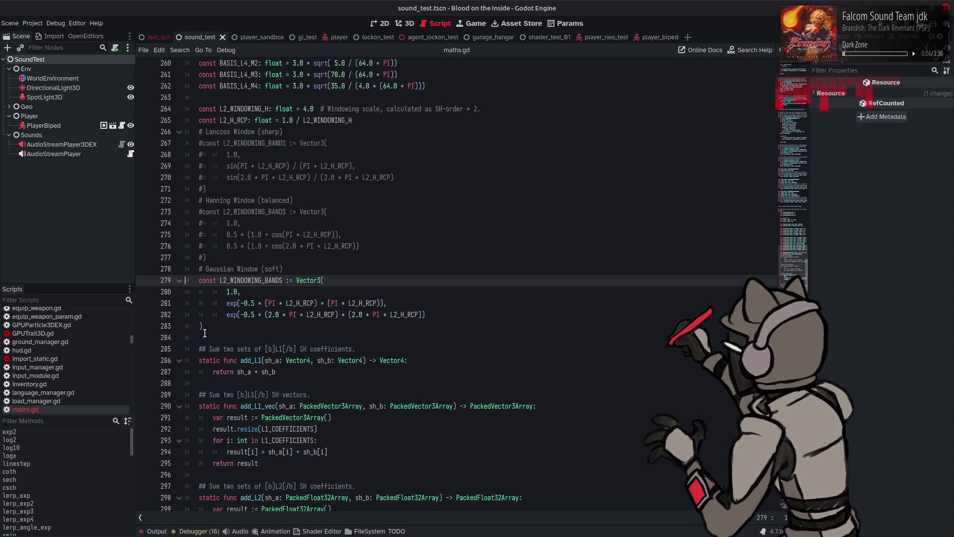
Comment out the Gaussian L2_WINDOWING_BANDS block, enable the Lanczos block, save, and run the scene.
{"action": "left_click_drag", "start_coordinate": [204, 328], "coordinate": [197, 281]}
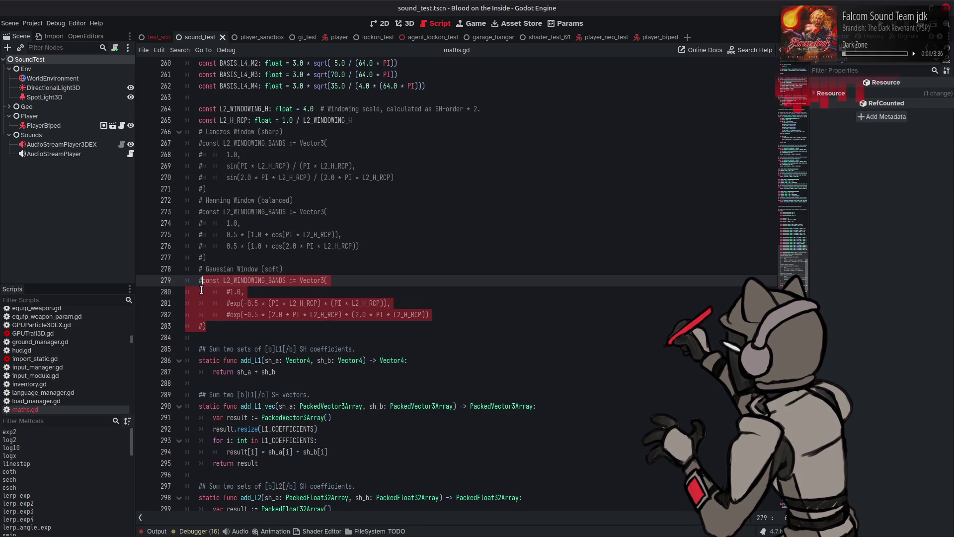
{"action": "key", "text": "ctrl+k"}
{"action": "scroll", "coordinate": [217, 255], "scroll_direction": "up", "scroll_amount": 2}
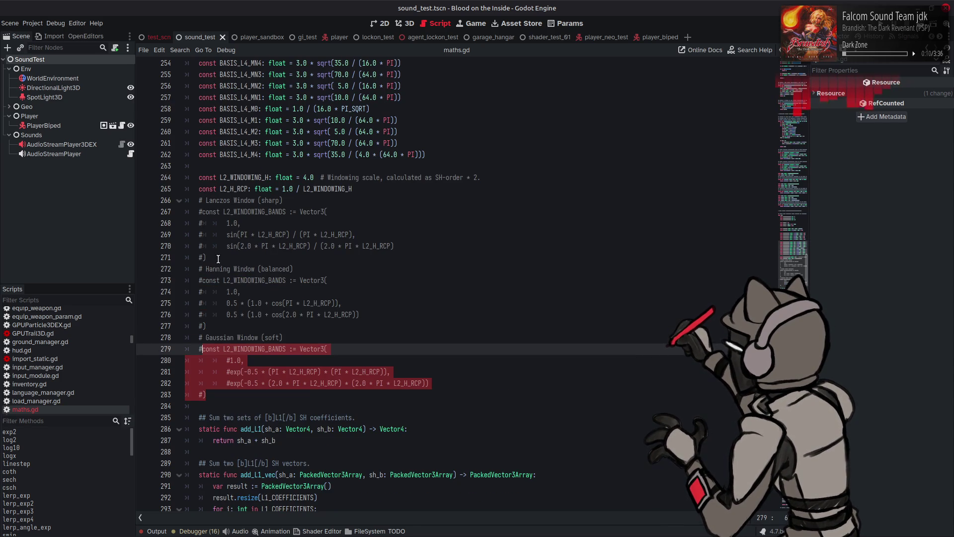
{"action": "left_click_drag", "start_coordinate": [217, 255], "coordinate": [200, 213]}
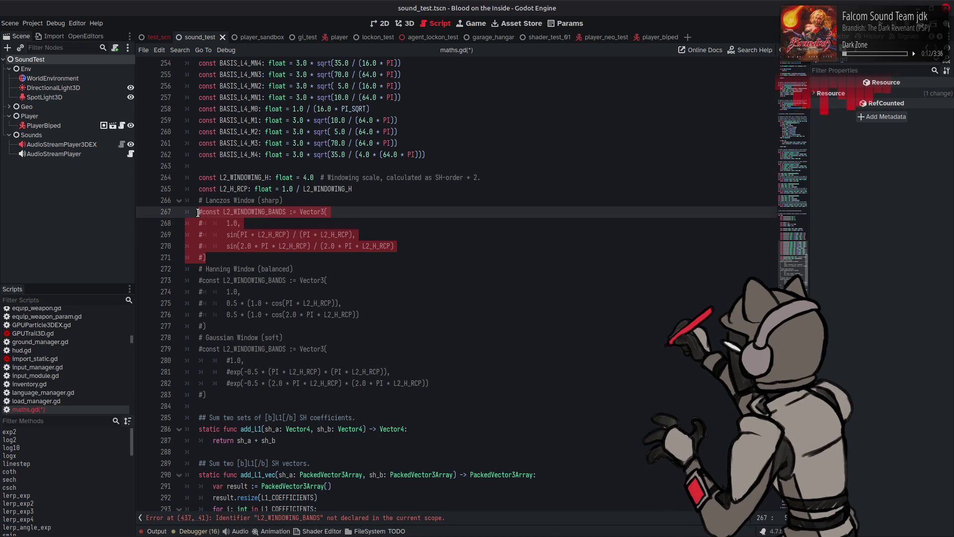
{"action": "key", "text": "ctrl+k"}
{"action": "left_click", "coordinate": [379, 212]}
{"action": "key", "text": "ctrl+s"}
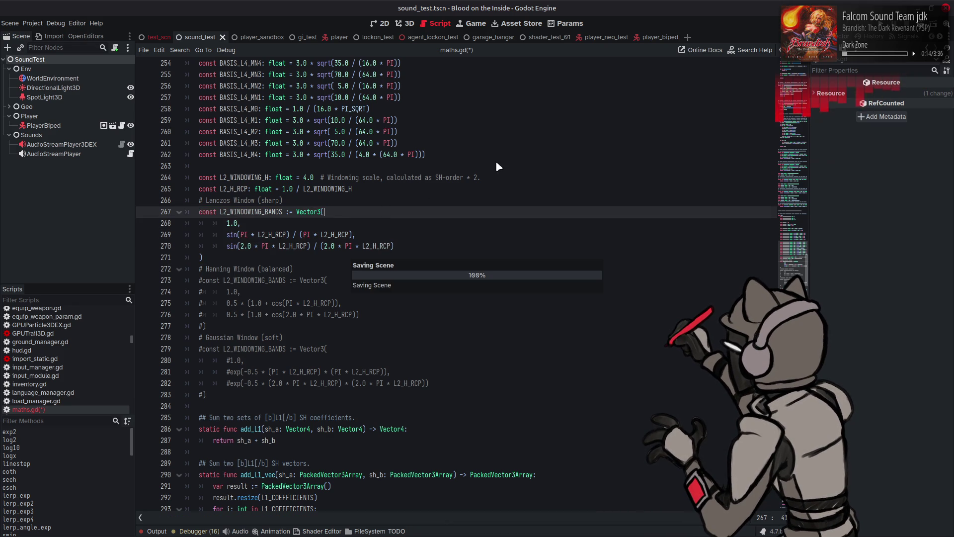
{"action": "key", "text": "F5"}
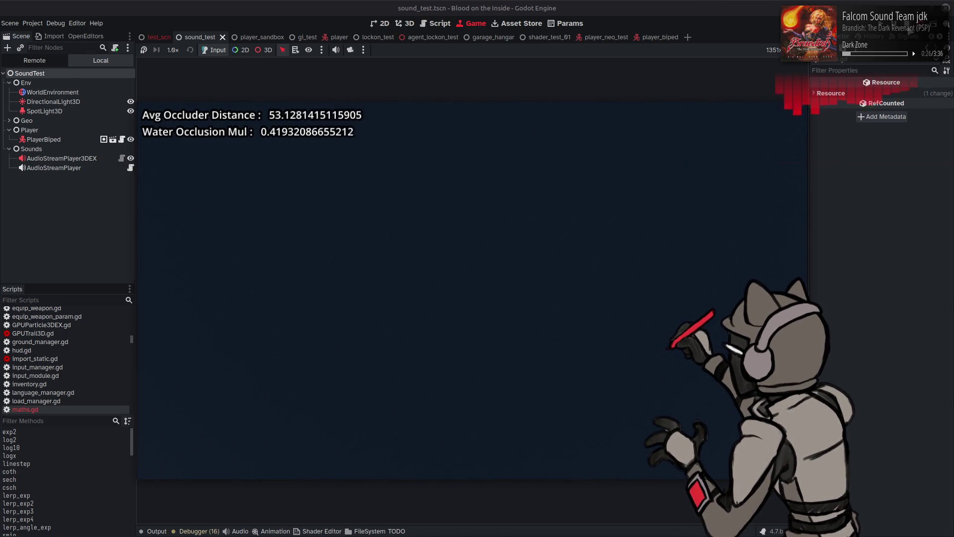
Comment out the Lanczos block, enable the Hanning L2_WINDOWING_BANDS, save, and test-run the scene.
{"action": "key", "text": "F8"}
{"action": "left_click_drag", "start_coordinate": [567, 227], "coordinate": [418, 261]}
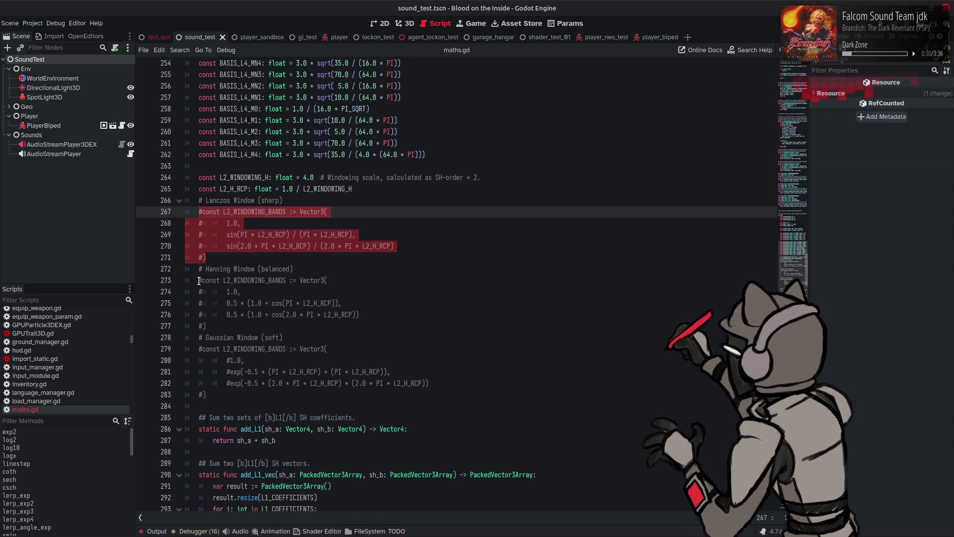
{"action": "key", "text": "ctrl+k"}
{"action": "left_click_drag", "start_coordinate": [199, 281], "coordinate": [228, 327]}
{"action": "key", "text": "ctrl+k"}
{"action": "left_click", "coordinate": [229, 327]}
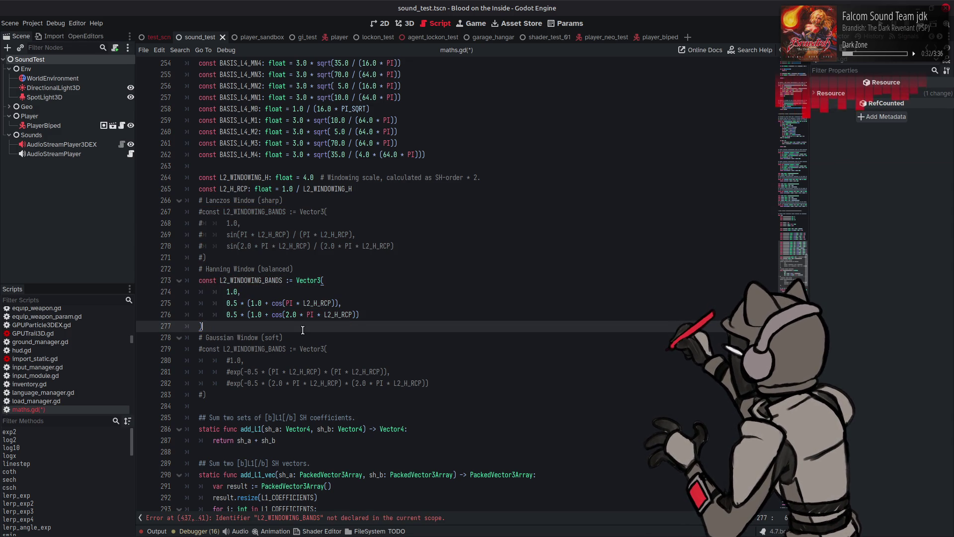
{"action": "key", "text": "ctrl+s"}
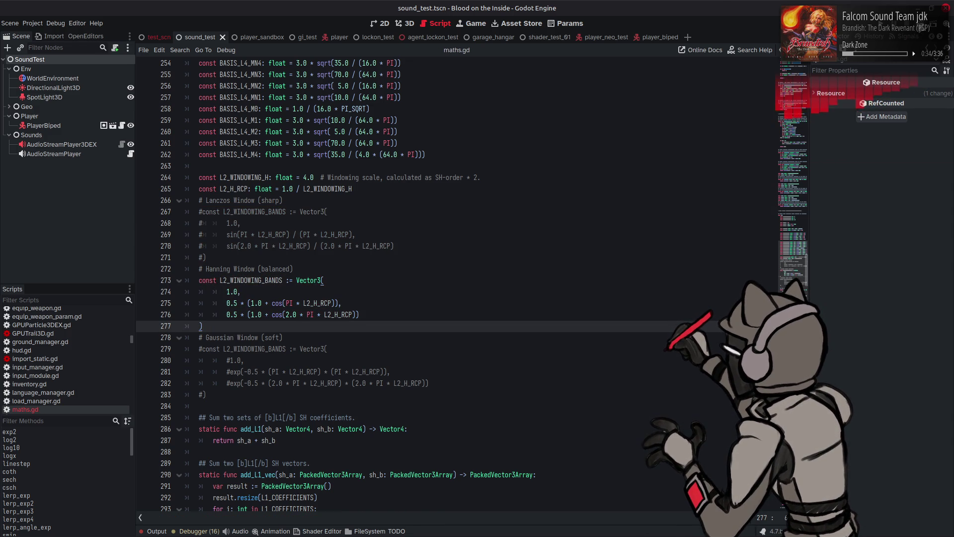
{"action": "left_click", "coordinate": [920, 29]}
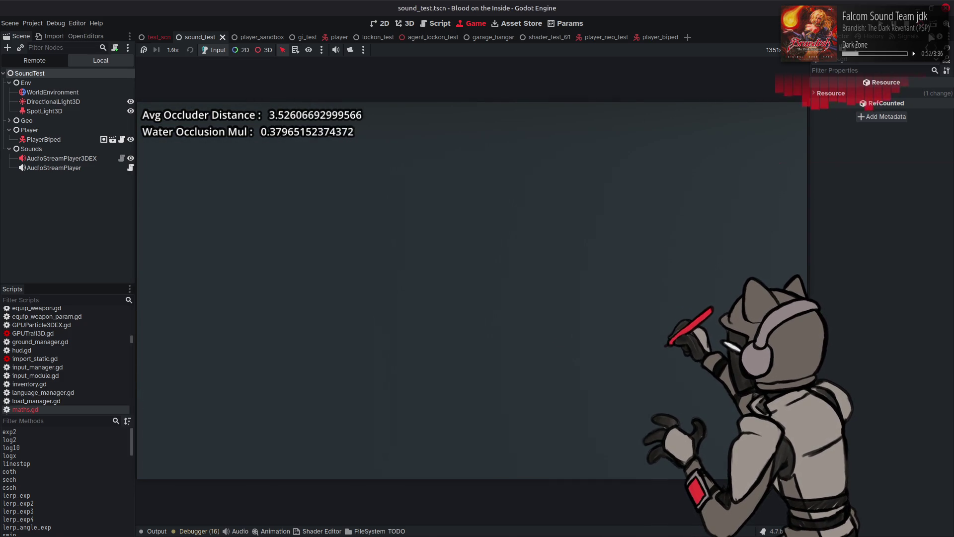
{"action": "key", "text": "F8"}
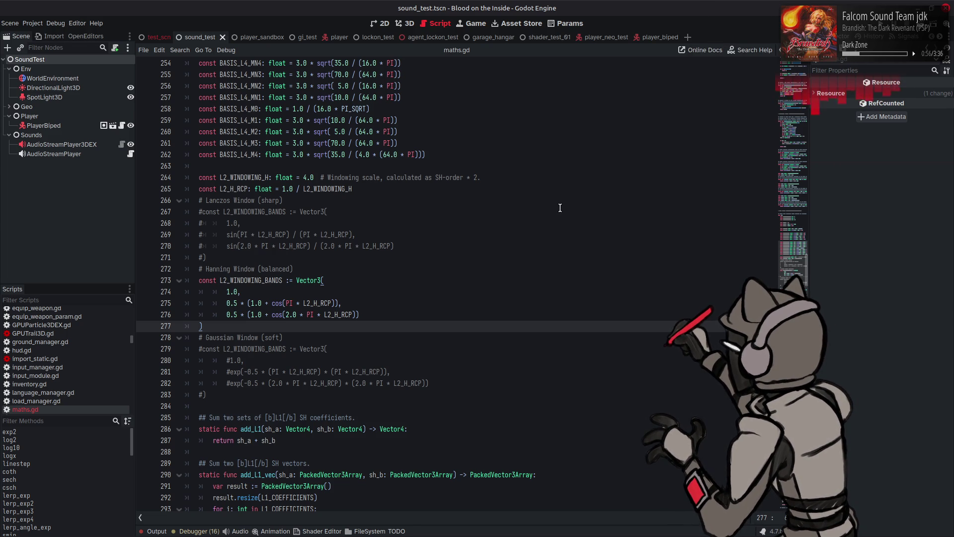
Comment out the Hanning block, re-enable the Gaussian block, save, and scroll to evaluate_L2_windowed.
{"action": "left_click", "coordinate": [527, 233]}
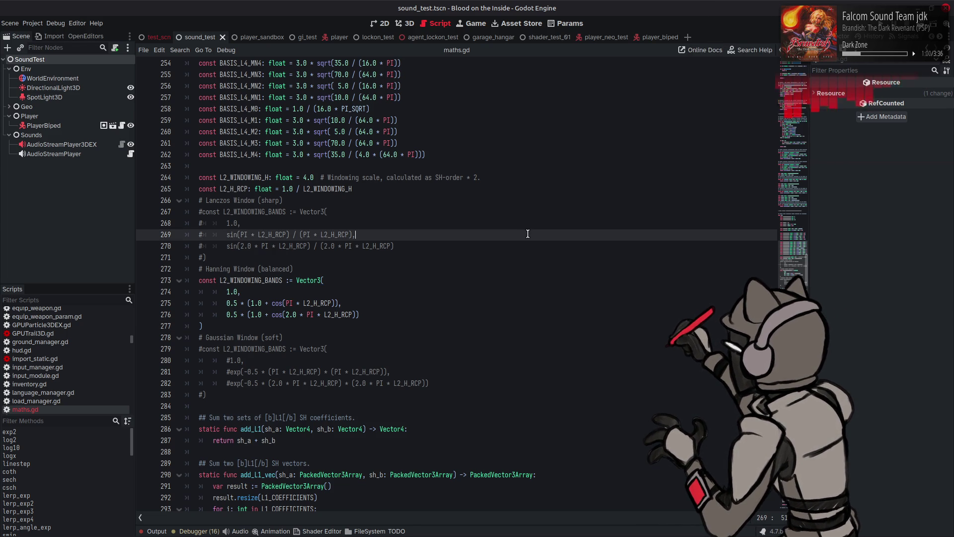
{"action": "key", "text": "Down"}
{"action": "key", "text": "Down"}
{"action": "key", "text": "Down"}
{"action": "key", "text": "shift+Down"}
{"action": "key", "text": "shift+Down"}
{"action": "key", "text": "shift+Down"}
{"action": "key", "text": "ctrl+k"}
{"action": "key", "text": "Down"}
{"action": "key", "text": "Down"}
{"action": "key", "text": "Down"}
{"action": "key", "text": "shift+Up"}
{"action": "key", "text": "shift+Up"}
{"action": "key", "text": "shift+Up"}
{"action": "key", "text": "ctrl+k"}
{"action": "key", "text": "Up"}
{"action": "key", "text": "Up"}
{"action": "key", "text": "Up"}
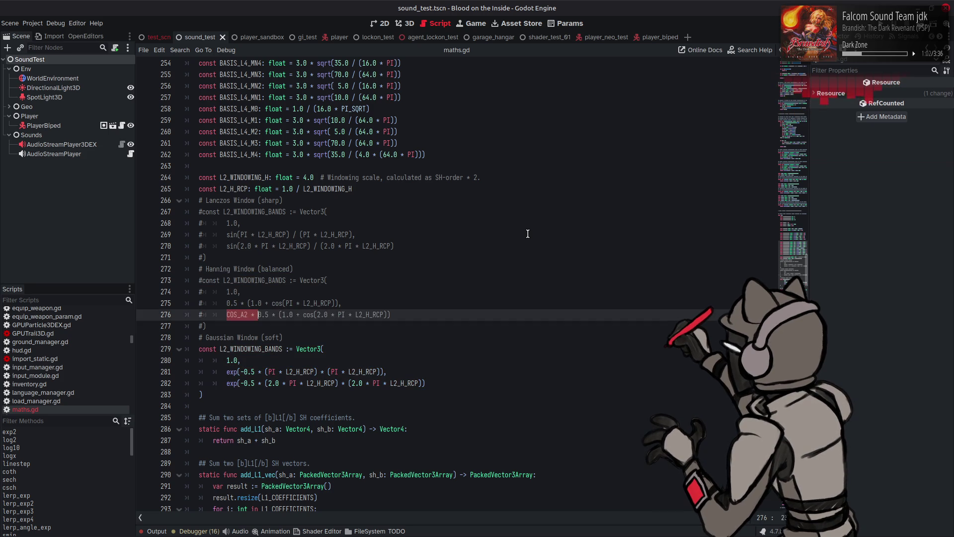
{"action": "key", "text": "ctrl+s"}
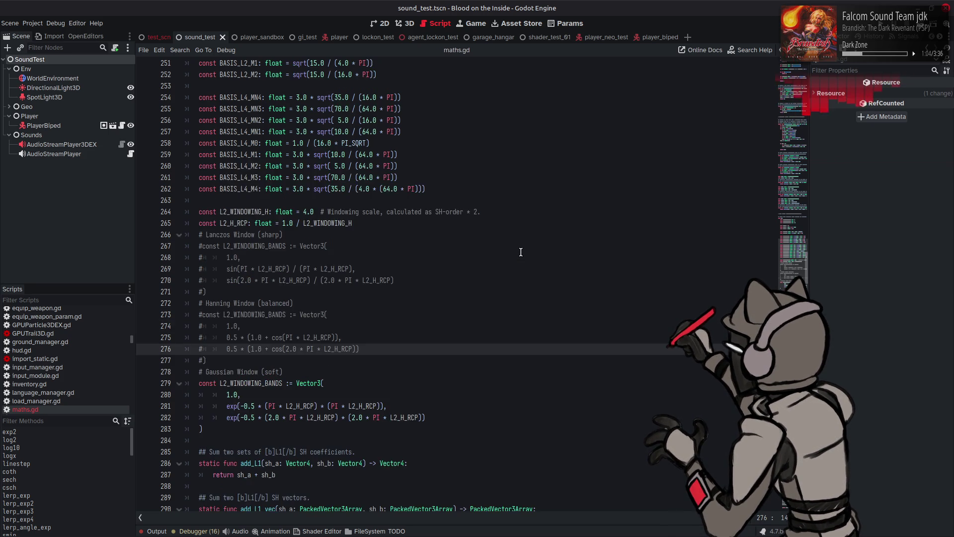
{"action": "scroll", "coordinate": [522, 252], "scroll_direction": "down", "scroll_amount": 20}
{"action": "scroll", "coordinate": [521, 252], "scroll_direction": "down", "scroll_amount": 20}
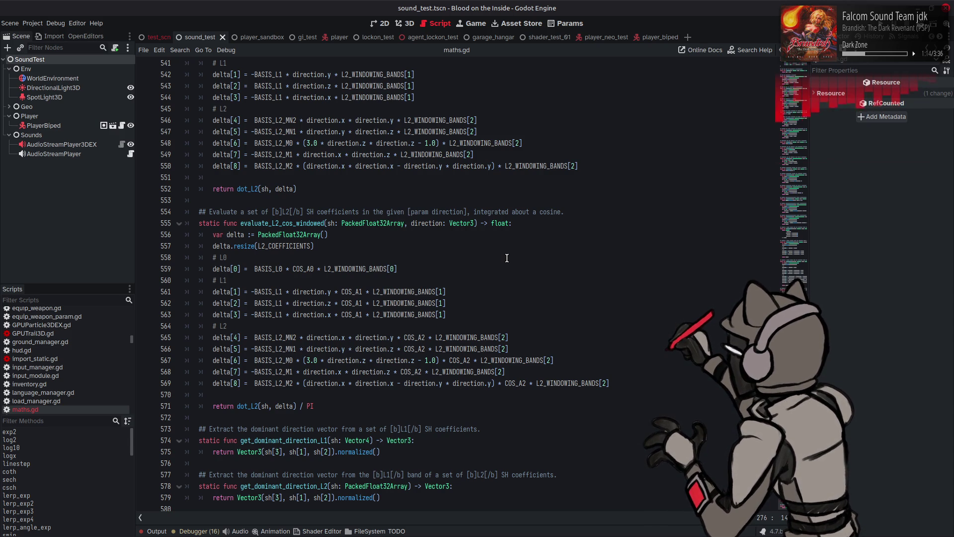
{"action": "scroll", "coordinate": [506, 257], "scroll_direction": "up", "scroll_amount": 2}
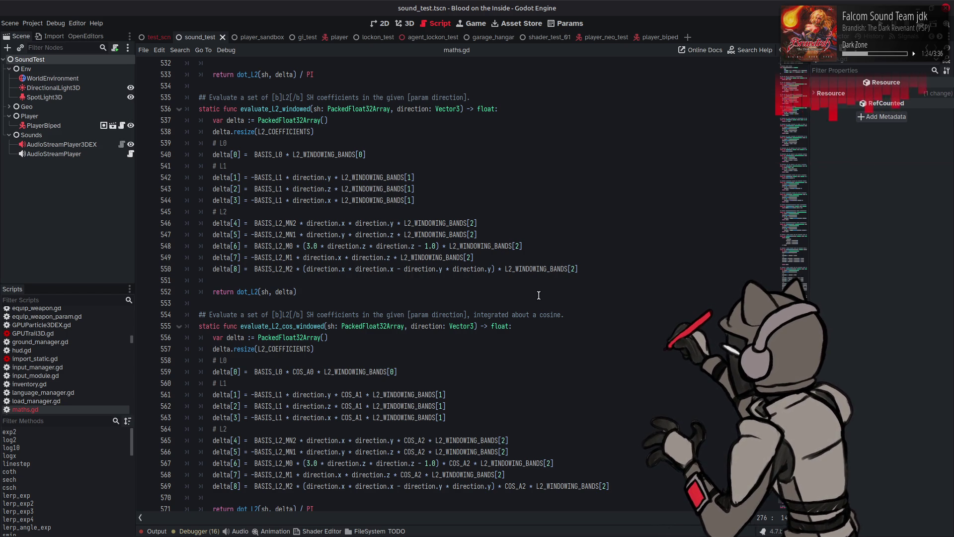
Append 'with windowing.' to the doc comments on lines 554 and 535 and save maths.gd.
{"action": "left_click", "coordinate": [561, 314]}
{"action": "type", "text": "wit"}
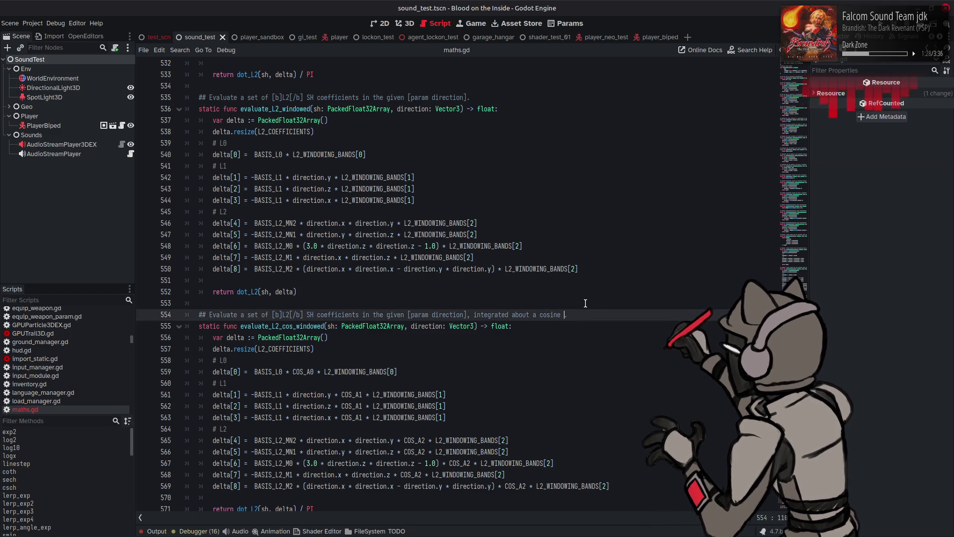
{"action": "type", "text": "h windowing"}
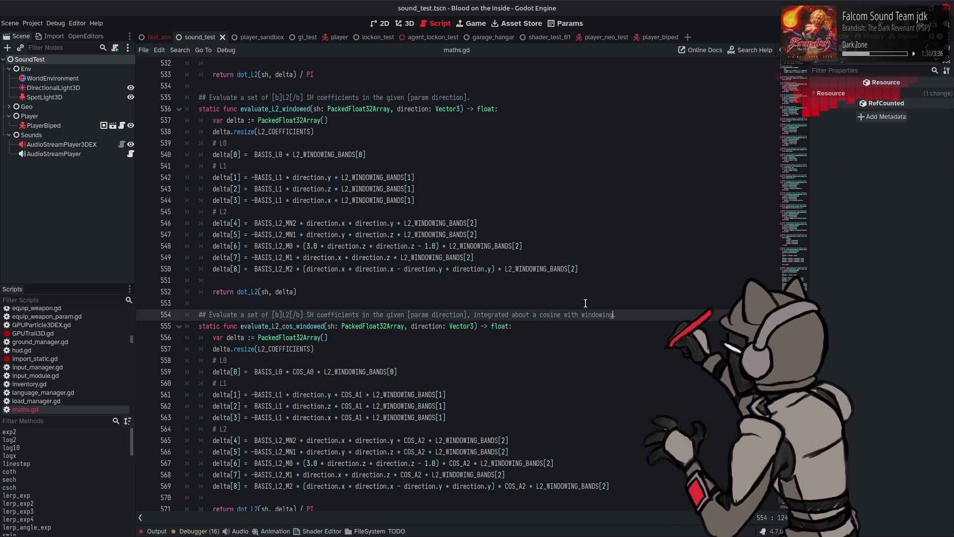
{"action": "scroll", "coordinate": [585, 303], "scroll_direction": "up", "scroll_amount": 3}
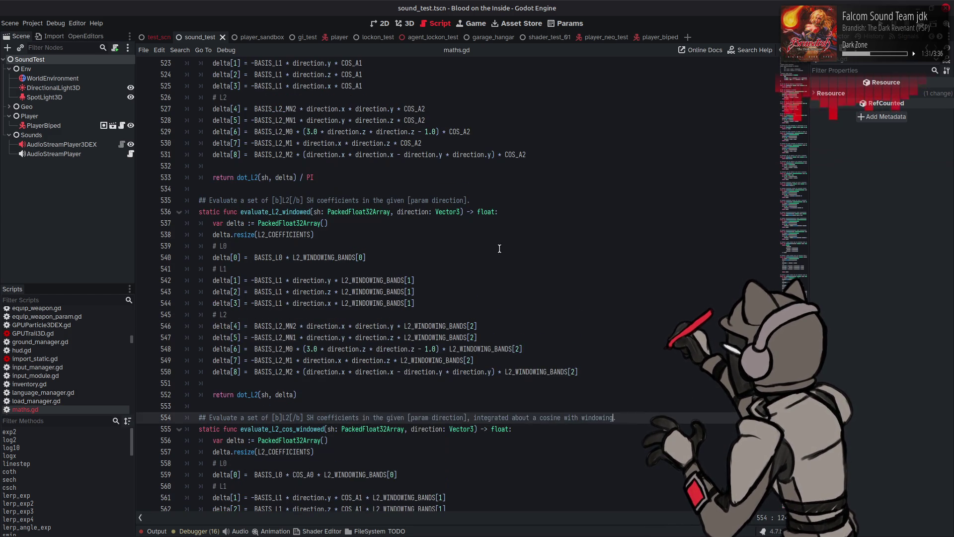
{"action": "left_click", "coordinate": [476, 200]}
{"action": "type", "text": "."}
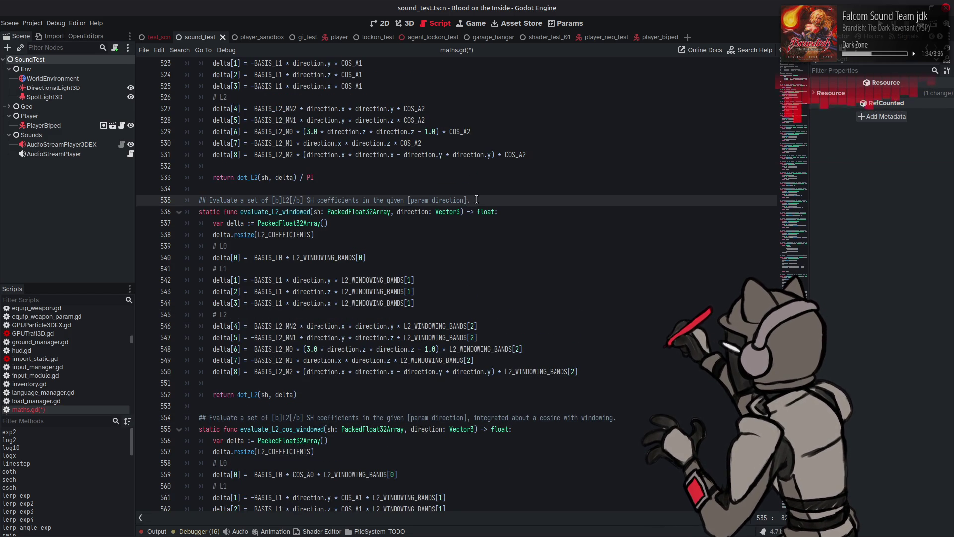
{"action": "key", "text": "BackSpace"}
{"action": "type", "text": "with windowing."}
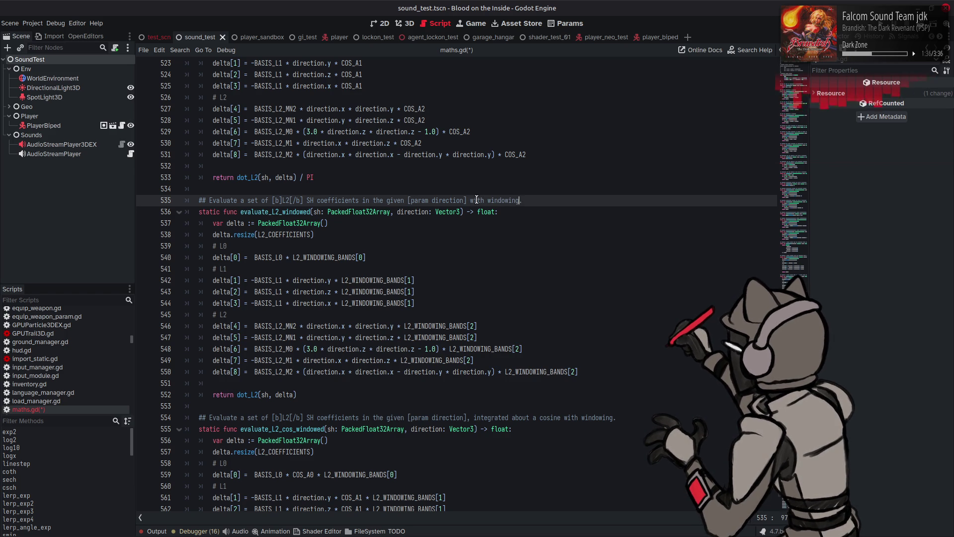
{"action": "key", "text": "ctrl+s"}
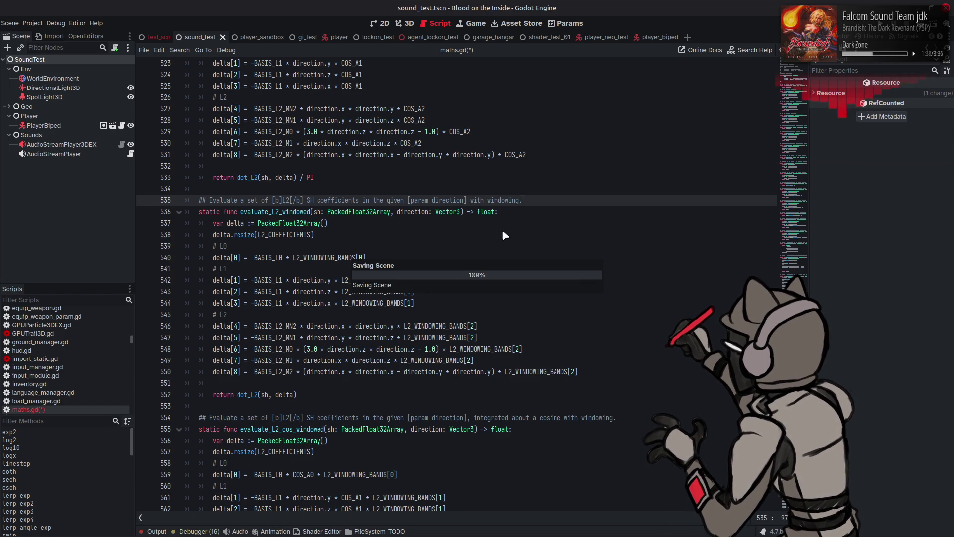
{"action": "scroll", "coordinate": [501, 234], "scroll_direction": "up", "scroll_amount": 8}
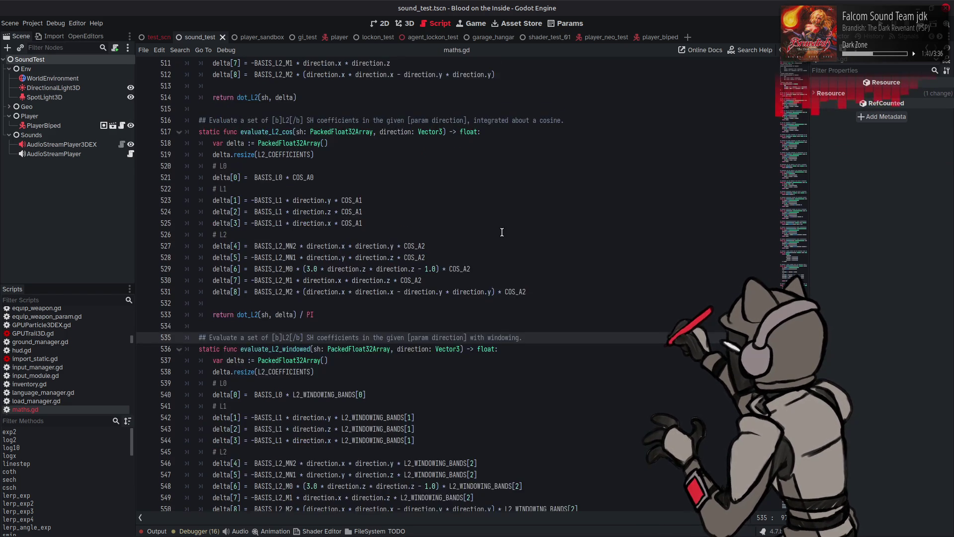
{"action": "scroll", "coordinate": [500, 242], "scroll_direction": "up", "scroll_amount": 6}
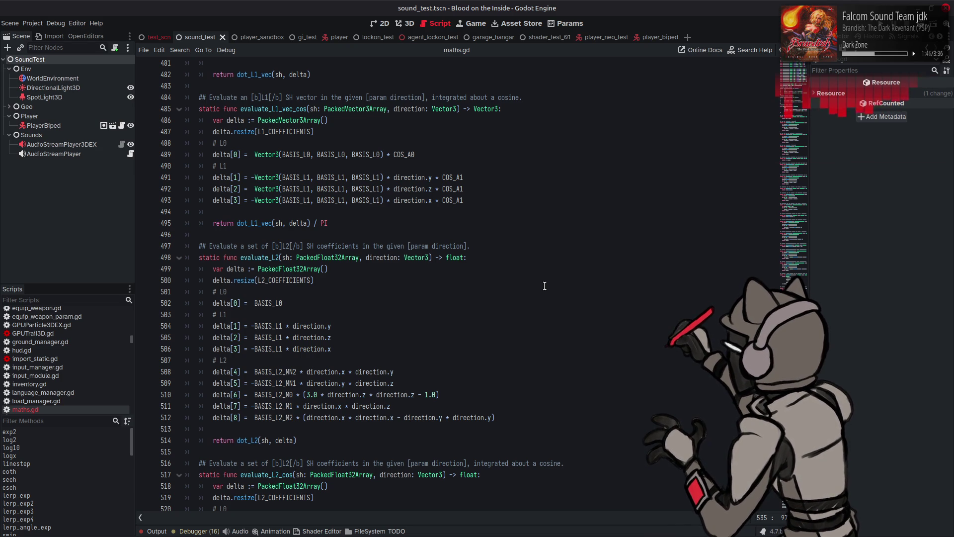
{"action": "scroll", "coordinate": [537, 287], "scroll_direction": "down", "scroll_amount": 6}
{"action": "scroll", "coordinate": [537, 287], "scroll_direction": "down", "scroll_amount": 10}
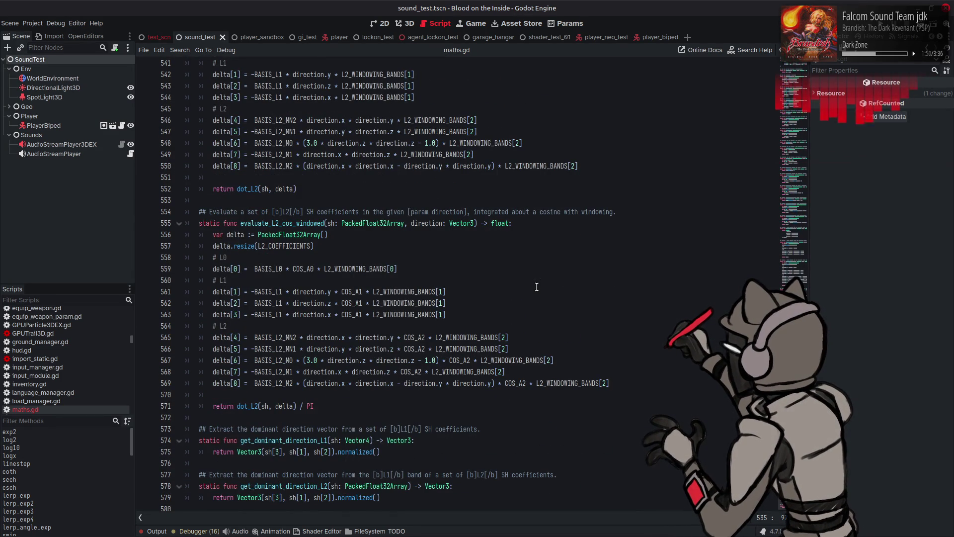
{"action": "scroll", "coordinate": [537, 287], "scroll_direction": "up", "scroll_amount": 18}
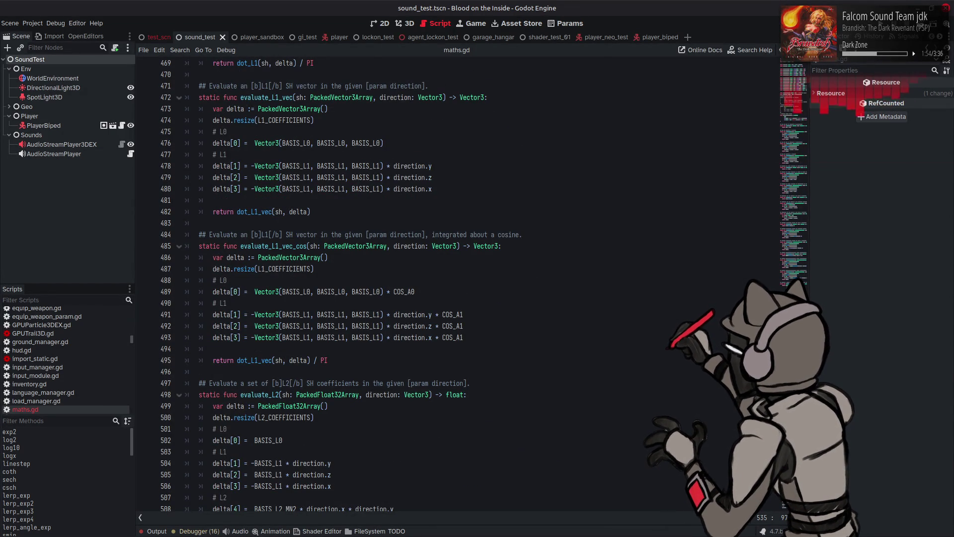
{"action": "scroll", "coordinate": [591, 318], "scroll_direction": "up", "scroll_amount": 3}
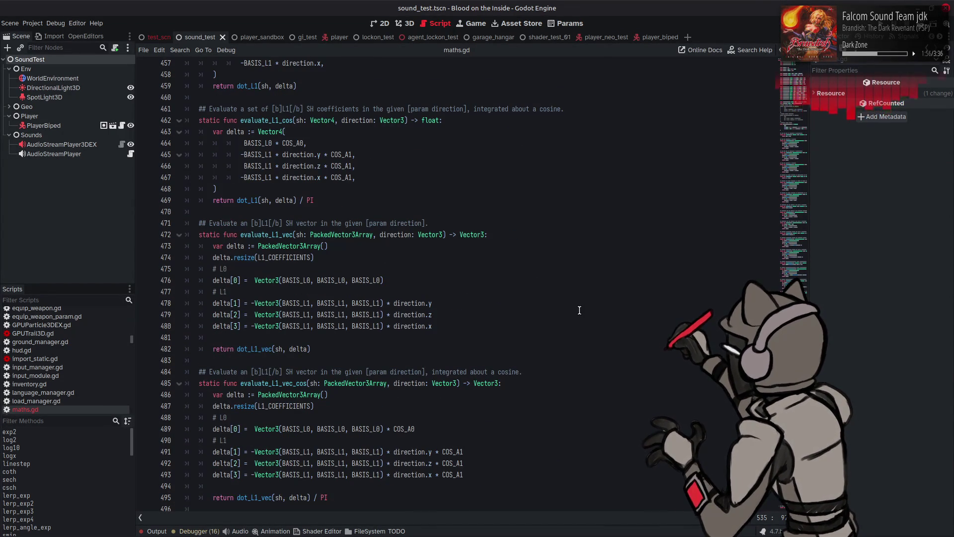
{"action": "mouse_move", "coordinate": [613, 527]}
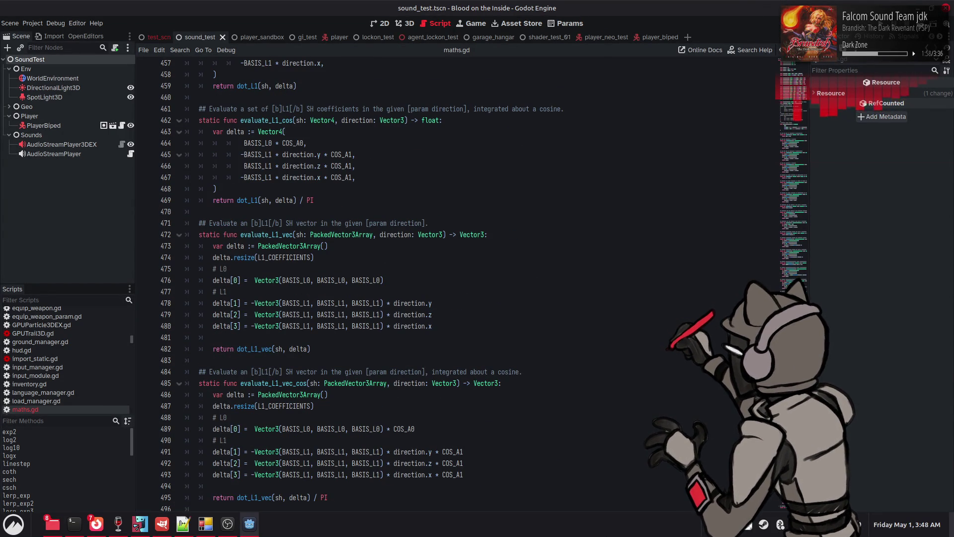
{"action": "scroll", "coordinate": [501, 252], "scroll_direction": "up", "scroll_amount": 3}
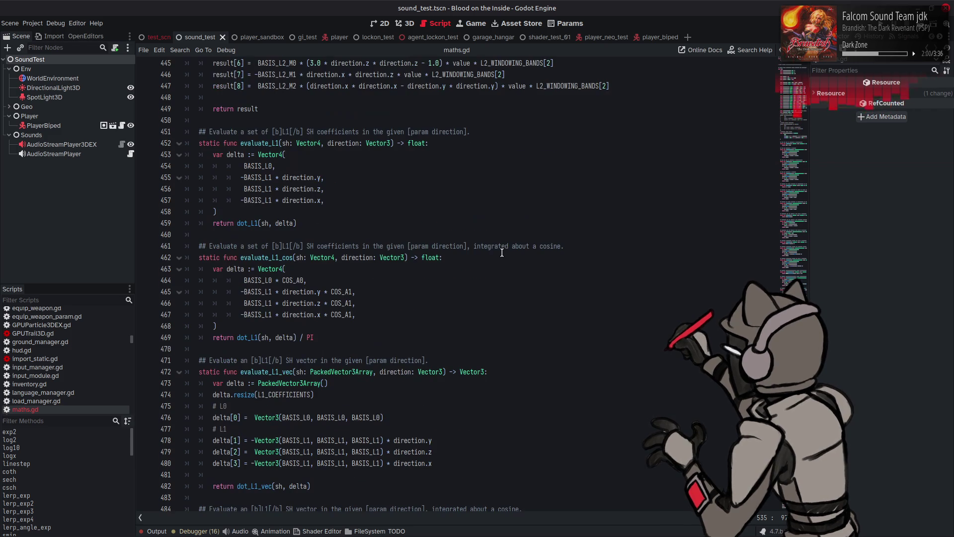
{"action": "scroll", "coordinate": [501, 255], "scroll_direction": "up", "scroll_amount": 2}
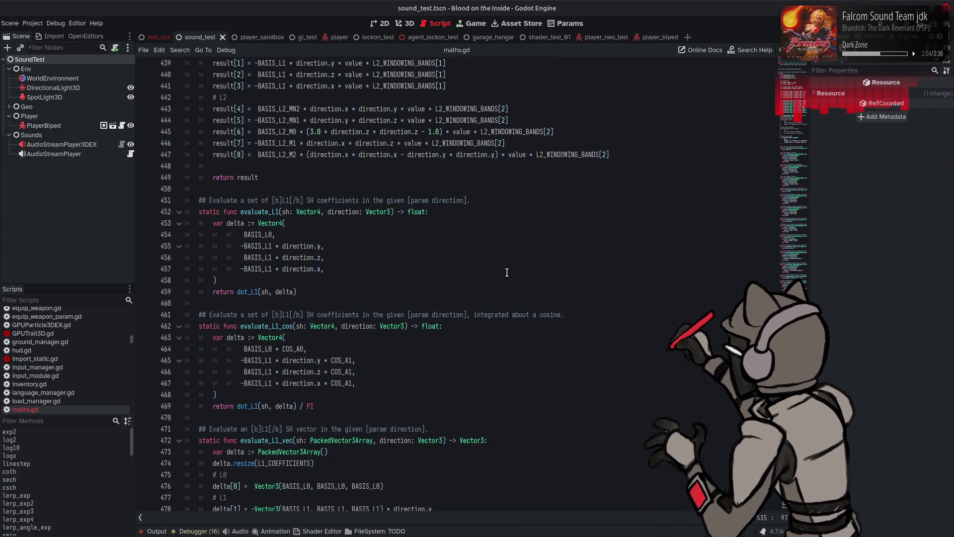
{"action": "scroll", "coordinate": [507, 272], "scroll_direction": "down", "scroll_amount": 1}
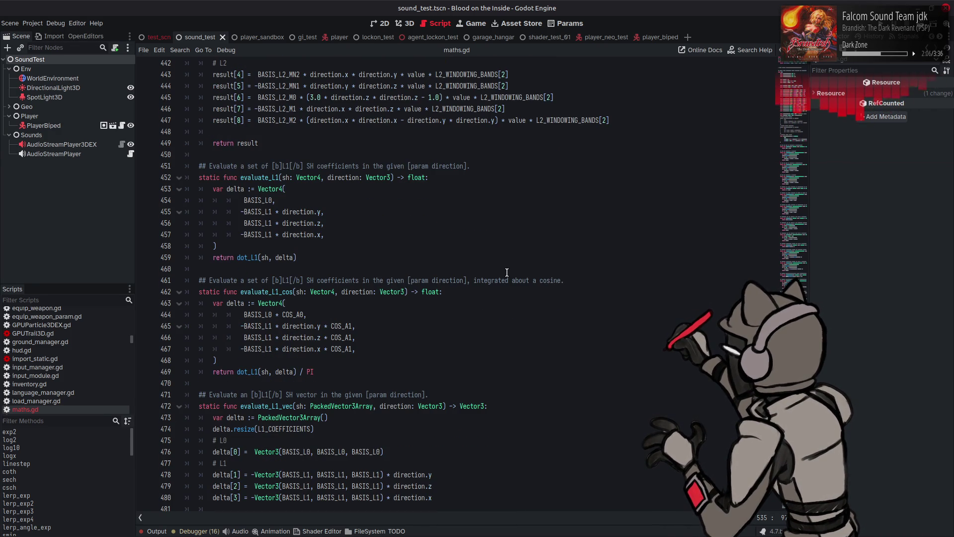
{"action": "left_click", "coordinate": [506, 272]}
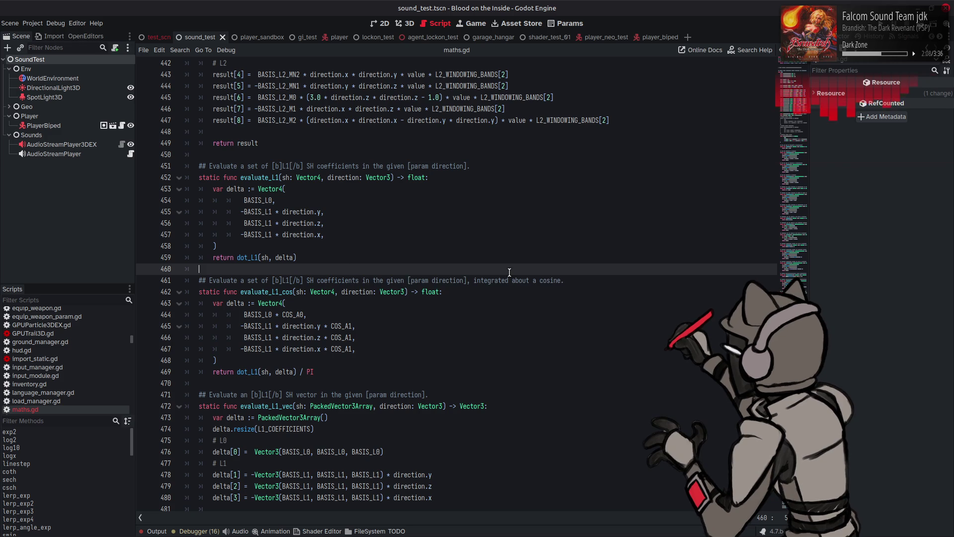
{"action": "scroll", "coordinate": [509, 272], "scroll_direction": "up", "scroll_amount": 6}
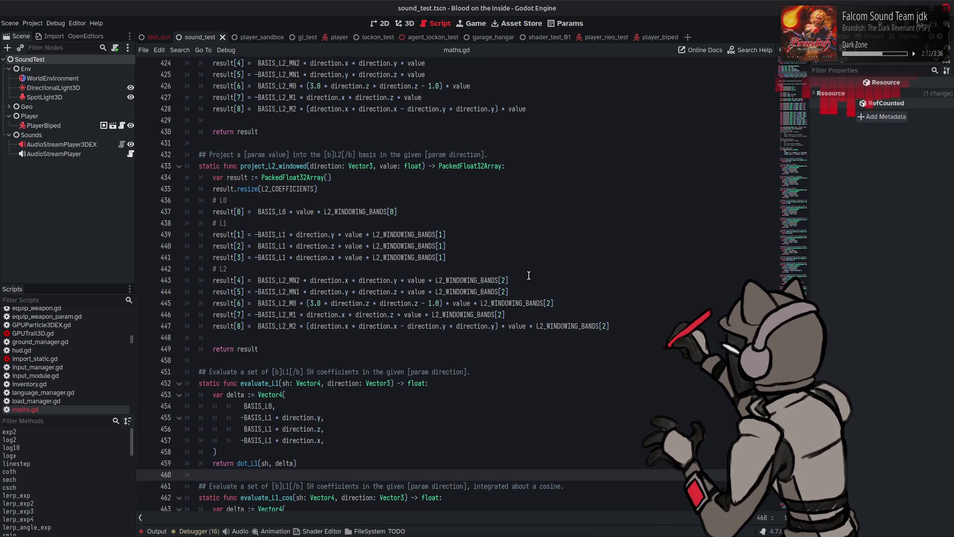
Select project_L2_windowed and scroll up through the SH class to its windowing constants.
{"action": "double_click", "coordinate": [282, 166]}
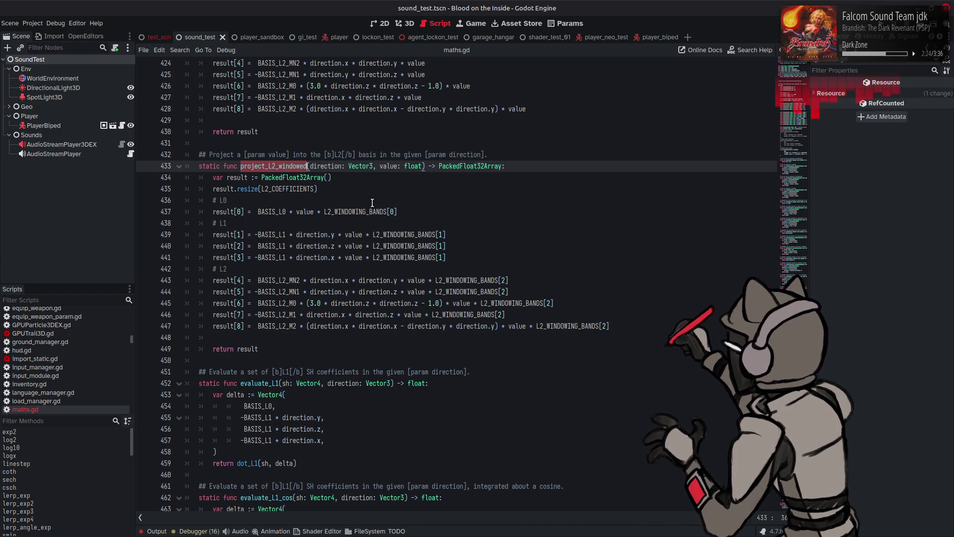
{"action": "scroll", "coordinate": [372, 203], "scroll_direction": "up", "scroll_amount": 5}
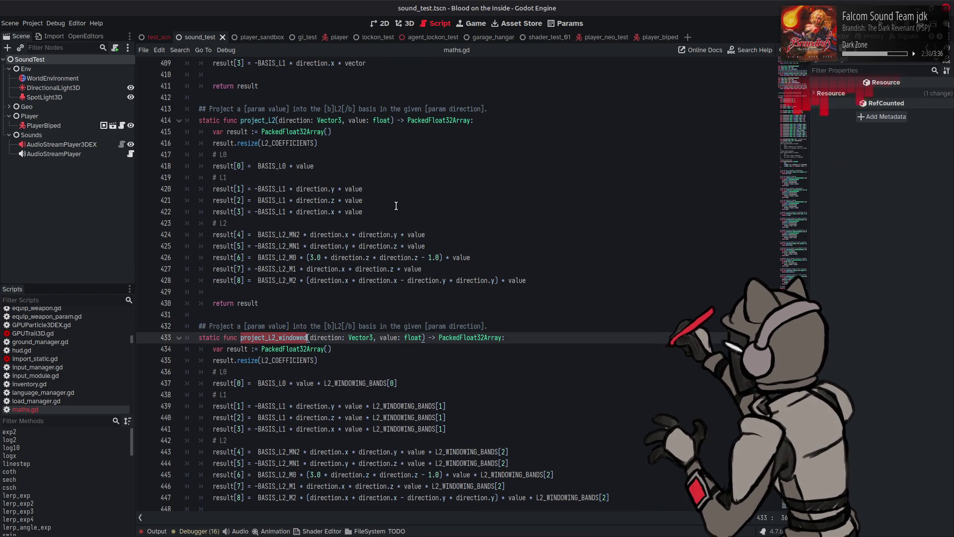
{"action": "scroll", "coordinate": [395, 206], "scroll_direction": "up", "scroll_amount": 4}
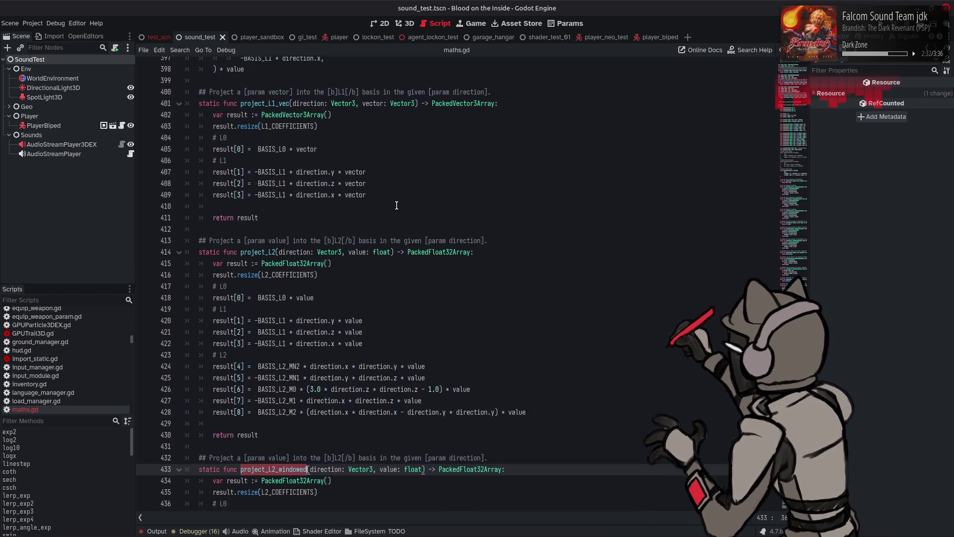
{"action": "scroll", "coordinate": [397, 206], "scroll_direction": "up", "scroll_amount": 8}
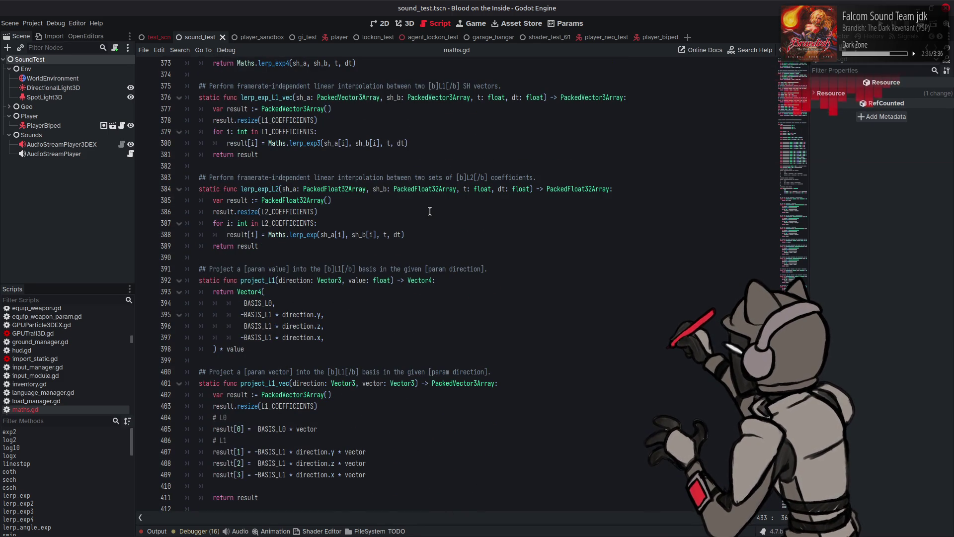
{"action": "scroll", "coordinate": [430, 212], "scroll_direction": "up", "scroll_amount": 20}
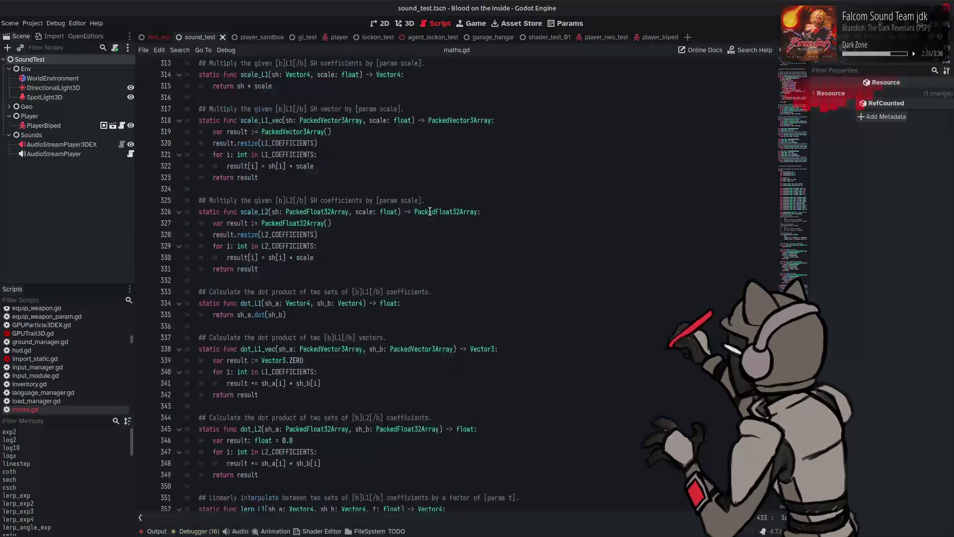
{"action": "scroll", "coordinate": [430, 211], "scroll_direction": "up", "scroll_amount": 5}
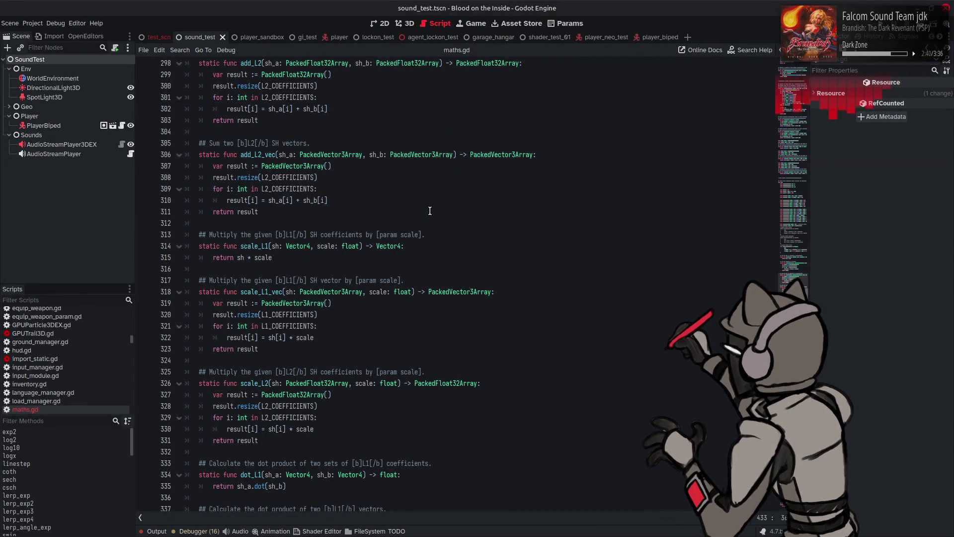
{"action": "scroll", "coordinate": [429, 210], "scroll_direction": "up", "scroll_amount": 5}
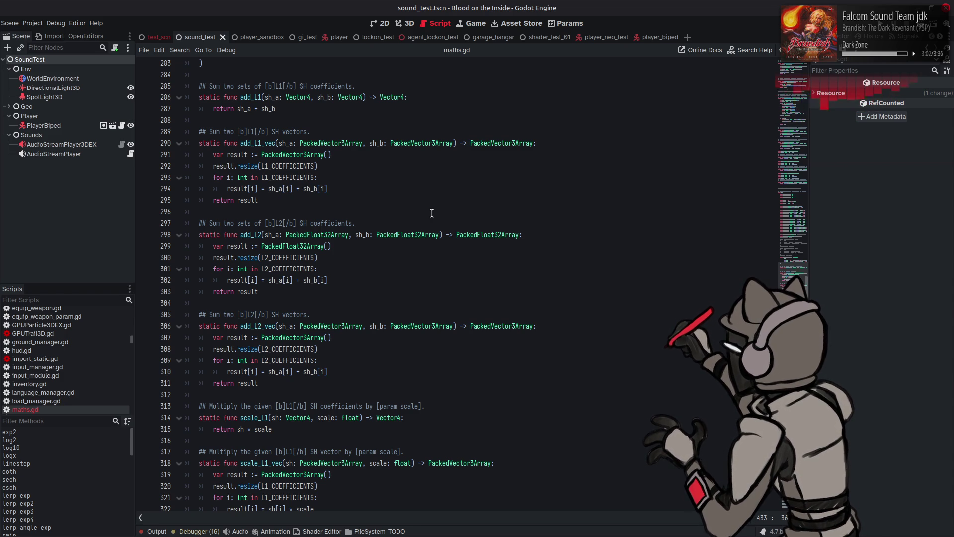
{"action": "scroll", "coordinate": [437, 213], "scroll_direction": "up", "scroll_amount": 8}
{"action": "scroll", "coordinate": [445, 214], "scroll_direction": "up", "scroll_amount": 2}
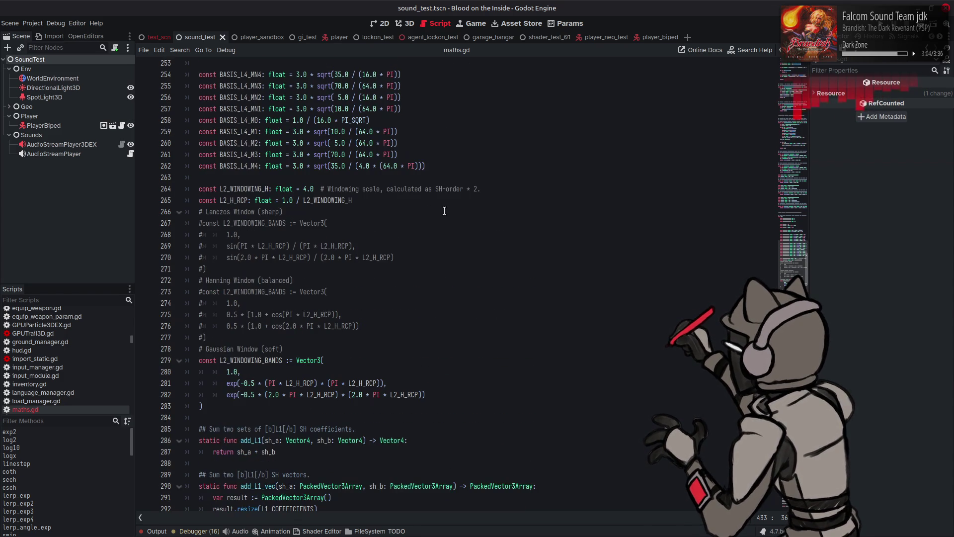
Put the caret on the Lanczos window comment line 266 and save the scene and scripts.
{"action": "left_click", "coordinate": [446, 213]}
{"action": "key", "text": "ctrl+s"}
{"action": "scroll", "coordinate": [448, 220], "scroll_direction": "up", "scroll_amount": 7}
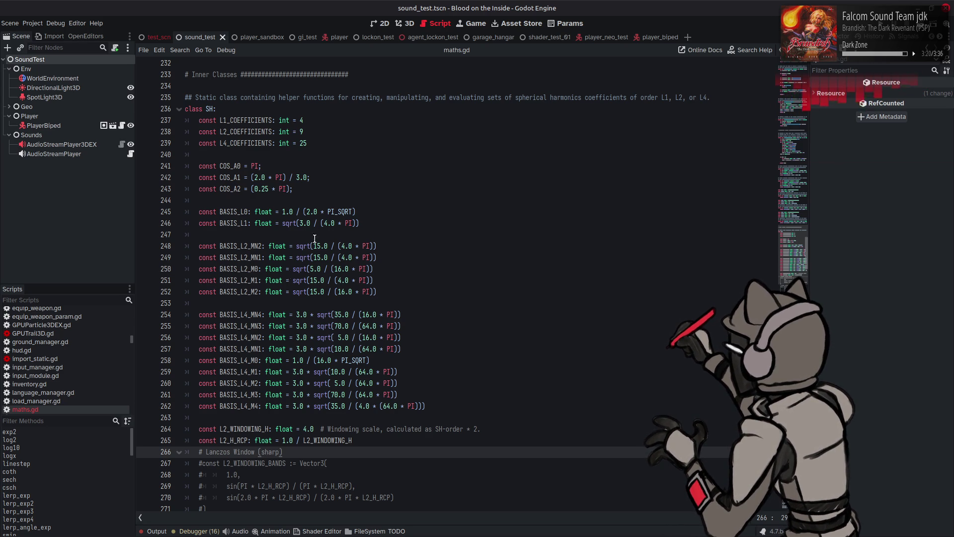
{"action": "scroll", "coordinate": [50, 347], "scroll_direction": "up", "scroll_amount": 2}
{"action": "scroll", "coordinate": [50, 347], "scroll_direction": "up", "scroll_amount": 10}
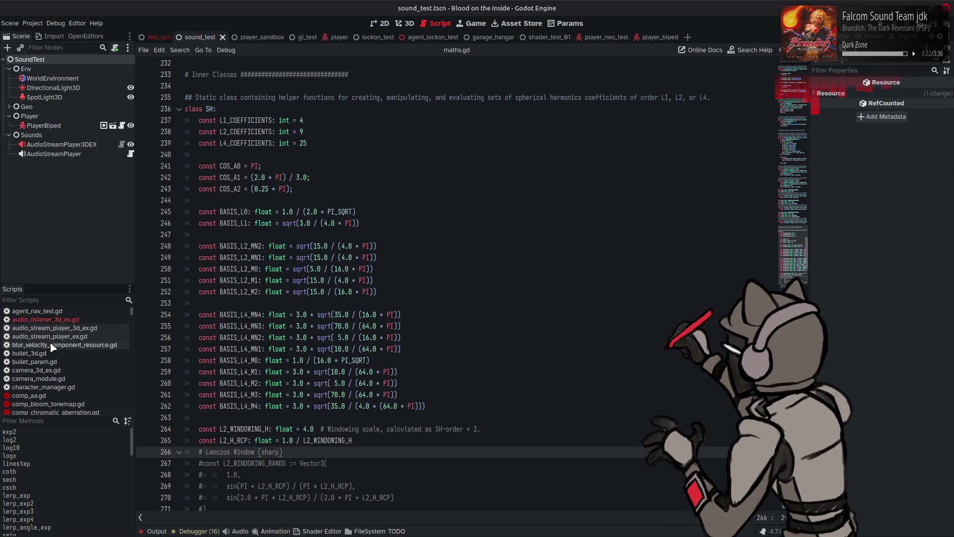
Switch to audio_listener_3d_ex.gd and scroll up to constants like SAMPLES_PER_TICK and MAX_RAY_DIST.
{"action": "left_click", "coordinate": [70, 320]}
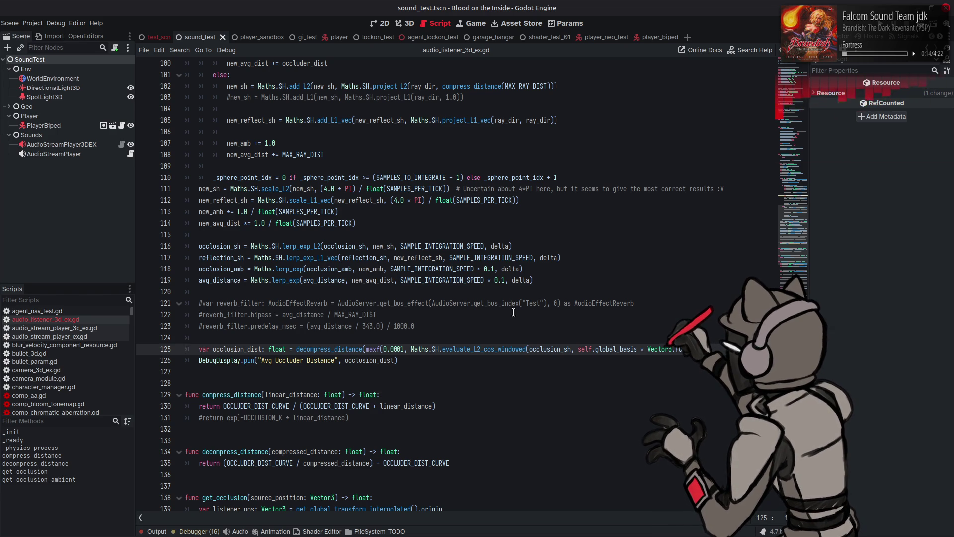
{"action": "scroll", "coordinate": [513, 312], "scroll_direction": "up", "scroll_amount": 2}
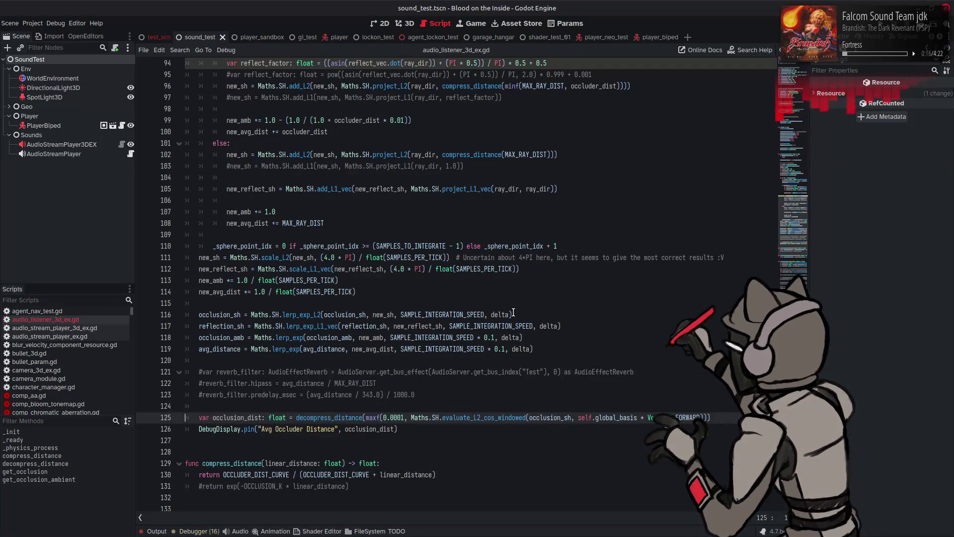
{"action": "scroll", "coordinate": [513, 312], "scroll_direction": "up", "scroll_amount": 2}
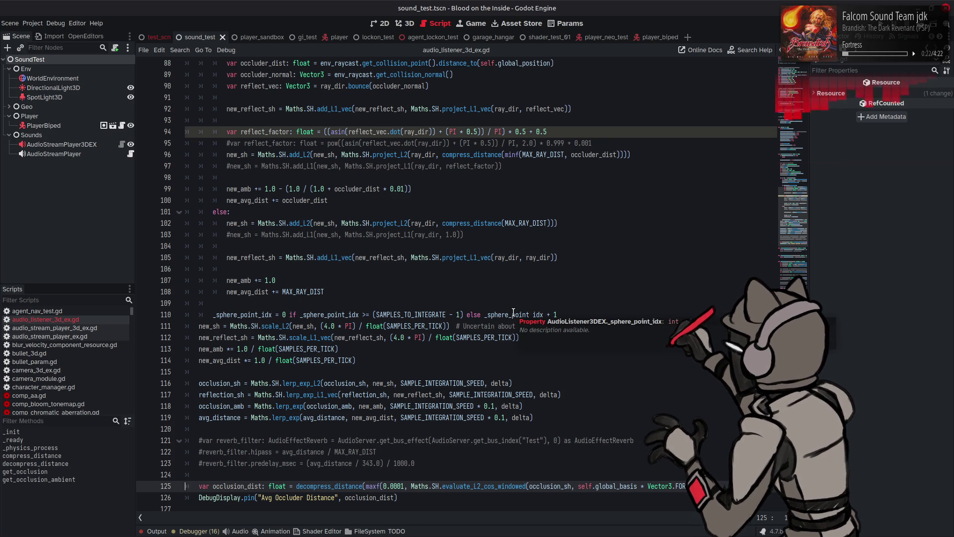
{"action": "scroll", "coordinate": [572, 285], "scroll_direction": "up", "scroll_amount": 3}
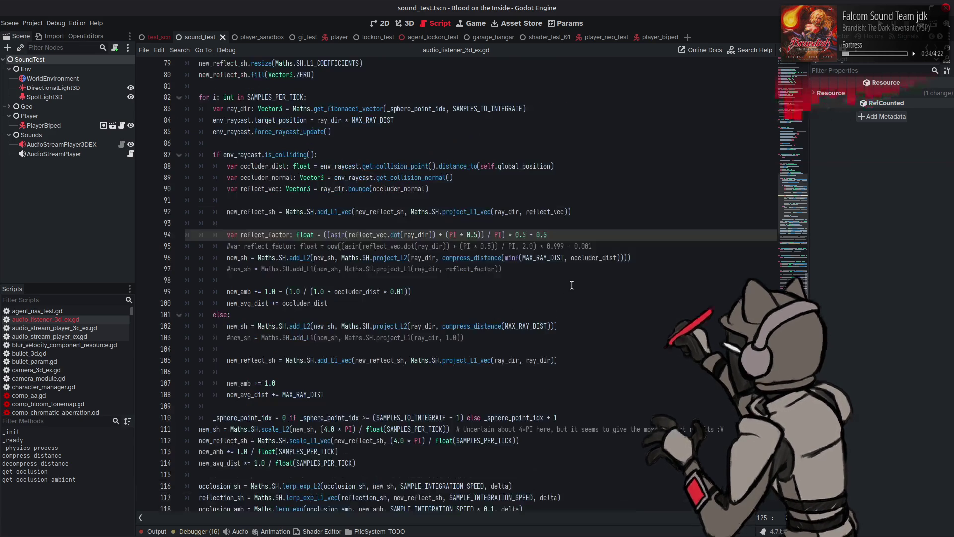
{"action": "scroll", "coordinate": [571, 285], "scroll_direction": "up", "scroll_amount": 3}
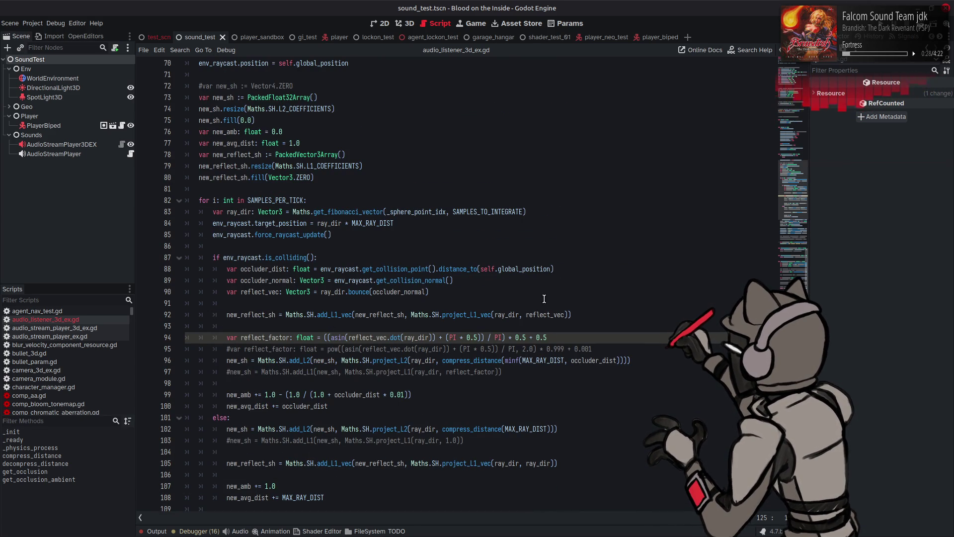
{"action": "scroll", "coordinate": [536, 296], "scroll_direction": "up", "scroll_amount": 20}
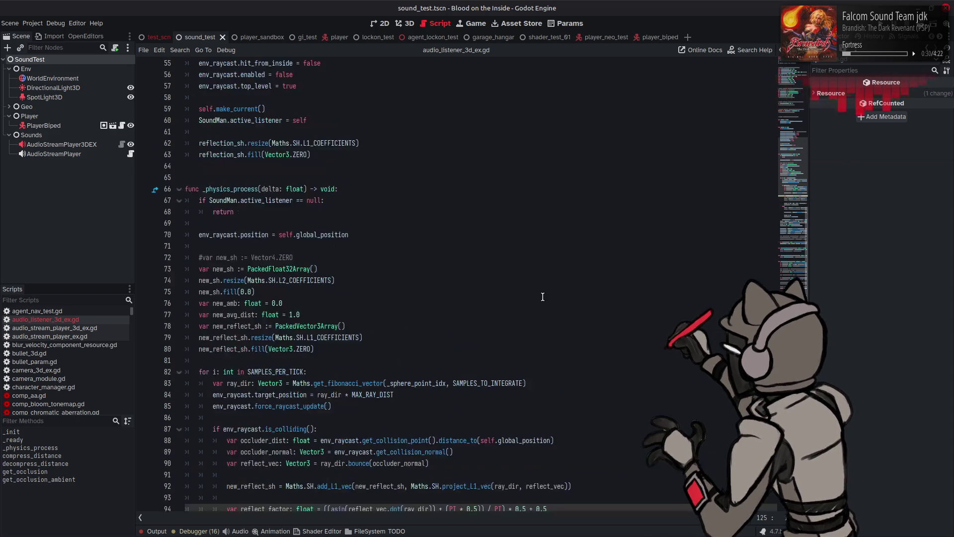
{"action": "scroll", "coordinate": [528, 296], "scroll_direction": "up", "scroll_amount": 1}
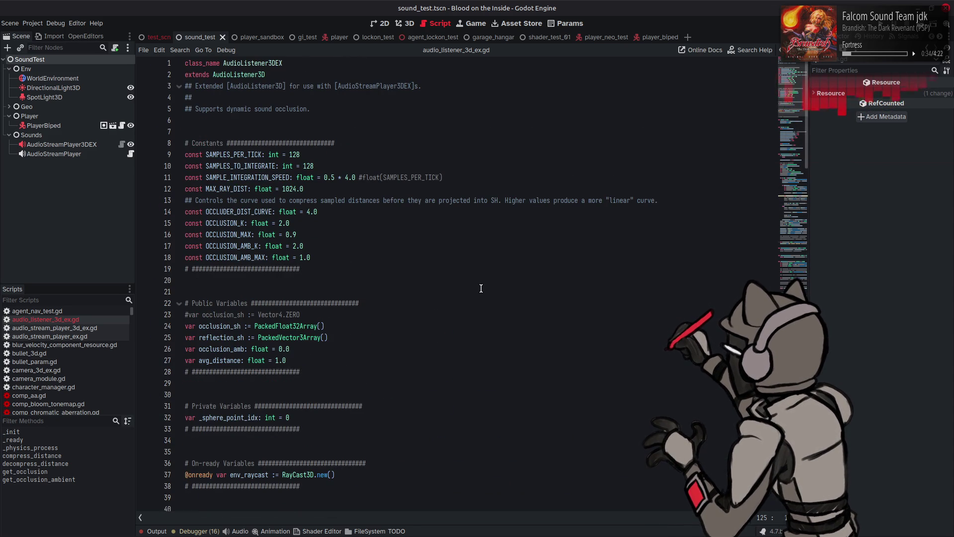
{"action": "scroll", "coordinate": [477, 291], "scroll_direction": "down", "scroll_amount": 2}
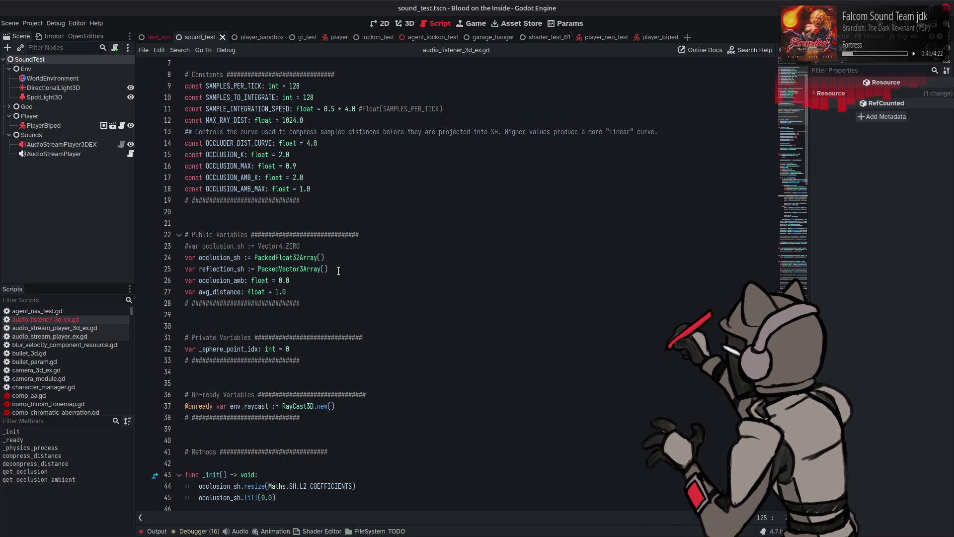
Change reflection_sh's L1_COEFFICIENTS to L2_COEFFICIENTS on line 62.
{"action": "double_click", "coordinate": [231, 268]}
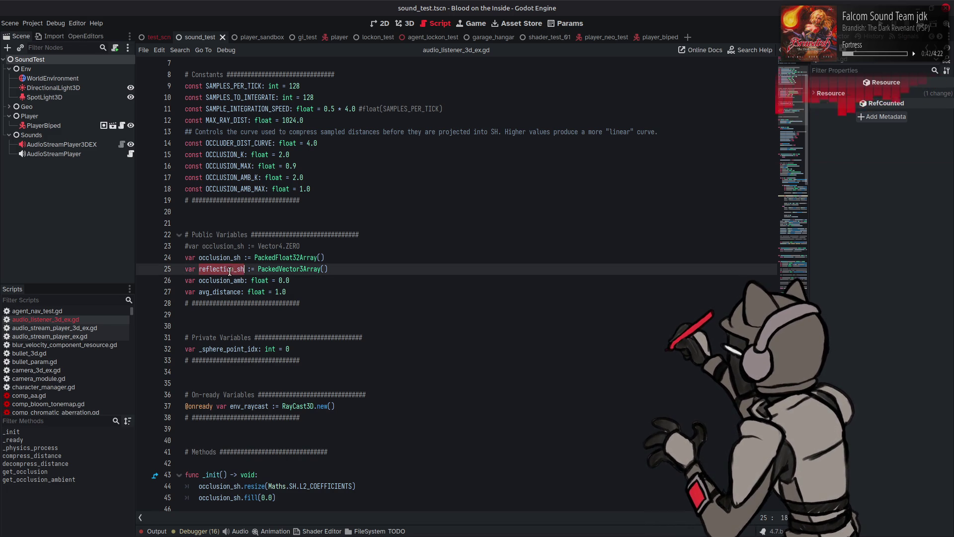
{"action": "scroll", "coordinate": [378, 250], "scroll_direction": "down", "scroll_amount": 7}
{"action": "scroll", "coordinate": [378, 250], "scroll_direction": "down", "scroll_amount": 2}
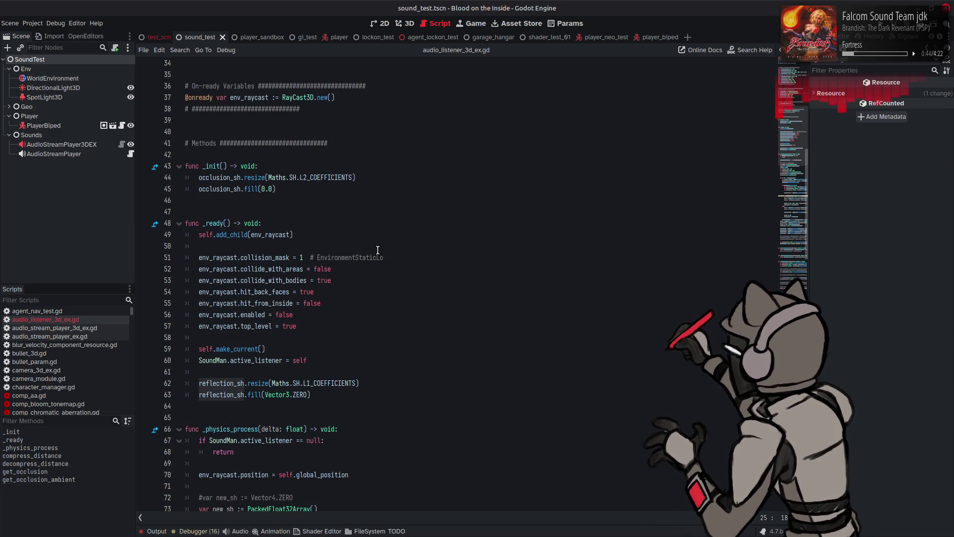
{"action": "scroll", "coordinate": [378, 250], "scroll_direction": "down", "scroll_amount": 4}
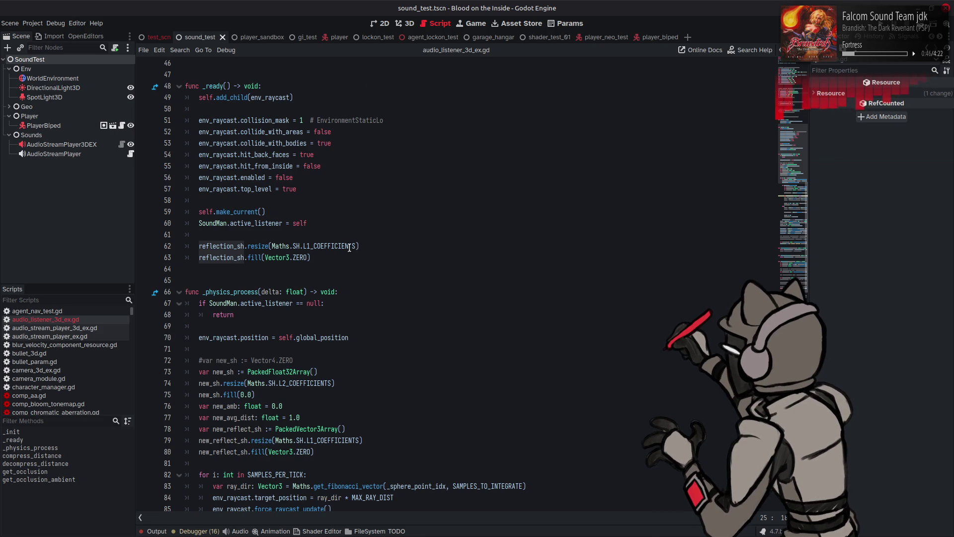
{"action": "left_click", "coordinate": [313, 244]}
{"action": "key", "text": "BackSpace"}
{"action": "type", "text": "2"}
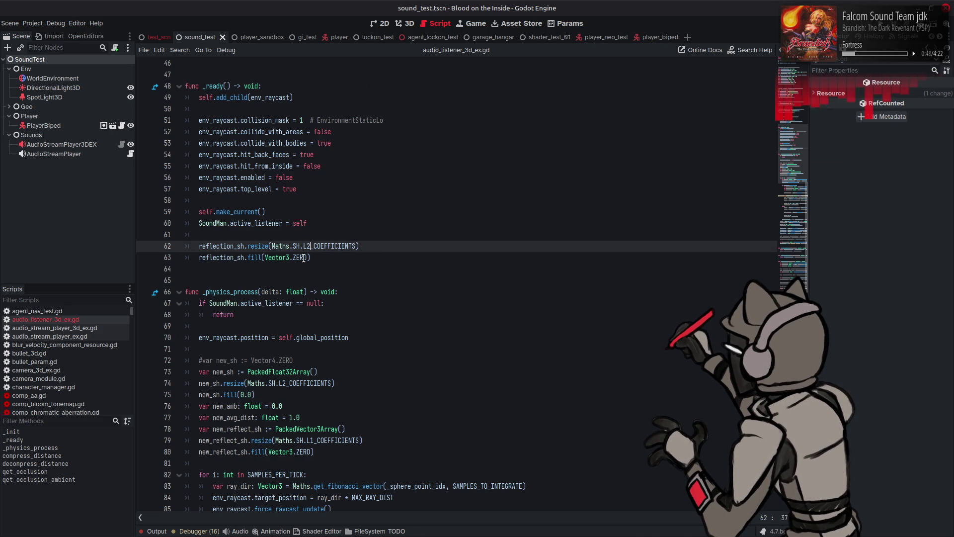
{"action": "left_click", "coordinate": [233, 247]}
Search for reflection_sh and change L1_COEFFICIENTS to L2_COEFFICIENTS on line 79.
{"action": "double_click", "coordinate": [232, 246]}
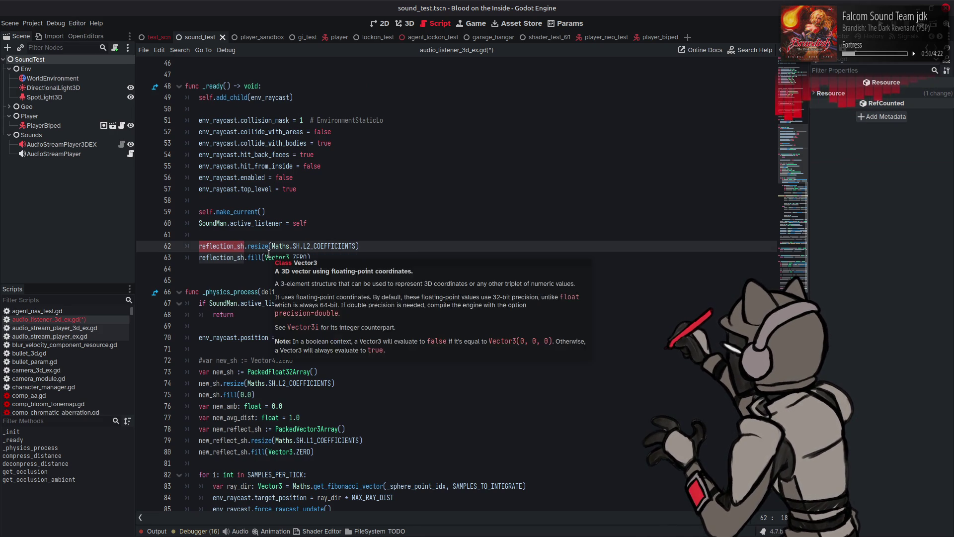
{"action": "key", "text": "ctrl+f"}
{"action": "left_click", "coordinate": [689, 518]}
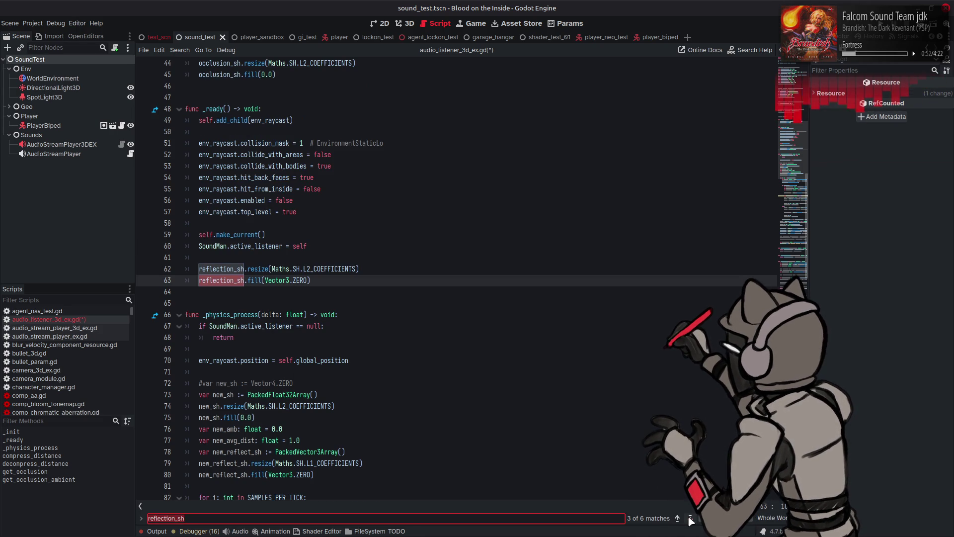
{"action": "left_click", "coordinate": [690, 518]}
{"action": "scroll", "coordinate": [304, 327], "scroll_direction": "up", "scroll_amount": 5}
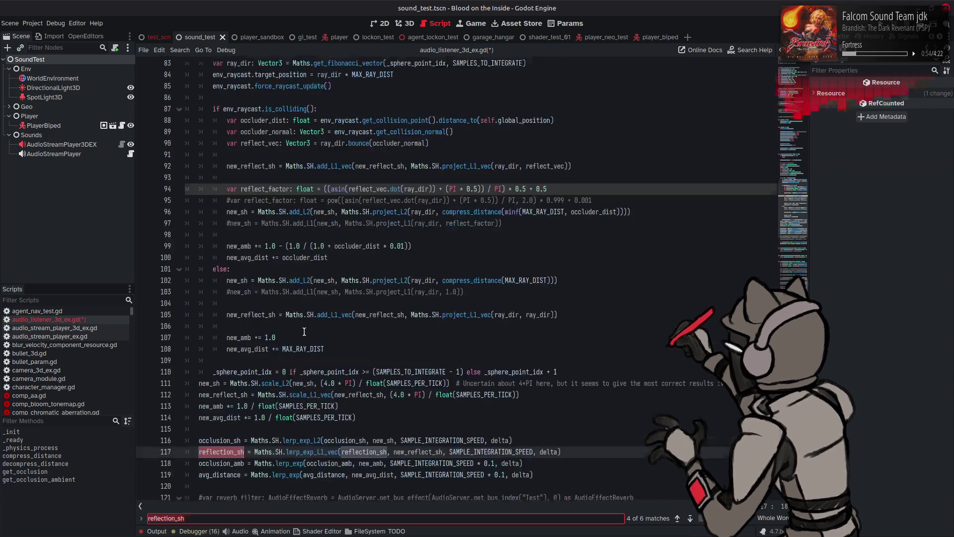
{"action": "left_click", "coordinate": [312, 325]}
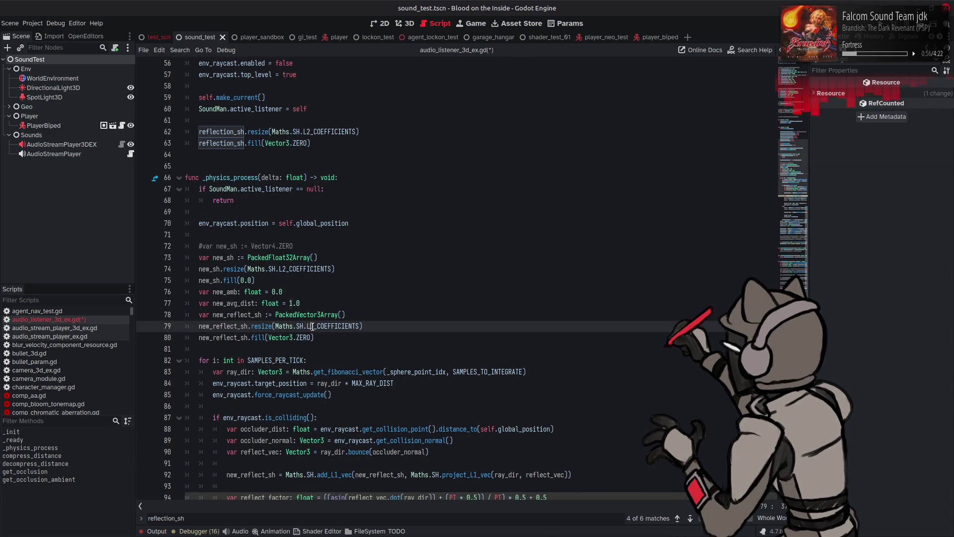
{"action": "key", "text": "BackSpace"}
{"action": "type", "text": "2"}
{"action": "left_click", "coordinate": [248, 348]}
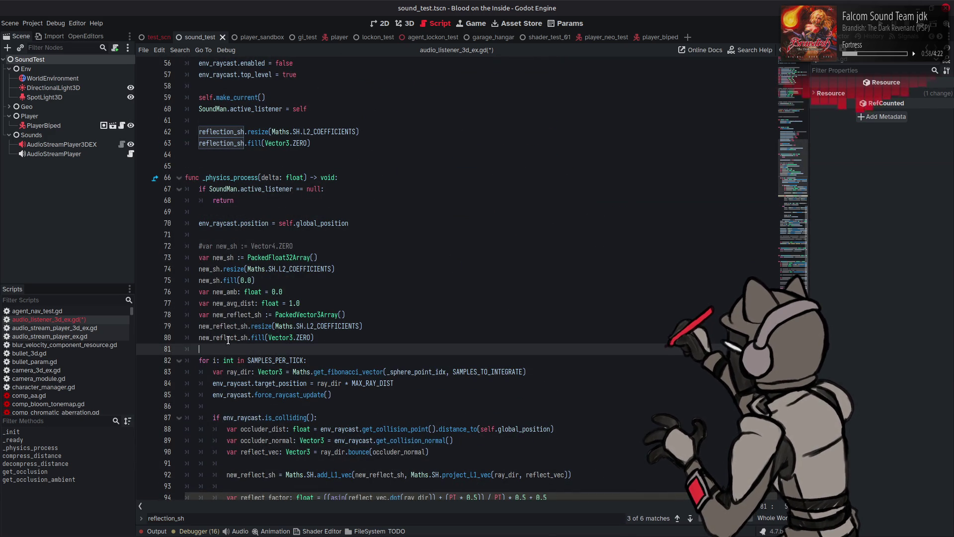
Change line 92's new_reflect_sh calls to add_L2_vec and project_L2_vec.
{"action": "double_click", "coordinate": [227, 337]}
{"action": "scroll", "coordinate": [328, 337], "scroll_direction": "down", "scroll_amount": 4}
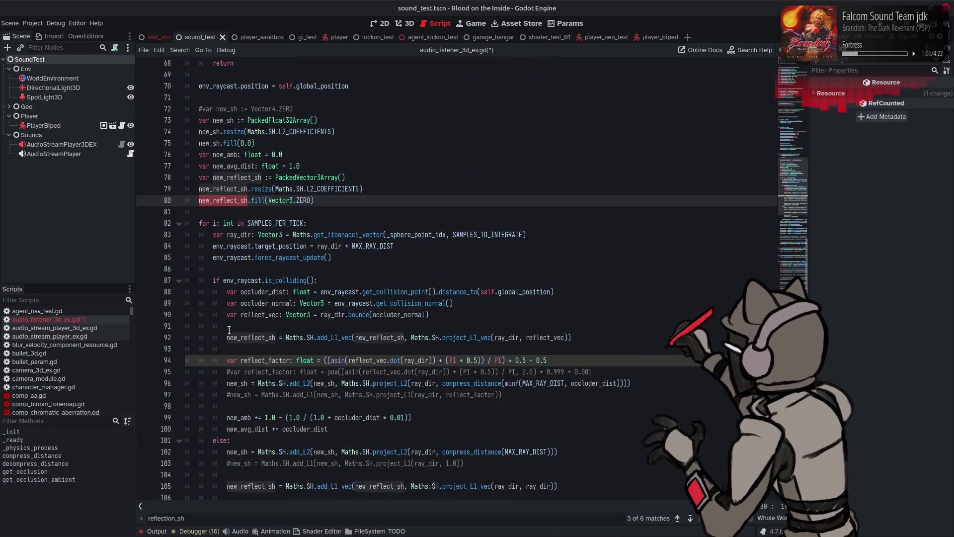
{"action": "left_click", "coordinate": [335, 337]}
{"action": "key", "text": "BackSpace"}
{"action": "type", "text": "2"}
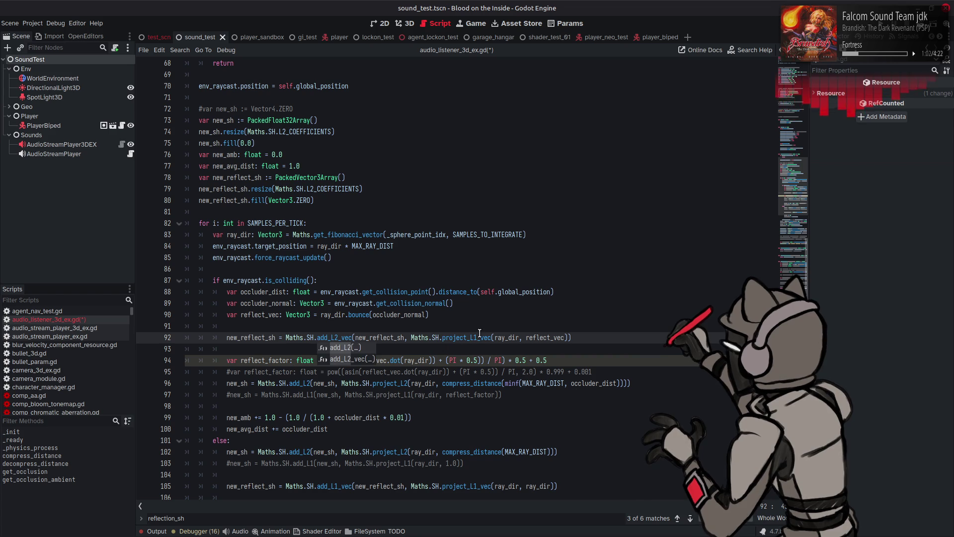
{"action": "left_click", "coordinate": [477, 337]}
{"action": "key", "text": "BackSpace"}
{"action": "type", "text": "2"}
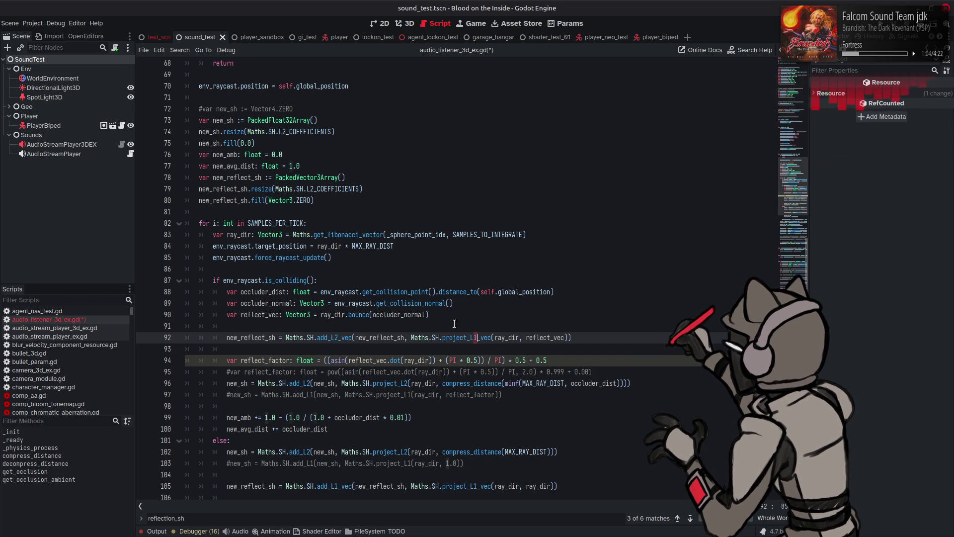
Change line 105 to add_L2_vec and project_L2_vec, then save the listener script.
{"action": "scroll", "coordinate": [429, 316], "scroll_direction": "down", "scroll_amount": 3}
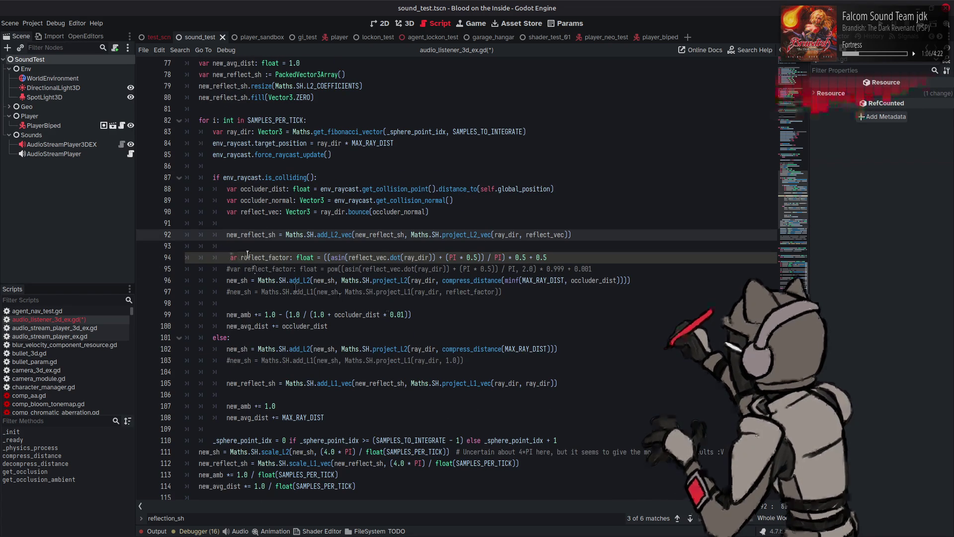
{"action": "double_click", "coordinate": [250, 234]}
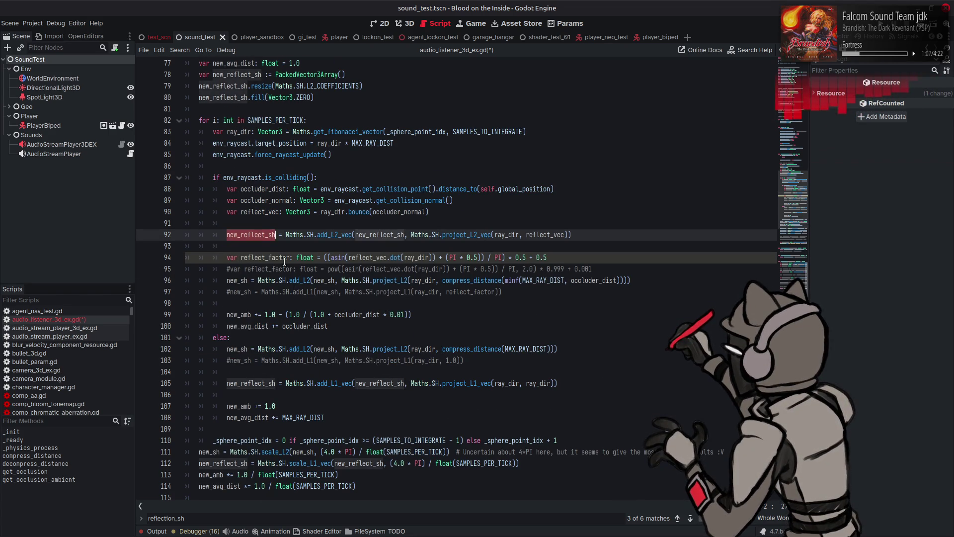
{"action": "left_click", "coordinate": [338, 383]}
{"action": "key", "text": "BackSpace"}
{"action": "type", "text": "2"}
{"action": "left_click", "coordinate": [473, 383]}
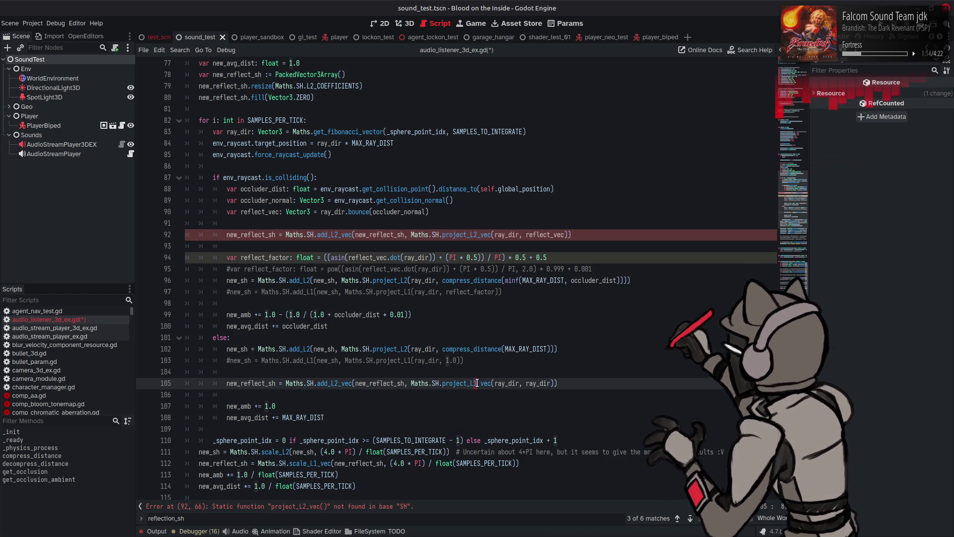
{"action": "key", "text": "BackSpace"}
{"action": "type", "text": "2"}
{"action": "left_click", "coordinate": [591, 383]}
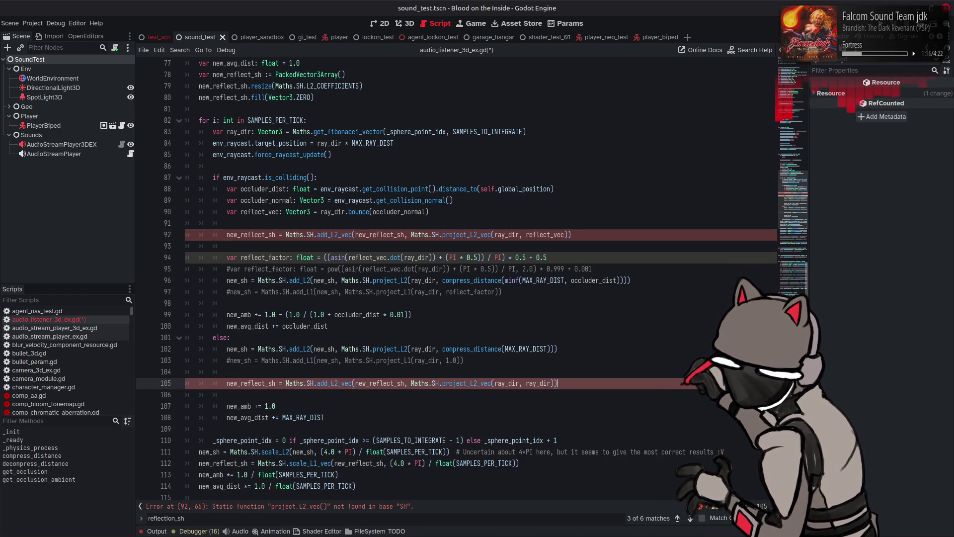
{"action": "key", "text": "Escape"}
{"action": "key", "text": "ctrl+s"}
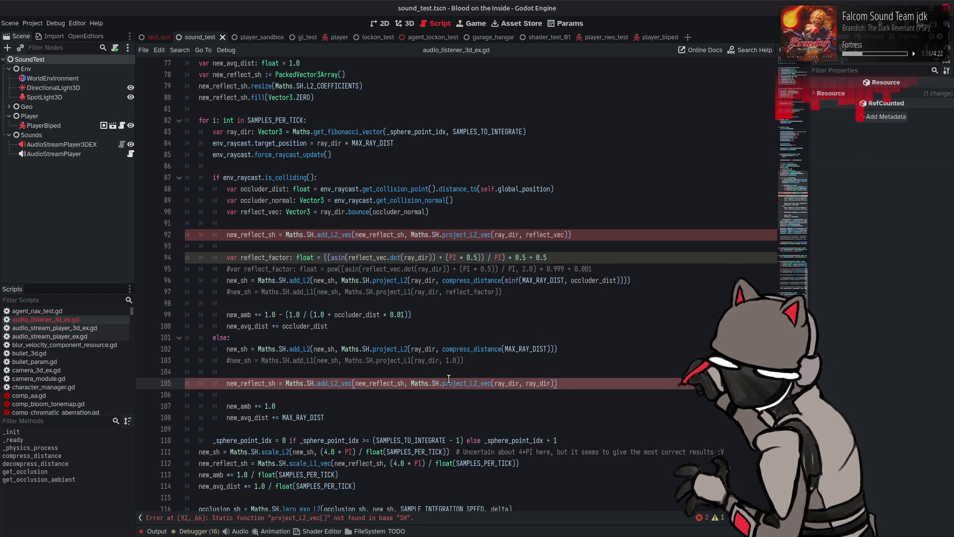
{"action": "right_click", "coordinate": [435, 383]}
Open maths.gd at the SH class and look over the project_L2 function.
{"action": "left_click", "coordinate": [467, 497]}
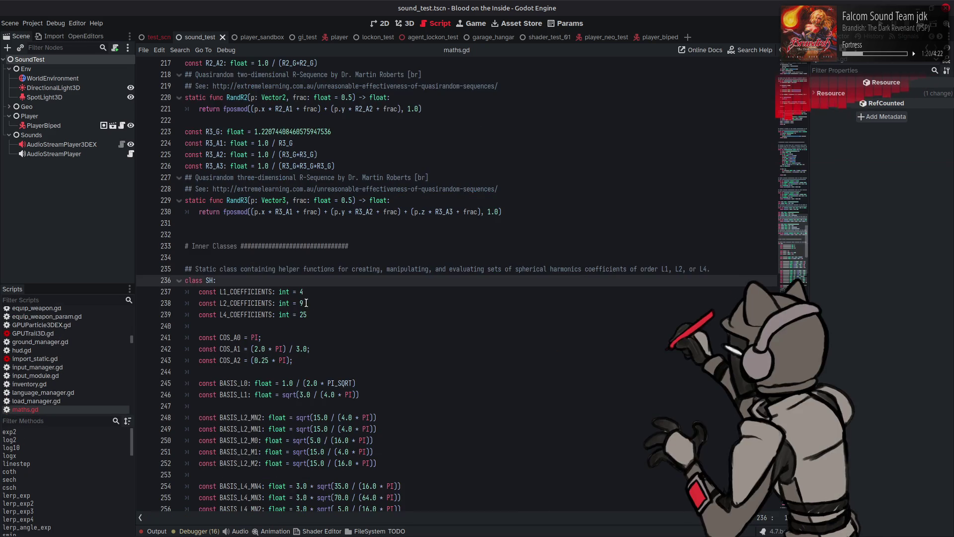
{"action": "scroll", "coordinate": [395, 282], "scroll_direction": "down", "scroll_amount": 20}
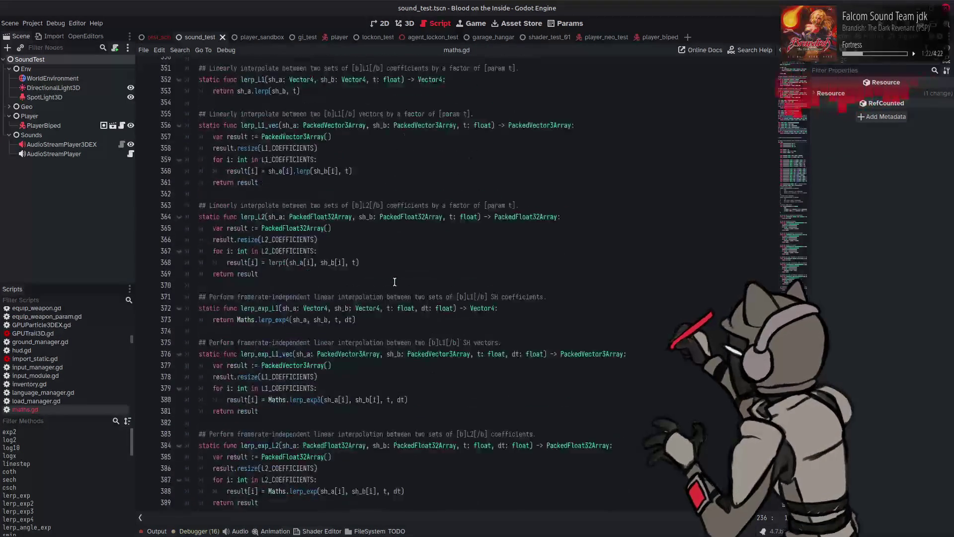
{"action": "scroll", "coordinate": [395, 281], "scroll_direction": "down", "scroll_amount": 8}
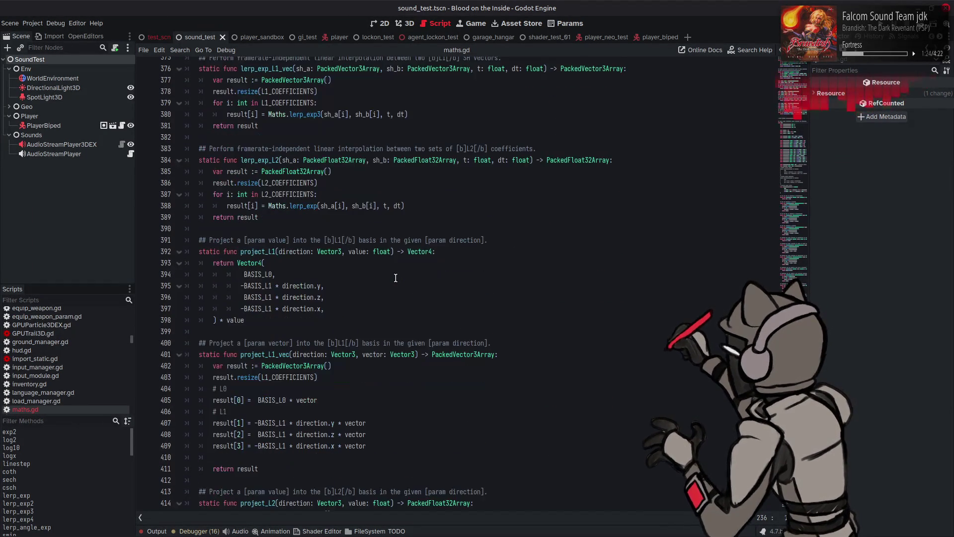
{"action": "scroll", "coordinate": [395, 278], "scroll_direction": "down", "scroll_amount": 12}
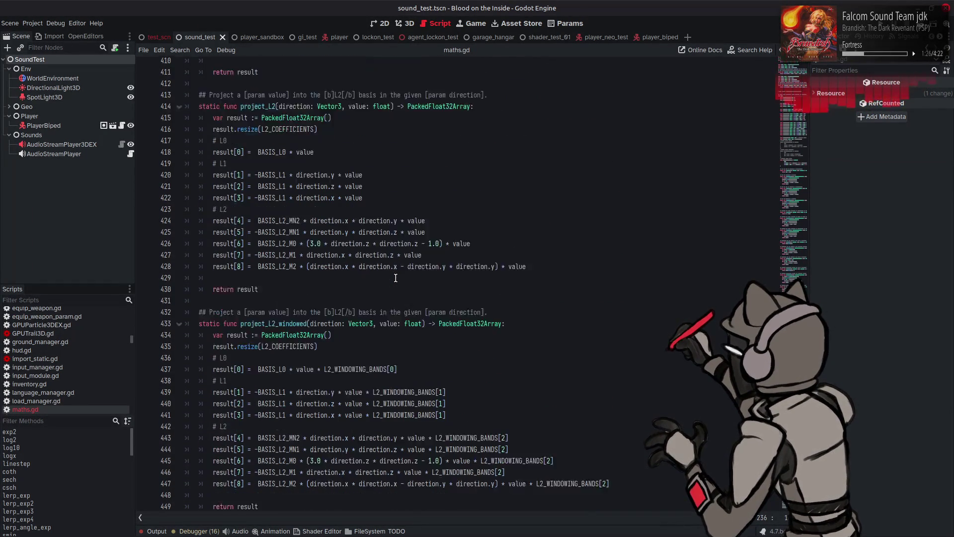
{"action": "scroll", "coordinate": [396, 278], "scroll_direction": "down", "scroll_amount": 4}
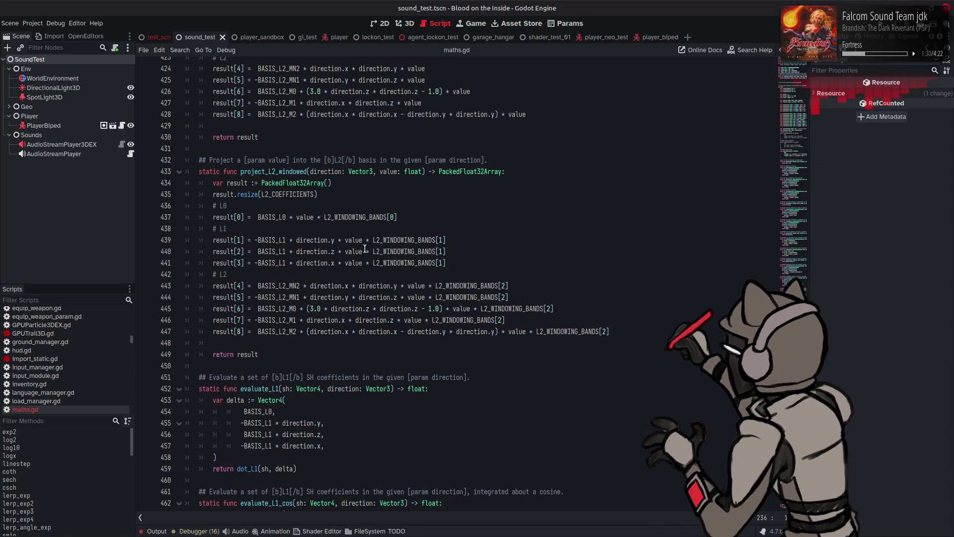
{"action": "scroll", "coordinate": [326, 220], "scroll_direction": "up", "scroll_amount": 4}
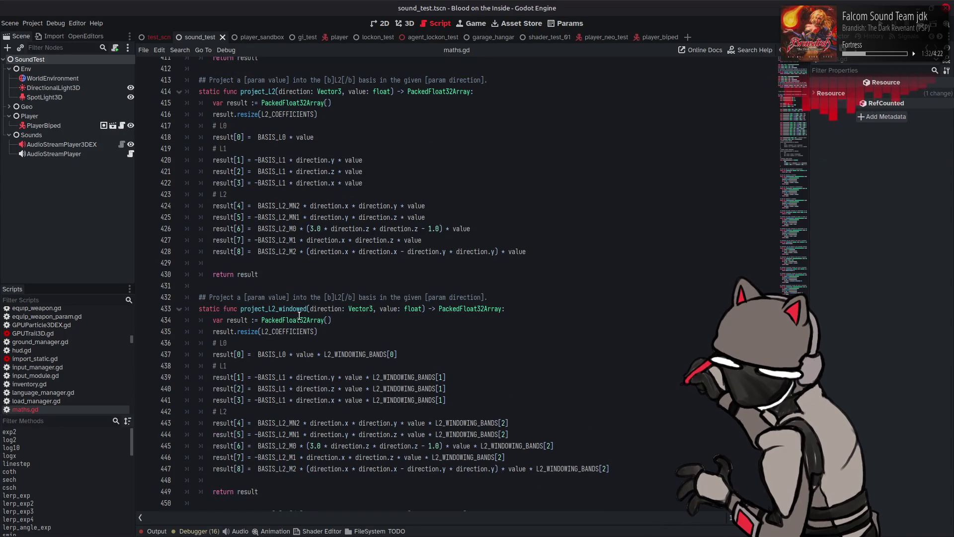
{"action": "scroll", "coordinate": [291, 328], "scroll_direction": "down", "scroll_amount": 2}
{"action": "scroll", "coordinate": [293, 336], "scroll_direction": "up", "scroll_amount": 2}
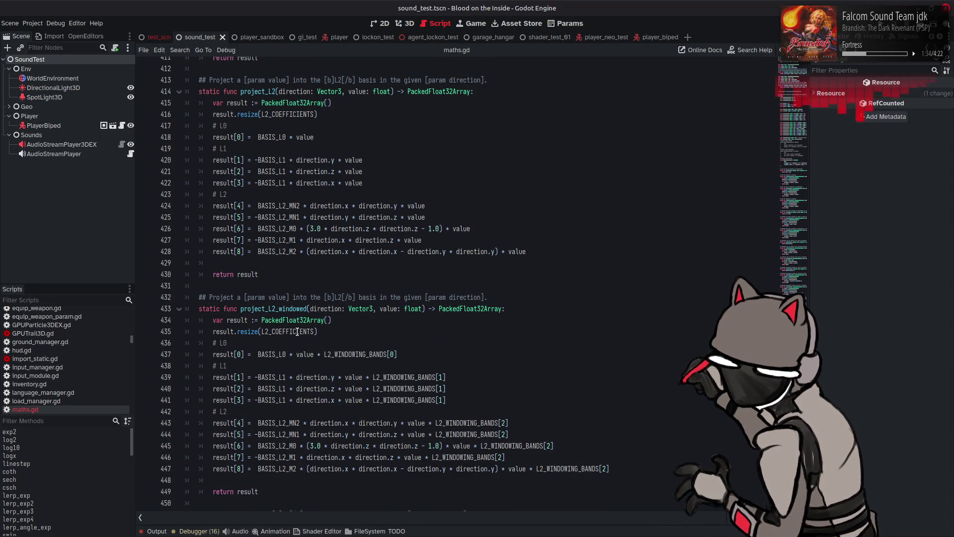
{"action": "mouse_move", "coordinate": [268, 272]}
{"action": "left_mouse_down"}
{"action": "mouse_move", "coordinate": [243, 263]}
{"action": "mouse_move", "coordinate": [197, 80]}
{"action": "left_mouse_up"}
{"action": "key", "text": "ctrl+c"}
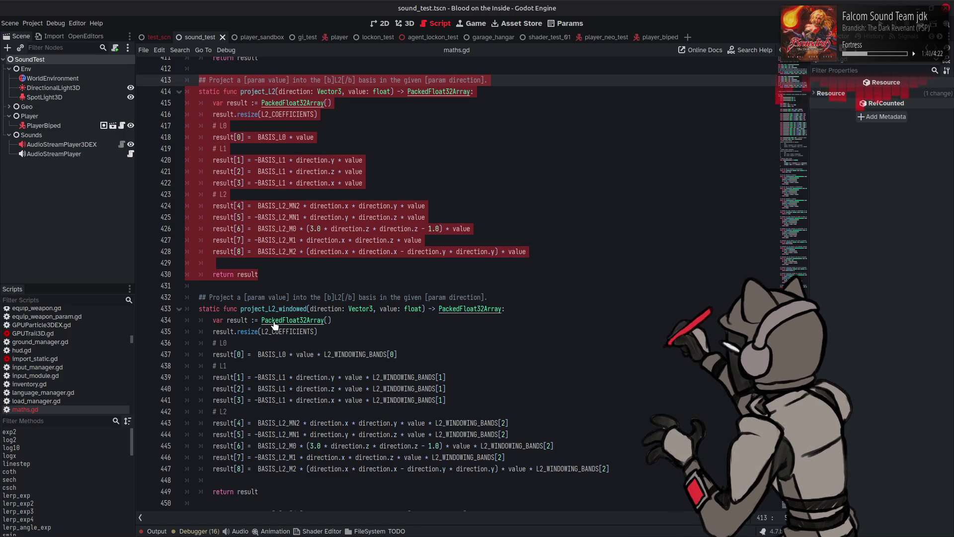
{"action": "mouse_move", "coordinate": [273, 323]}
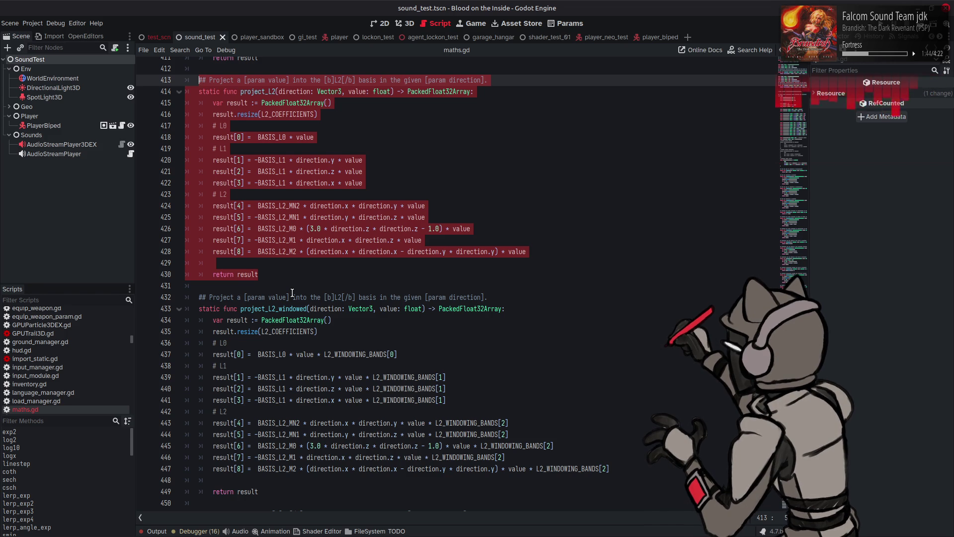
{"action": "scroll", "coordinate": [293, 293], "scroll_direction": "up", "scroll_amount": 5}
{"action": "left_click", "coordinate": [373, 118]}
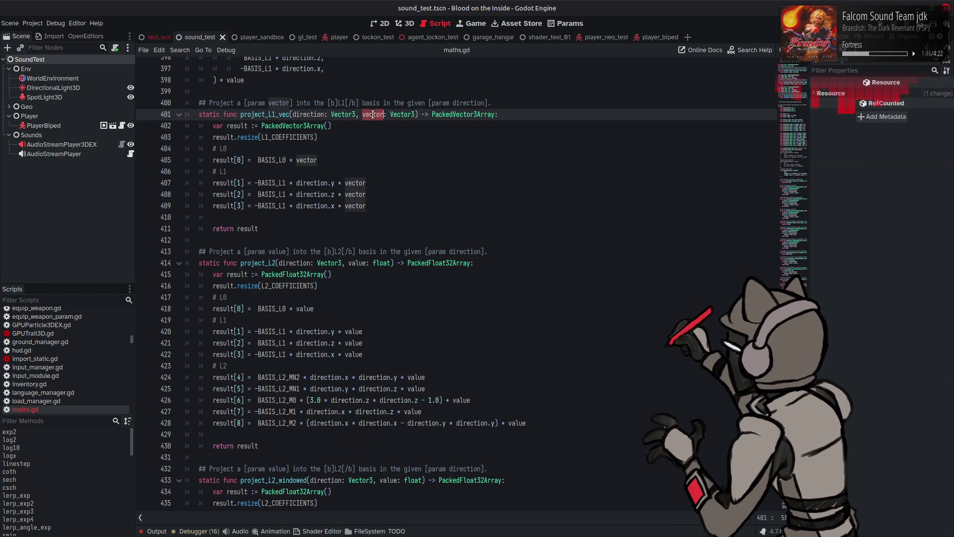
Rename value to vector in project_L2's comment, parameter and lines 418–422.
{"action": "left_click", "coordinate": [278, 251]}
{"action": "double_click", "coordinate": [278, 251]}
{"action": "type", "text": "vector"}
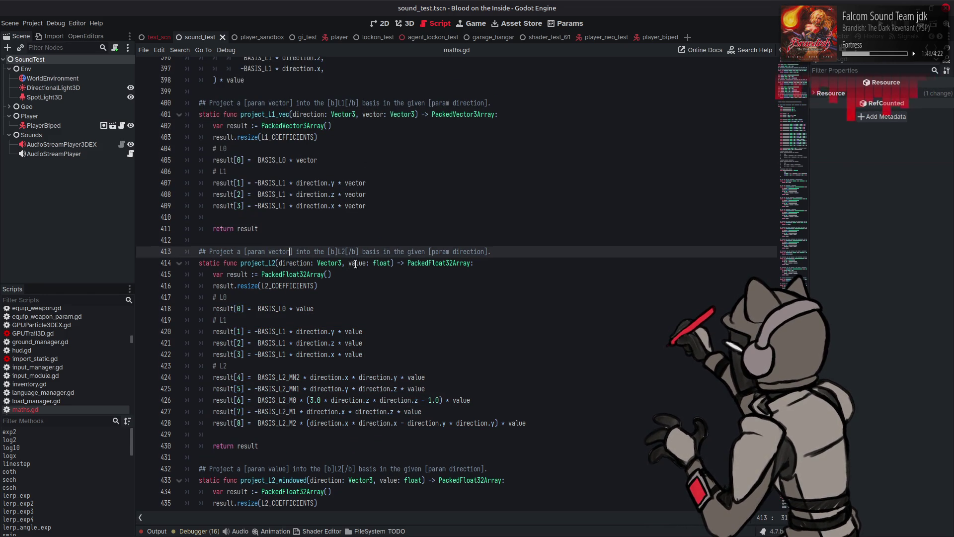
{"action": "double_click", "coordinate": [358, 263]}
{"action": "type", "text": "vector"}
{"action": "left_click", "coordinate": [307, 309]}
{"action": "double_click", "coordinate": [307, 308]}
{"action": "type", "text": "vector"}
{"action": "double_click", "coordinate": [354, 332]}
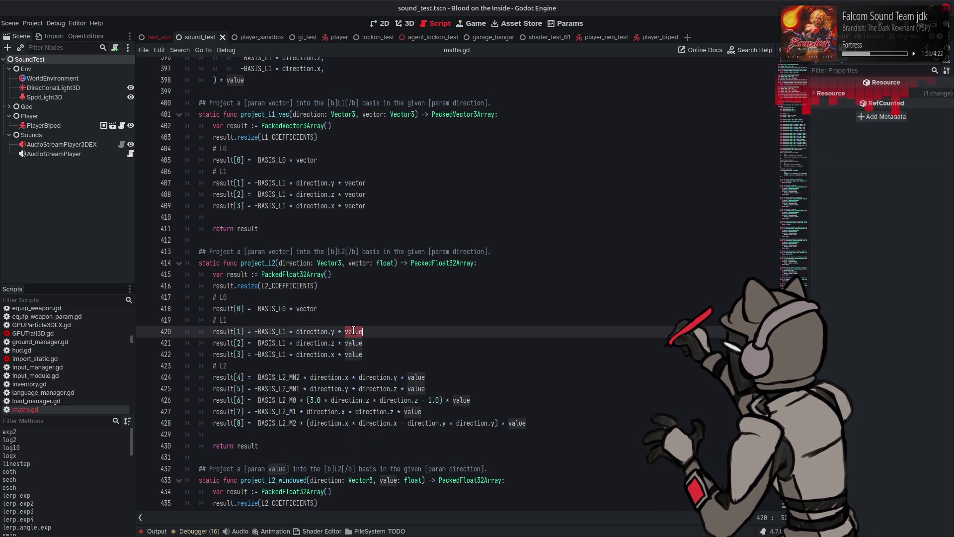
{"action": "type", "text": "vector"}
{"action": "double_click", "coordinate": [353, 343]}
{"action": "type", "text": "vector"}
{"action": "double_click", "coordinate": [353, 354]}
{"action": "type", "text": "vector"}
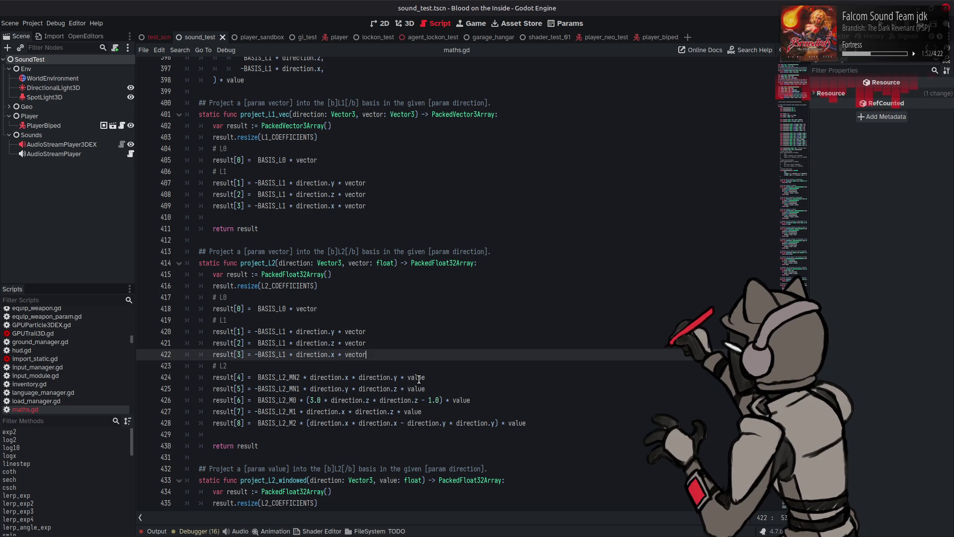
Undo the renames so project_L2's comment reads [param value] again.
{"action": "key", "text": "ctrl+z"}
{"action": "key", "text": "ctrl+z"}
{"action": "key", "text": "ctrl+z"}
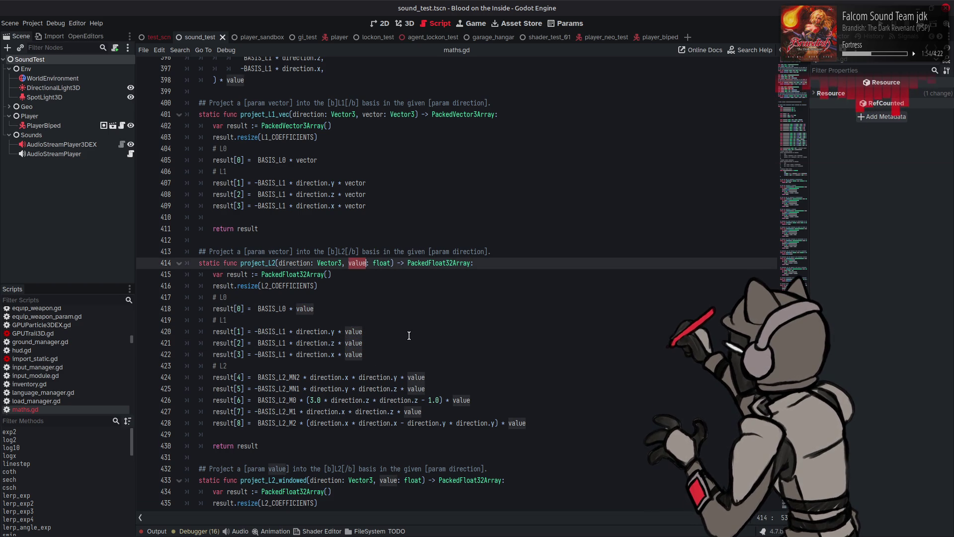
{"action": "key", "text": "ctrl+z"}
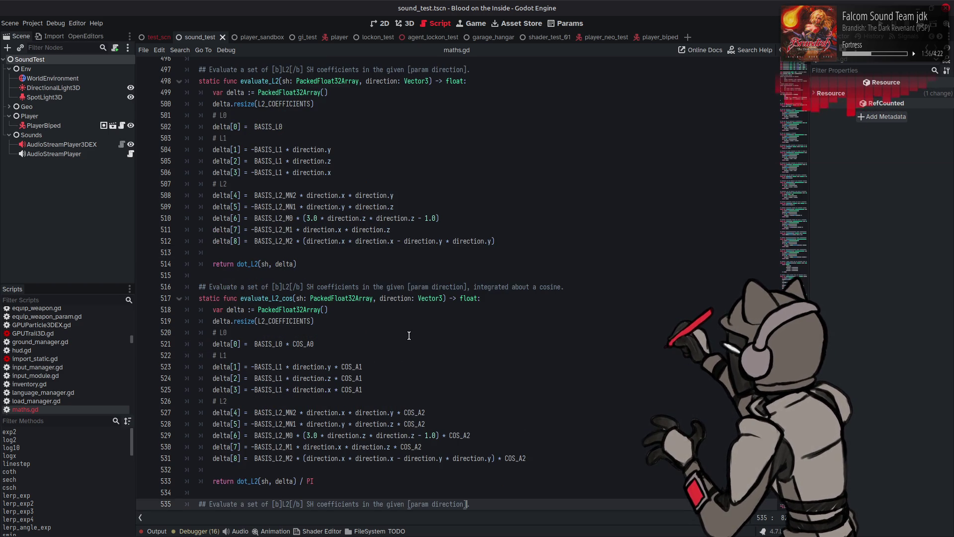
{"action": "key", "text": "ctrl+shift+z"}
{"action": "key", "text": "ctrl+shift+z"}
{"action": "key", "text": "ctrl+z"}
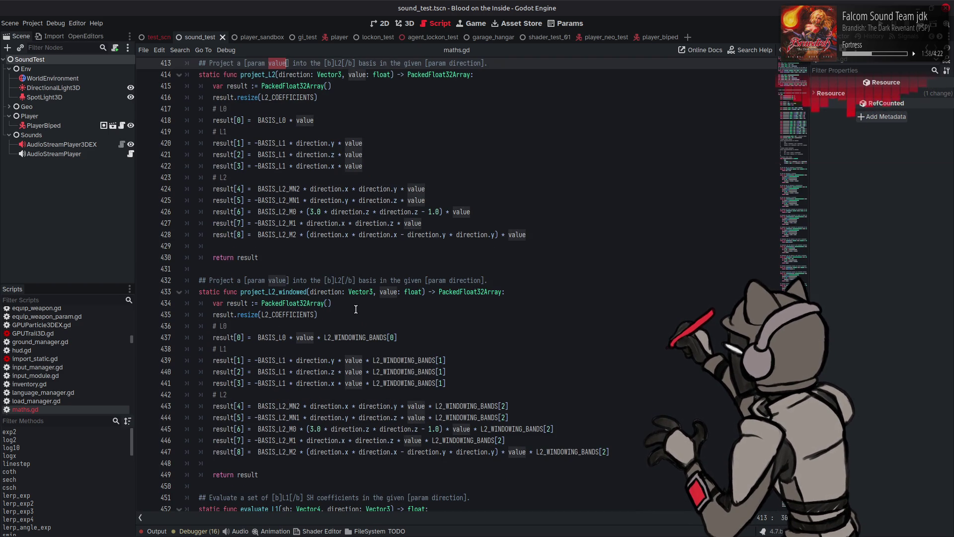
Paste a copy of project_L2 over the function below it.
{"action": "mouse_move", "coordinate": [294, 258]}
{"action": "left_mouse_down"}
{"action": "mouse_move", "coordinate": [213, 144]}
{"action": "mouse_move", "coordinate": [195, 97]}
{"action": "left_mouse_up"}
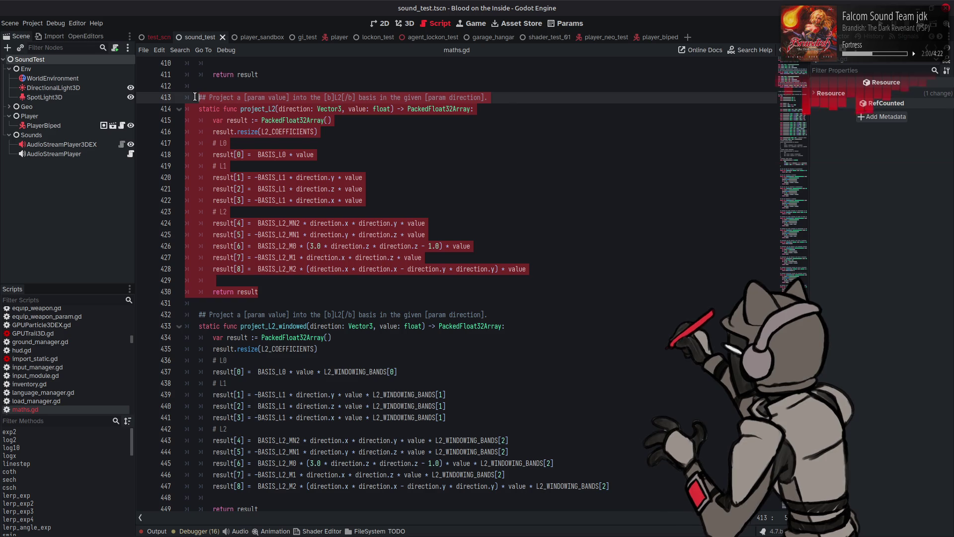
{"action": "scroll", "coordinate": [276, 311], "scroll_direction": "down", "scroll_amount": 3}
{"action": "mouse_move", "coordinate": [270, 407]}
{"action": "left_mouse_down"}
{"action": "mouse_move", "coordinate": [211, 212]}
{"action": "mouse_move", "coordinate": [197, 213]}
{"action": "left_mouse_up"}
{"action": "key", "text": "ctrl+v"}
Name the copy project_L2_vec, with vector in its comment and parameter.
{"action": "double_click", "coordinate": [276, 211]}
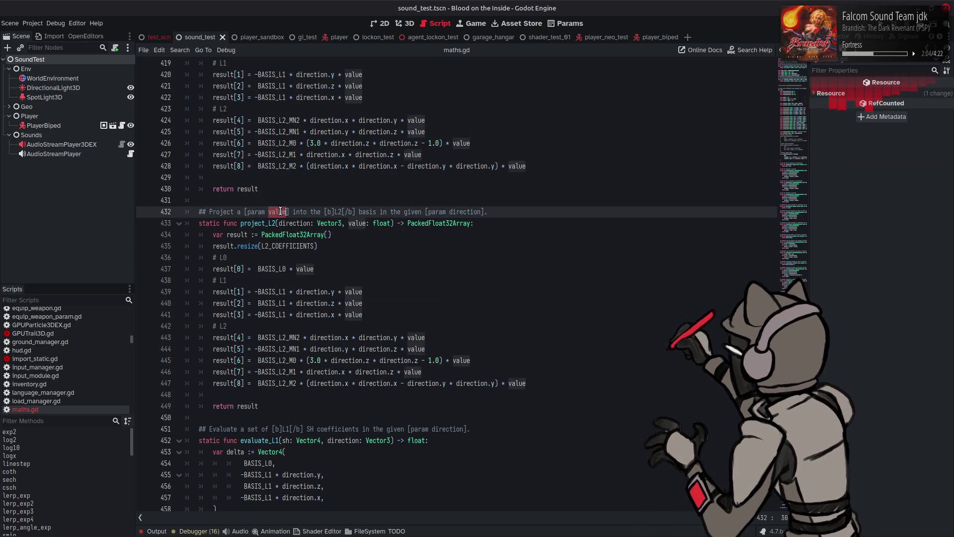
{"action": "type", "text": "vector"}
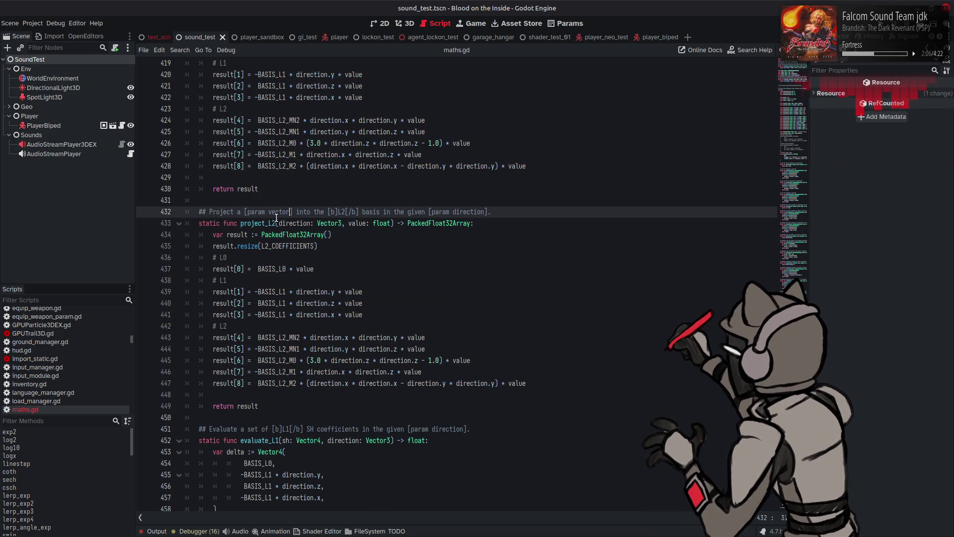
{"action": "left_click", "coordinate": [275, 222]}
{"action": "type", "text": "("}
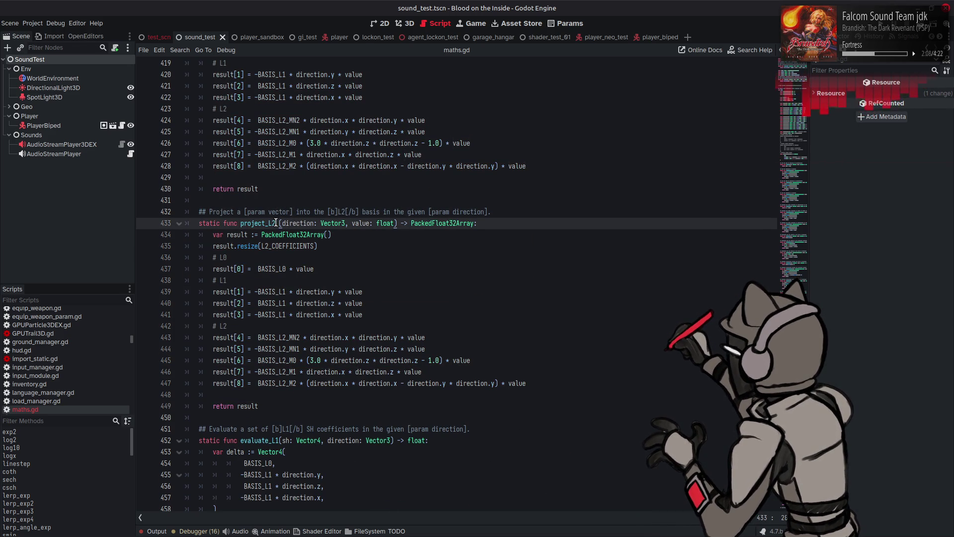
{"action": "type", "text": "_vec"}
{"action": "double_click", "coordinate": [281, 212]}
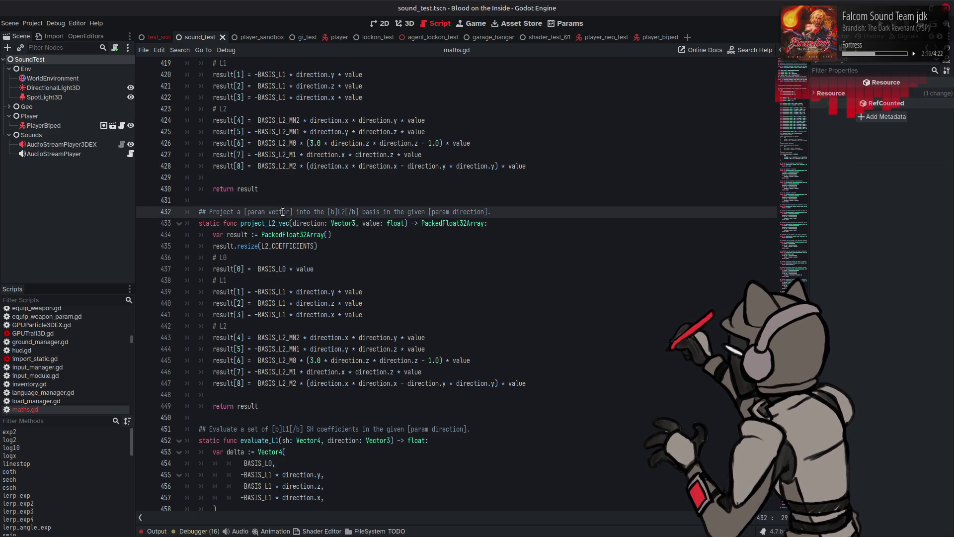
{"action": "key", "text": "ctrl+c"}
{"action": "double_click", "coordinate": [372, 223]}
{"action": "key", "text": "ctrl+v"}
Replace value with vector on the L0 and L1 coefficient lines.
{"action": "double_click", "coordinate": [305, 269]}
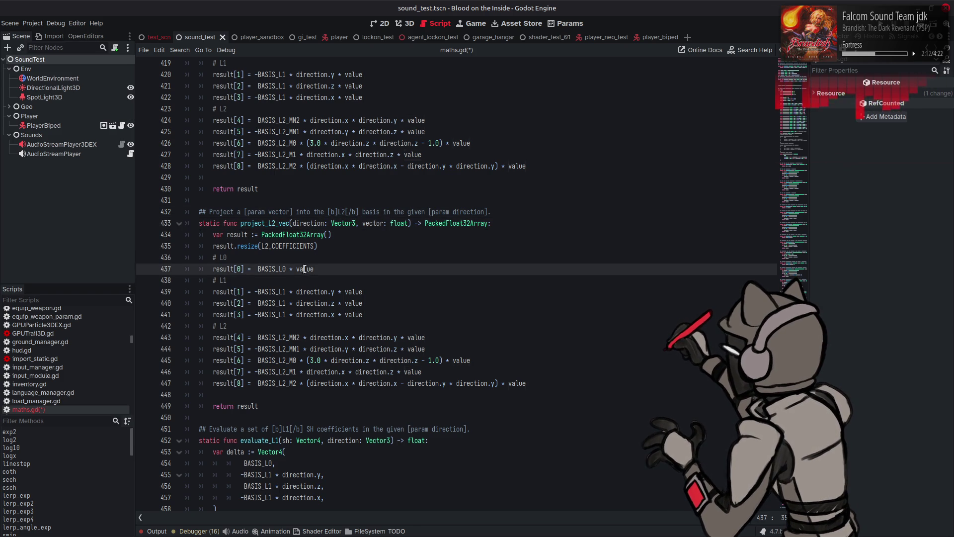
{"action": "key", "text": "ctrl+v"}
{"action": "double_click", "coordinate": [353, 292]}
{"action": "key", "text": "ctrl+v"}
{"action": "left_click", "coordinate": [355, 303]}
{"action": "double_click", "coordinate": [355, 303]}
{"action": "key", "text": "ctrl+v"}
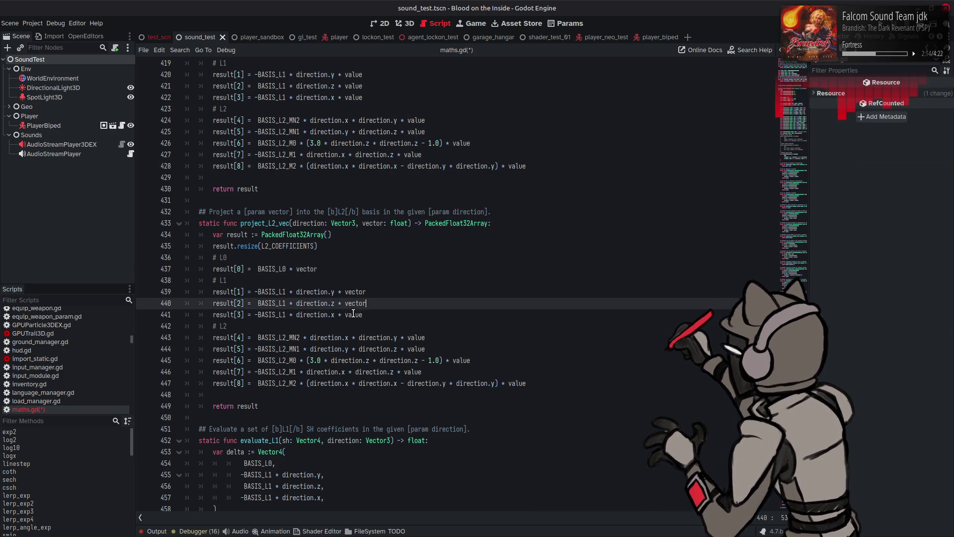
{"action": "double_click", "coordinate": [354, 314]}
{"action": "key", "text": "ctrl+v"}
Replace value with vector on the five L2 coefficient lines 443–447.
{"action": "double_click", "coordinate": [416, 337]}
{"action": "key", "text": "ctrl+v"}
{"action": "double_click", "coordinate": [417, 348]}
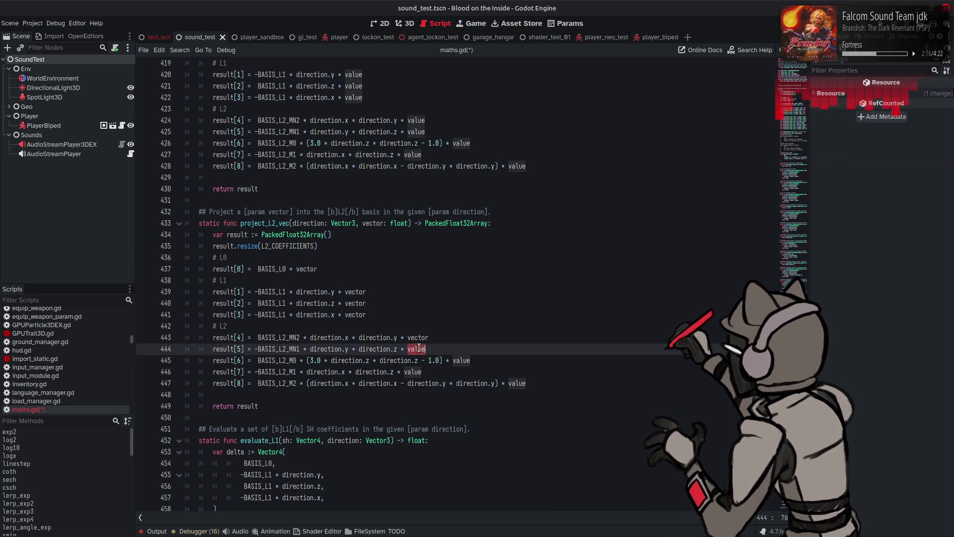
{"action": "key", "text": "ctrl+v"}
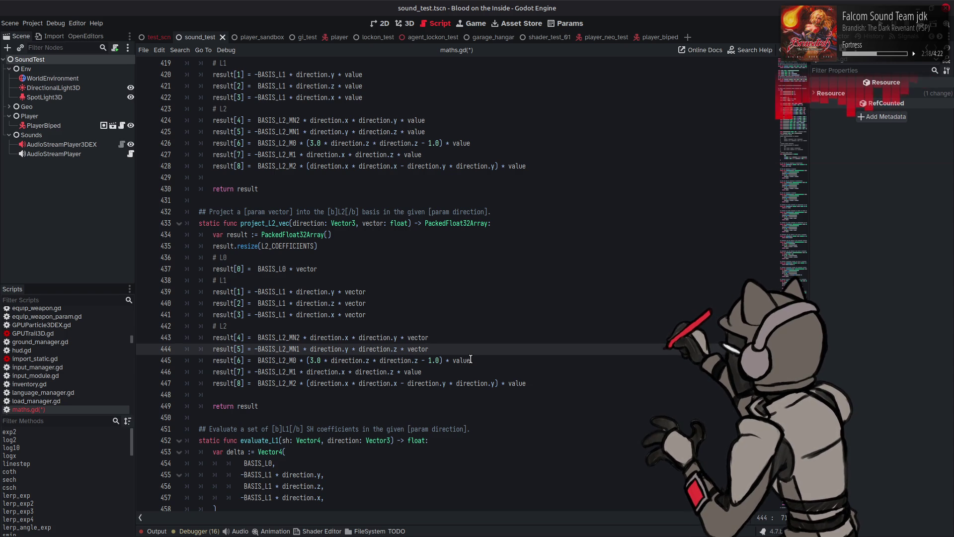
{"action": "double_click", "coordinate": [469, 359]}
{"action": "key", "text": "ctrl+v"}
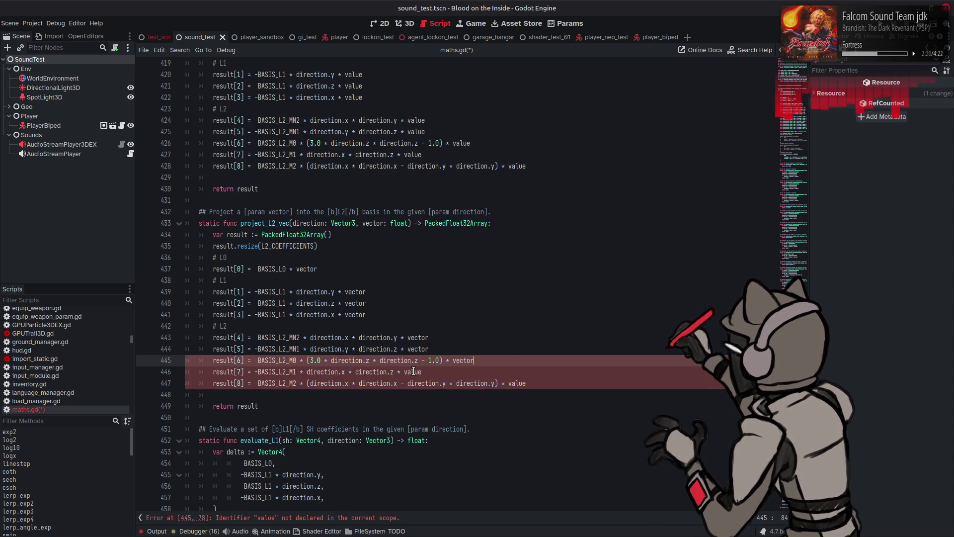
{"action": "double_click", "coordinate": [428, 373]}
{"action": "key", "text": "ctrl+v"}
{"action": "double_click", "coordinate": [561, 385]}
{"action": "key", "text": "ctrl+v"}
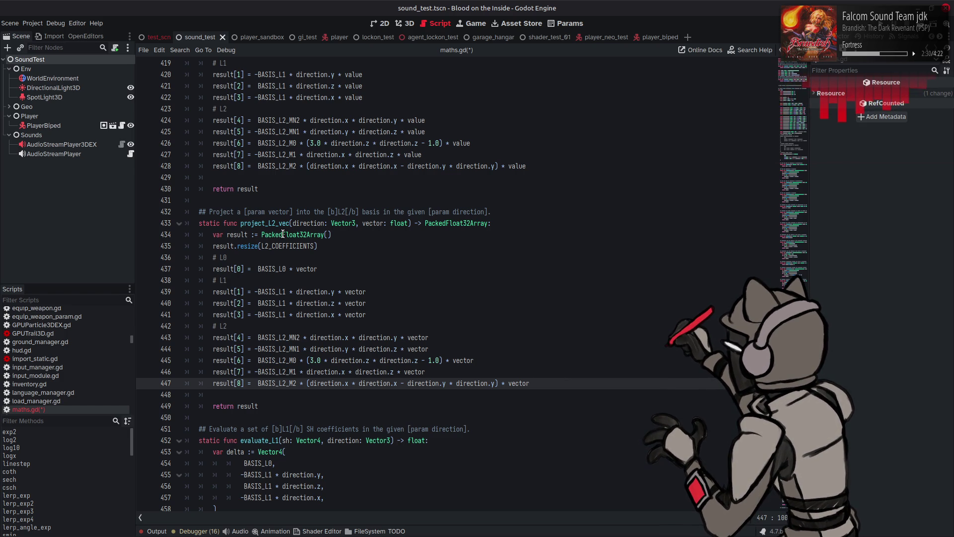
Make project_L2_vec's result array and return type PackedVector3Array instead of PackedFloat32Array.
{"action": "left_click_drag", "start_coordinate": [282, 234], "coordinate": [307, 234]}
{"action": "type", "text": "Vector"}
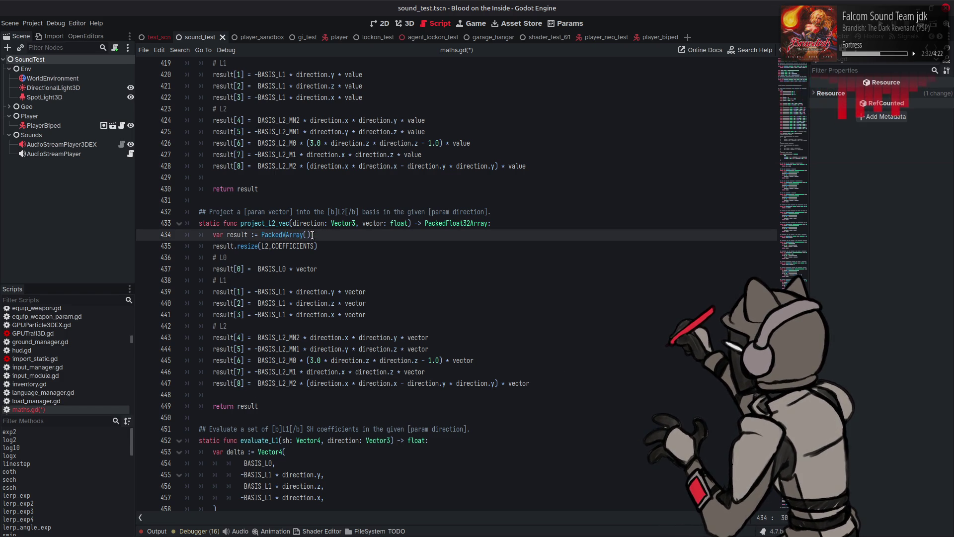
{"action": "type", "text": "3"}
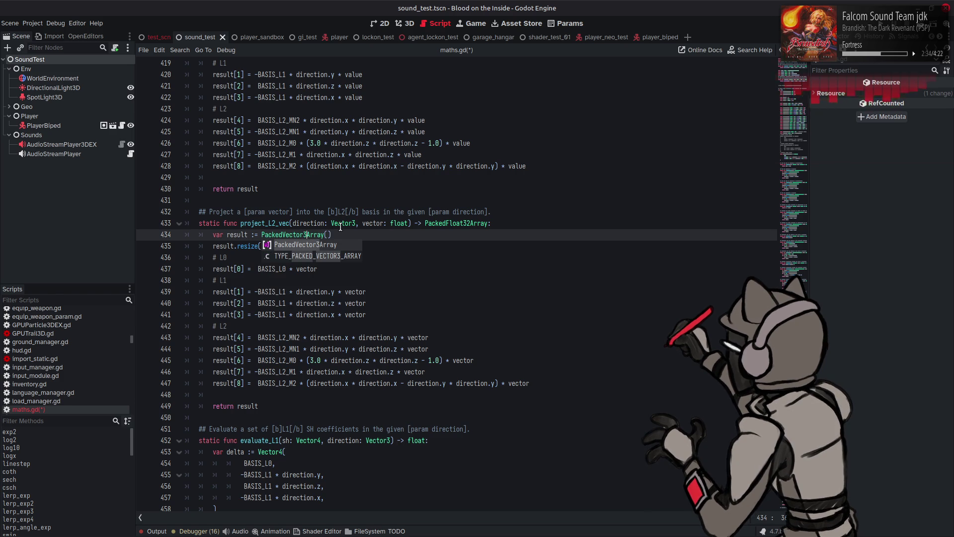
{"action": "key", "text": "Return"}
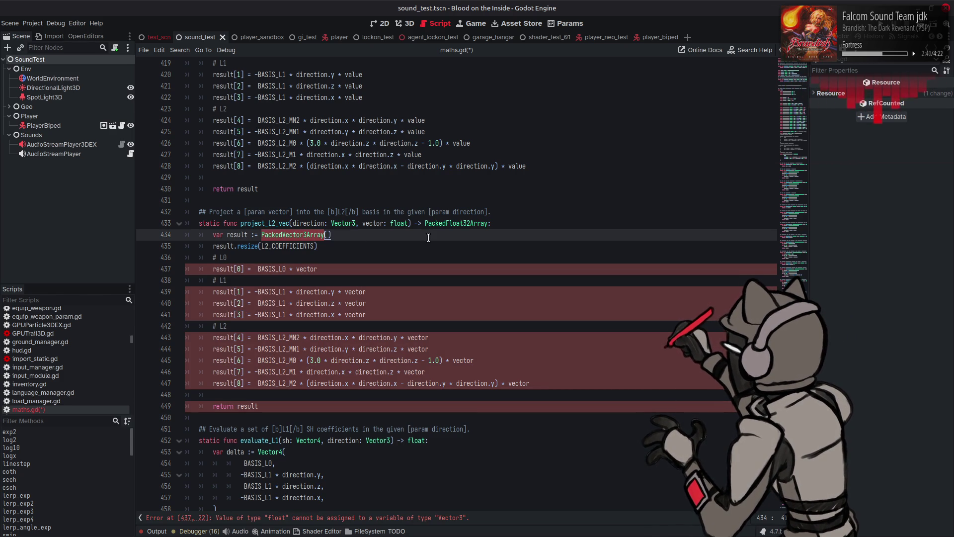
{"action": "double_click", "coordinate": [443, 223]}
{"action": "key", "text": "ctrl+v"}
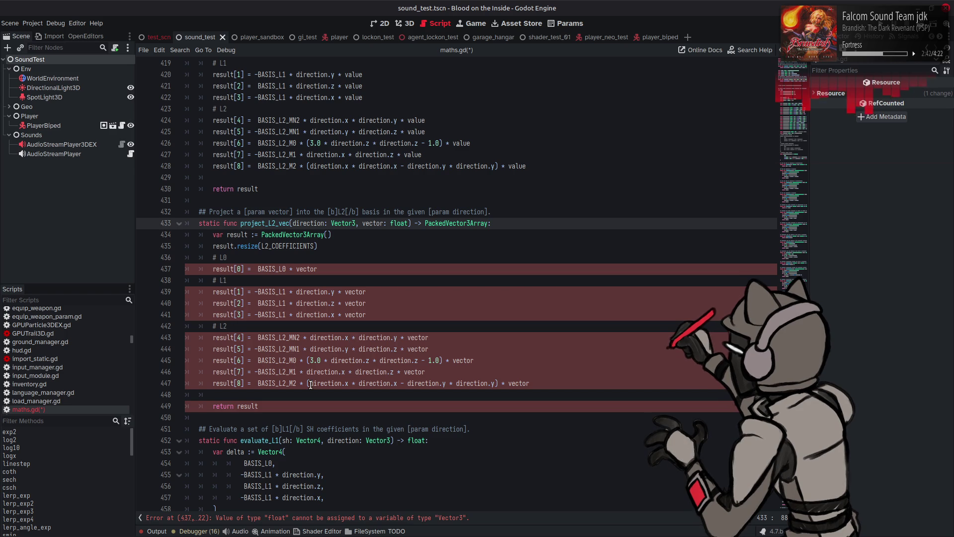
Replace BASIS_L0 on the L0 line with Vector3(BASIS_L0, BASIS_L0, BASIS_L0).
{"action": "mouse_move", "coordinate": [358, 307]}
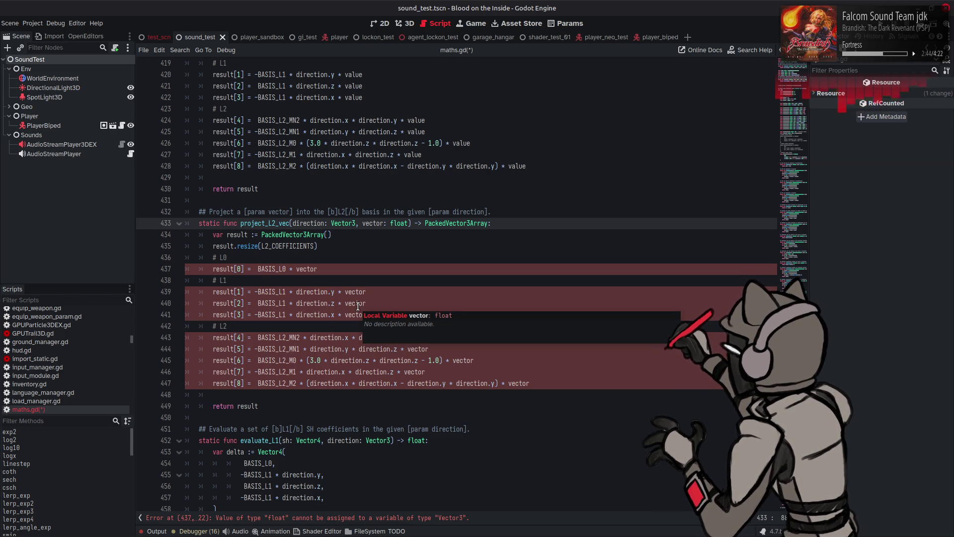
{"action": "scroll", "coordinate": [350, 277], "scroll_direction": "down", "scroll_amount": 10}
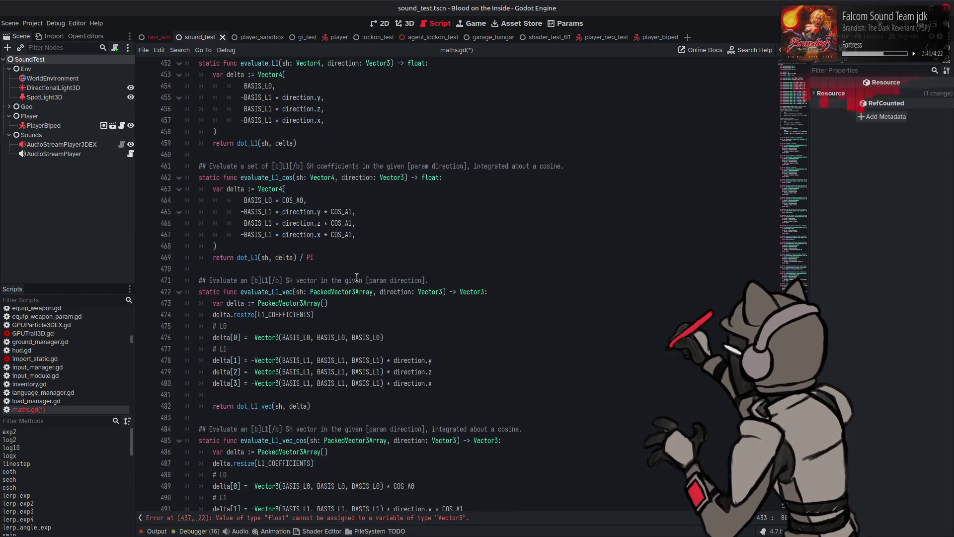
{"action": "left_click_drag", "start_coordinate": [255, 336], "coordinate": [405, 337]}
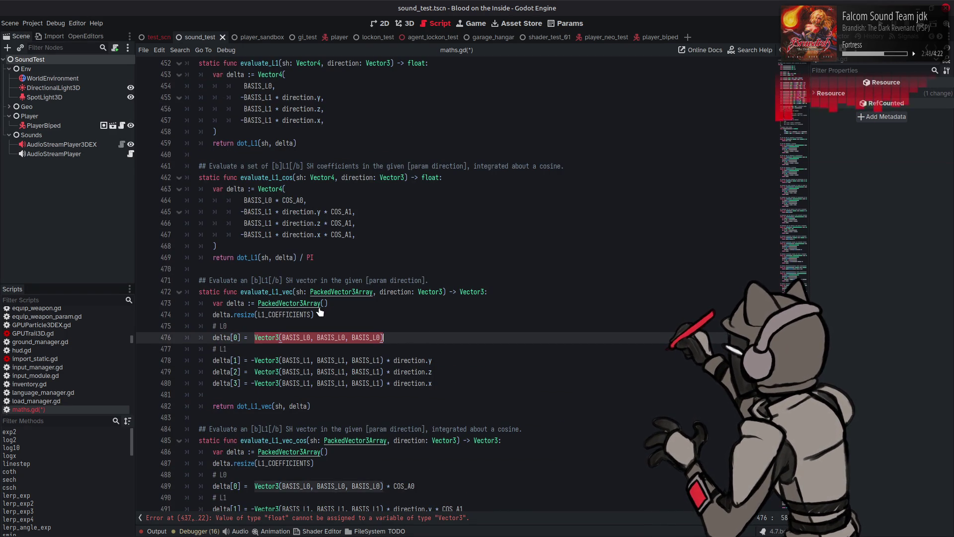
{"action": "scroll", "coordinate": [317, 298], "scroll_direction": "up", "scroll_amount": 10}
{"action": "double_click", "coordinate": [272, 234]}
{"action": "key", "text": "ctrl+v"}
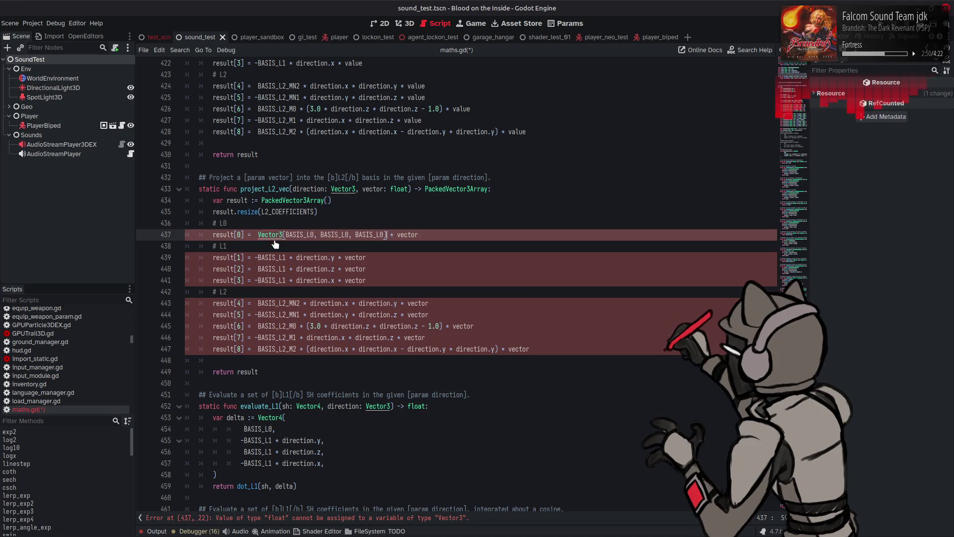
Change line 439's BASIS_L1 into Vector3(BASIS_L1, BASIS_L1, BASIS_L1) and copy that expression.
{"action": "double_click", "coordinate": [278, 258]}
{"action": "key", "text": "ctrl+v"}
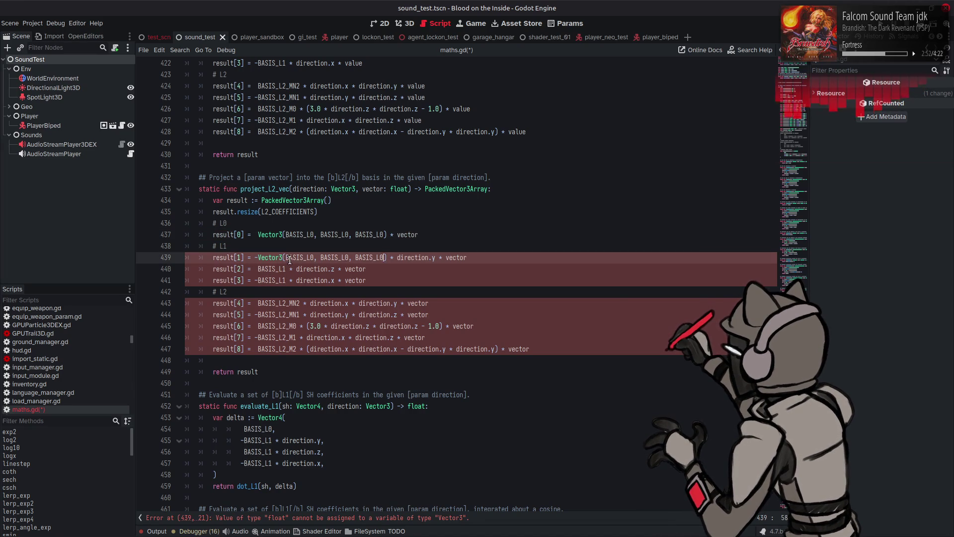
{"action": "key", "text": "BackSpace"}
{"action": "type", "text": "1"}
{"action": "double_click", "coordinate": [333, 258]}
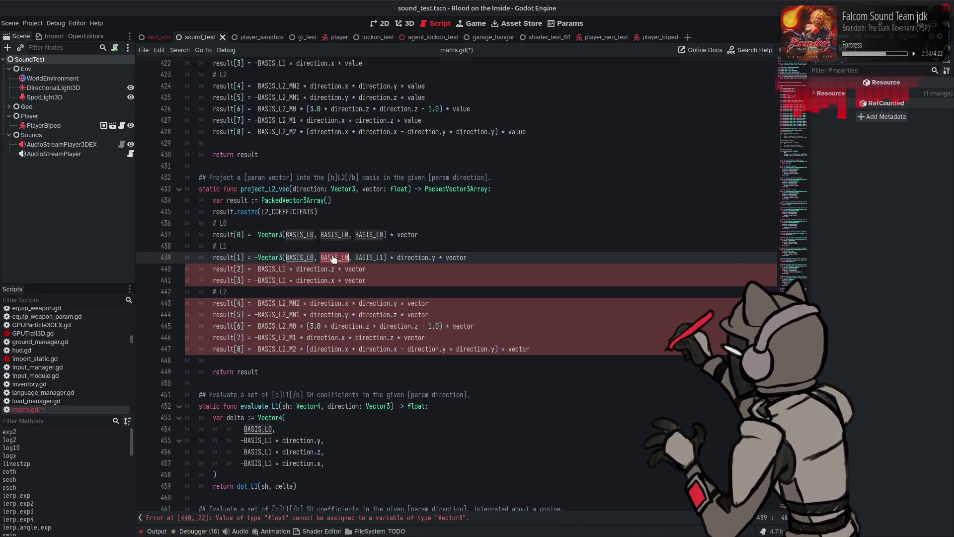
{"action": "type", "text": "BASIS_L1"}
{"action": "double_click", "coordinate": [300, 257]}
{"action": "type", "text": "BASIS_L1"}
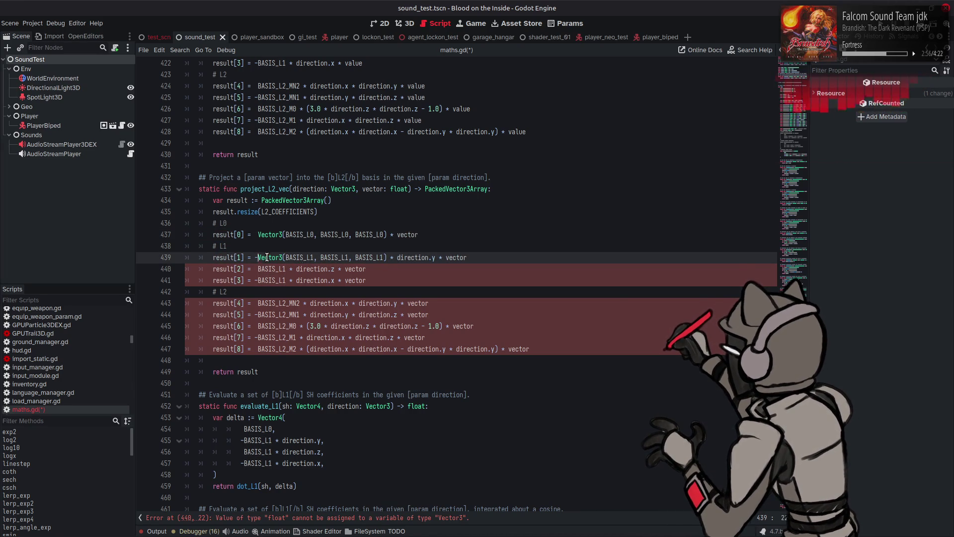
{"action": "key", "text": "ctrl+shift+Right"}
{"action": "key", "text": "ctrl+shift+Right"}
{"action": "key", "text": "ctrl+shift+Right"}
Paste the BASIS_L1 Vector3 expression over BASIS_L1 on lines 440 and 441, then save.
{"action": "left_click", "coordinate": [269, 268]}
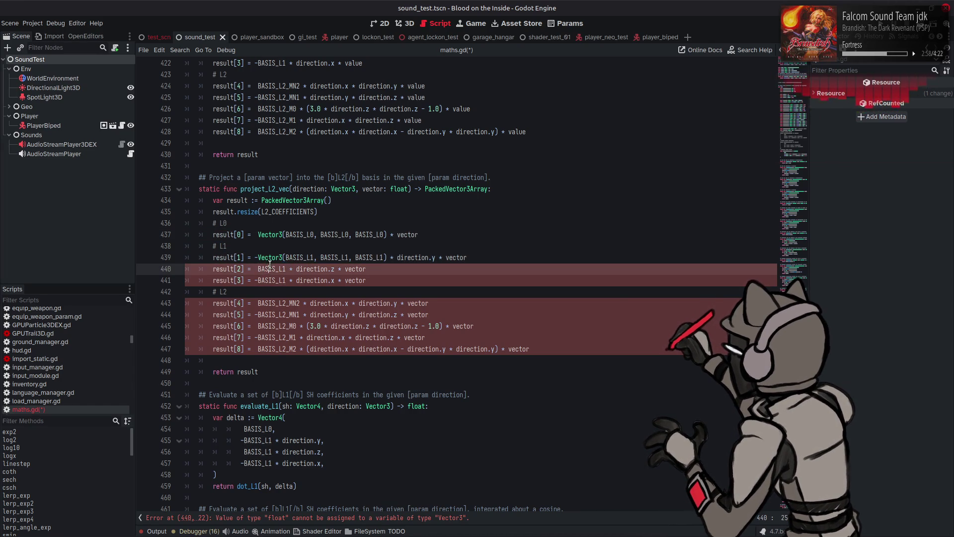
{"action": "double_click", "coordinate": [270, 268]}
{"action": "key", "text": "ctrl+v"}
{"action": "double_click", "coordinate": [270, 280]}
{"action": "key", "text": "ctrl+v"}
{"action": "key", "text": "ctrl+s"}
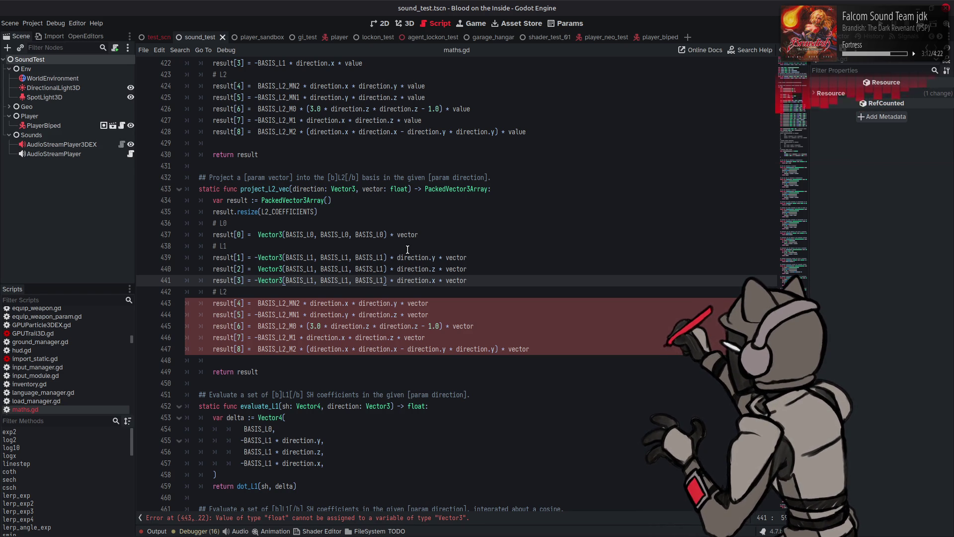
Correct direction.yyy on line 439 and save maths.gd.
{"action": "mouse_move", "coordinate": [359, 260]}
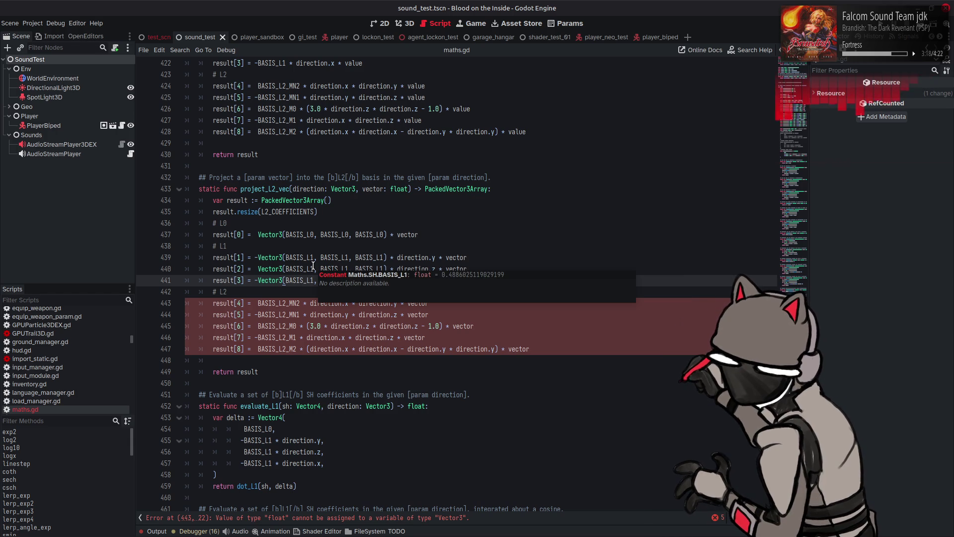
{"action": "key", "text": "Up"}
{"action": "key", "text": "Up"}
{"action": "mouse_move", "coordinate": [272, 260]}
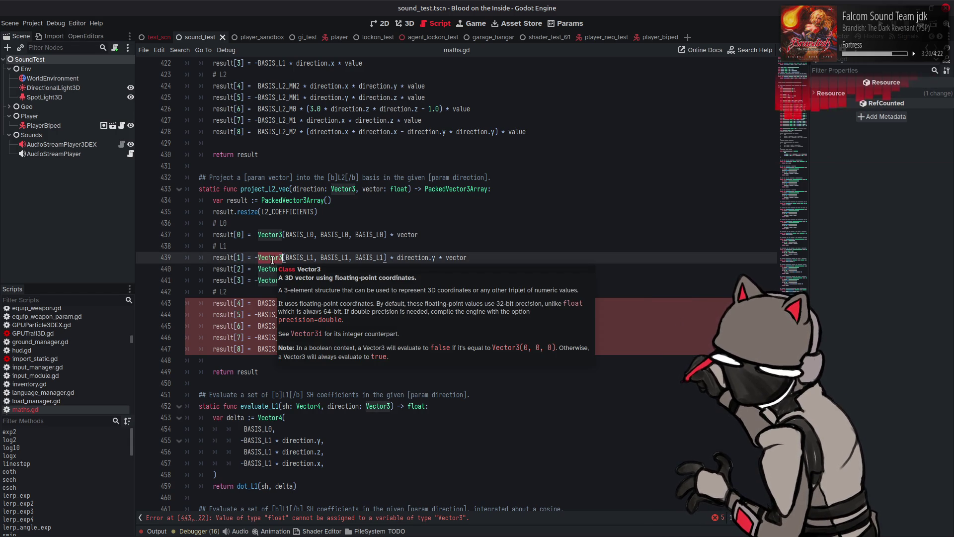
{"action": "left_click", "coordinate": [259, 291]}
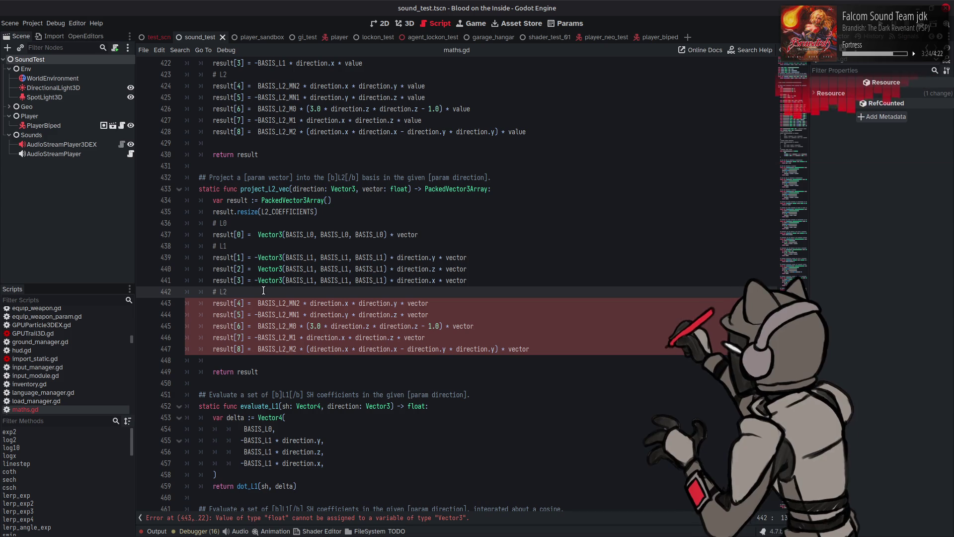
{"action": "left_click", "coordinate": [437, 258]}
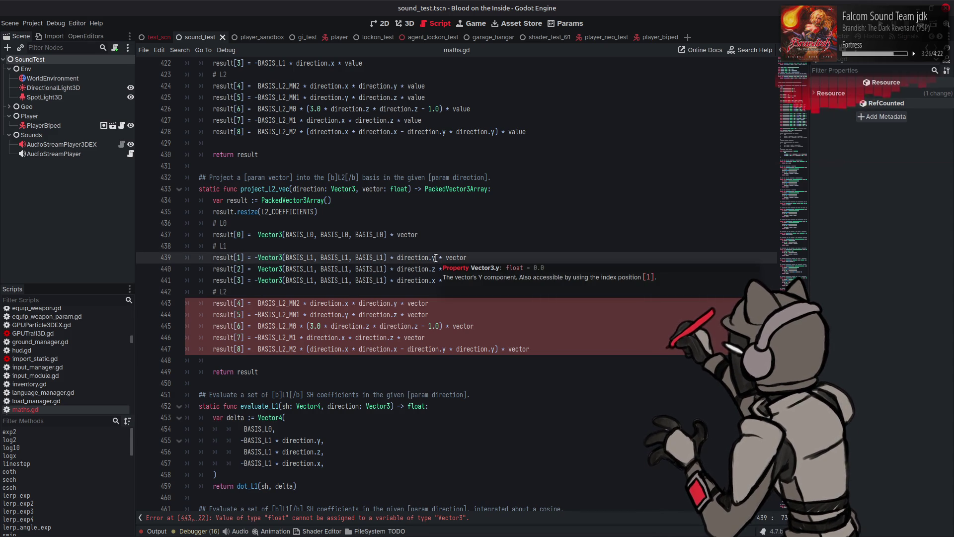
{"action": "type", "text": "yy"}
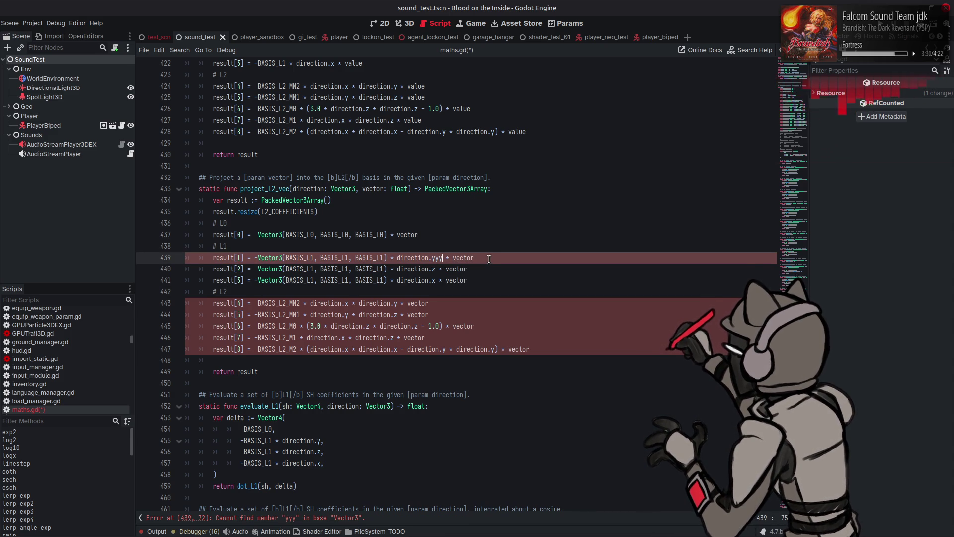
{"action": "key", "text": "BackSpace"}
{"action": "key", "text": "BackSpace"}
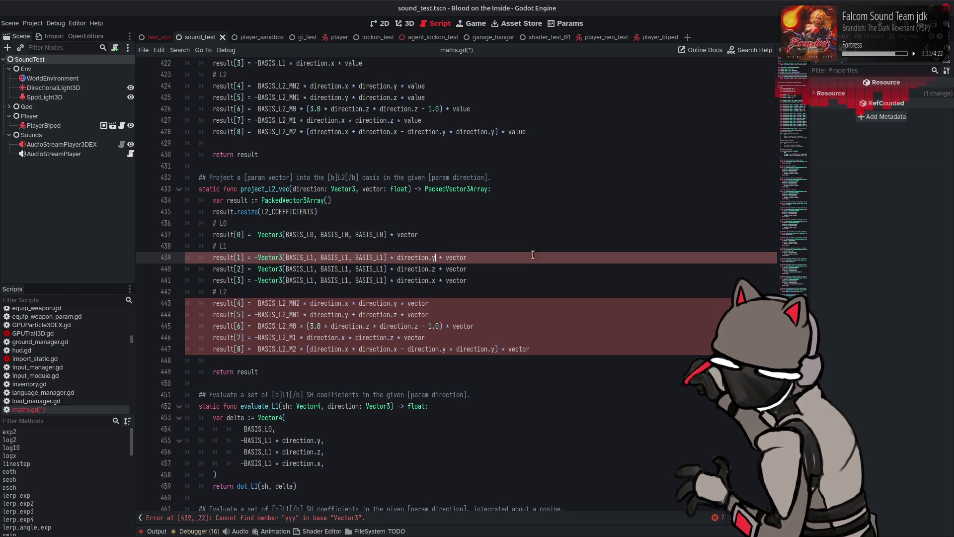
{"action": "key", "text": "ctrl+s"}
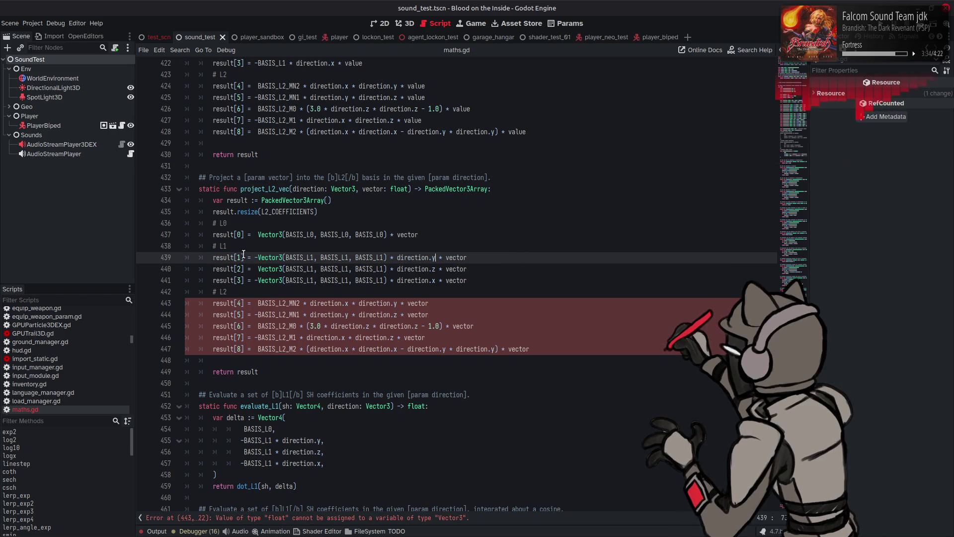
Wrap BASIS_L2_MN2 on line 443 in Vector3(), then undo all the Vector3 wrappers.
{"action": "double_click", "coordinate": [265, 257]}
{"action": "key", "text": "ctrl+c"}
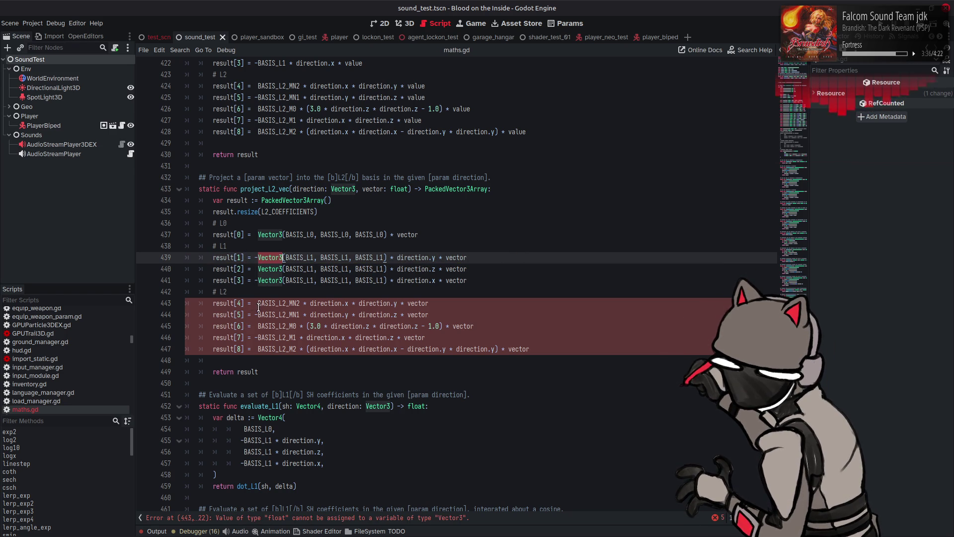
{"action": "left_click", "coordinate": [258, 303]}
{"action": "key", "text": "ctrl+v"}
{"action": "type", "text": "("}
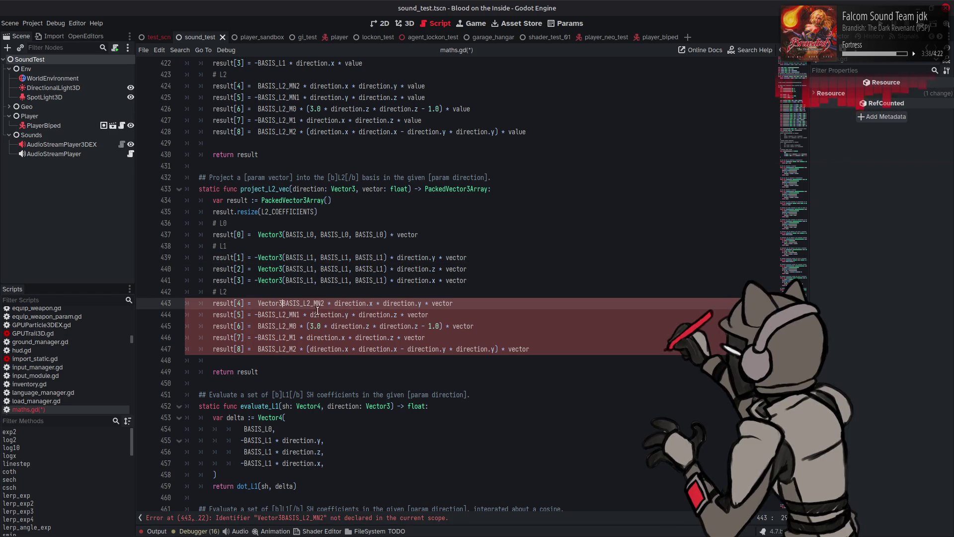
{"action": "left_click", "coordinate": [327, 305]}
{"action": "type", "text": ")"}
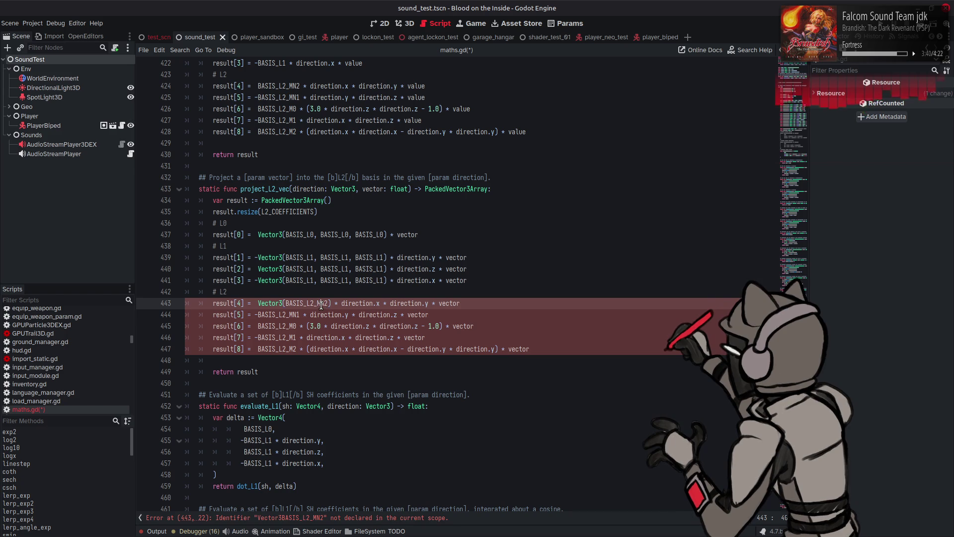
{"action": "key", "text": "ctrl+z"}
{"action": "key", "text": "ctrl+z"}
{"action": "key", "text": "ctrl+z"}
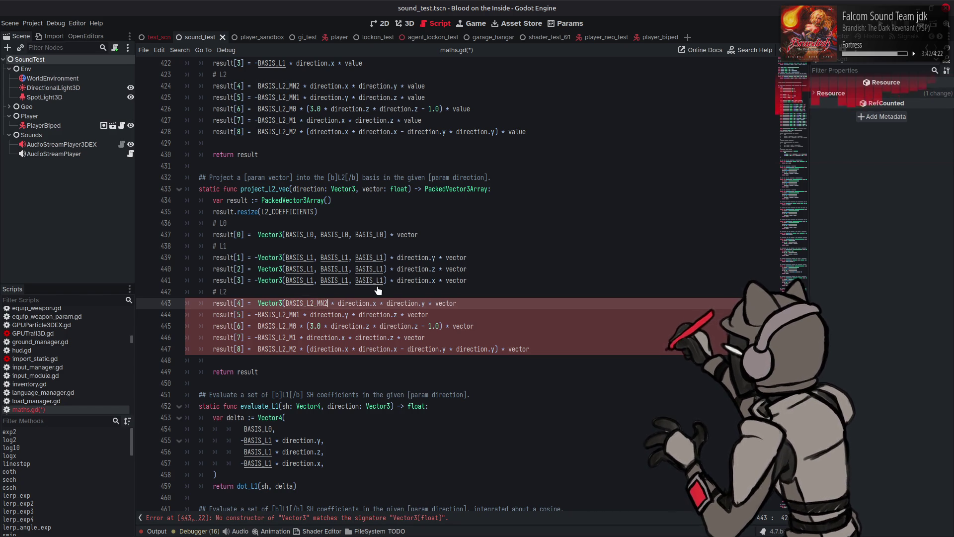
{"action": "key", "text": "ctrl+z"}
{"action": "key", "text": "ctrl+z"}
{"action": "key", "text": "ctrl+z"}
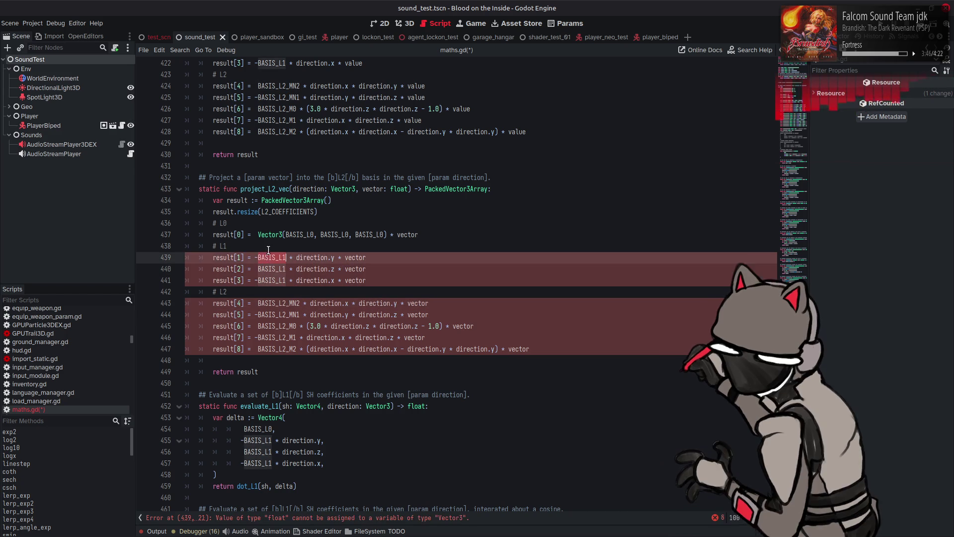
{"action": "key", "text": "Up"}
{"action": "key", "text": "Up"}
Insert Vector3.ONE * before BASIS_L1 on line 439.
{"action": "left_click", "coordinate": [257, 254]}
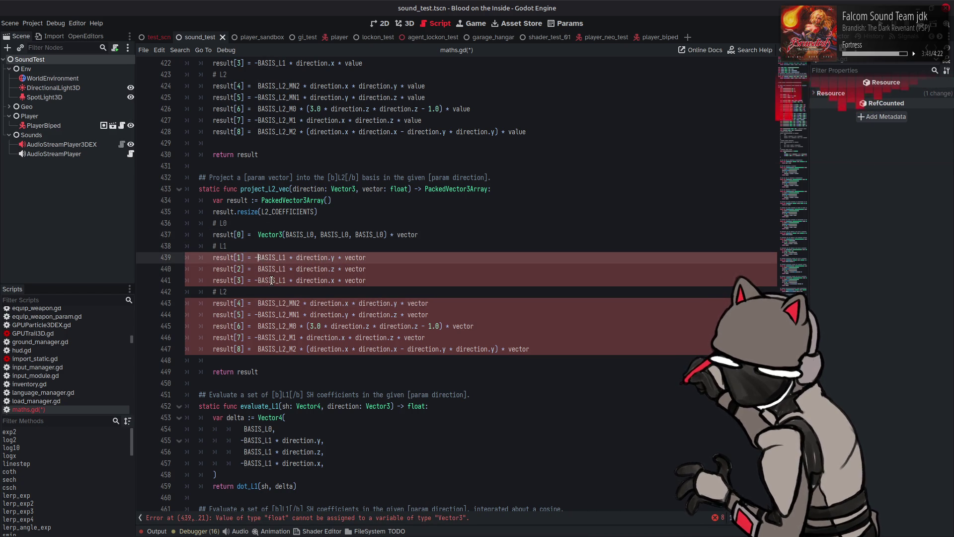
{"action": "key", "text": "ctrl+v"}
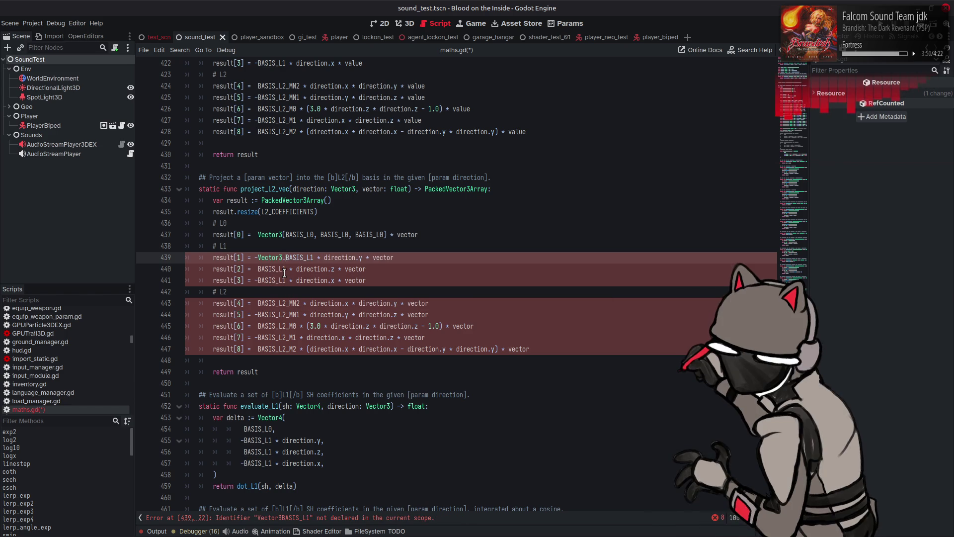
{"action": "type", "text": "."}
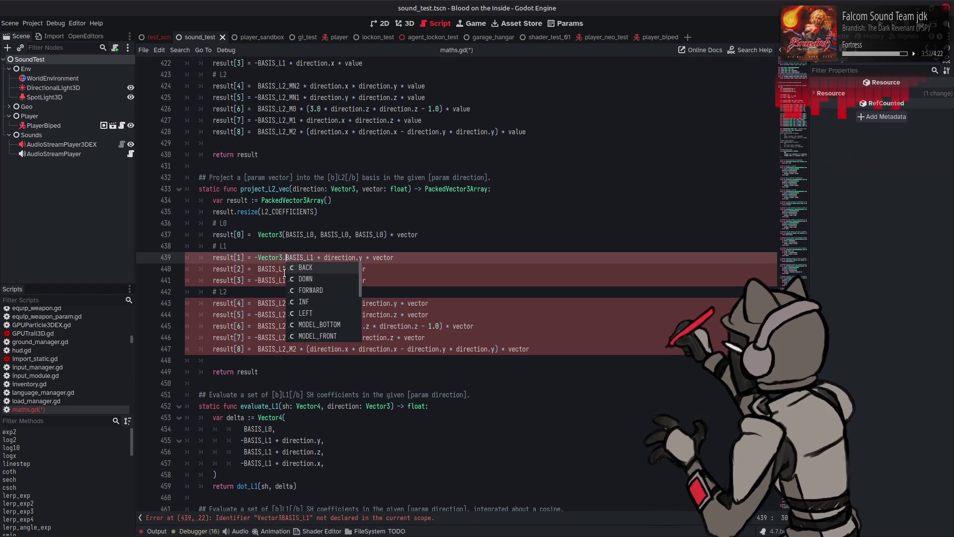
{"action": "type", "text": "ONE *"}
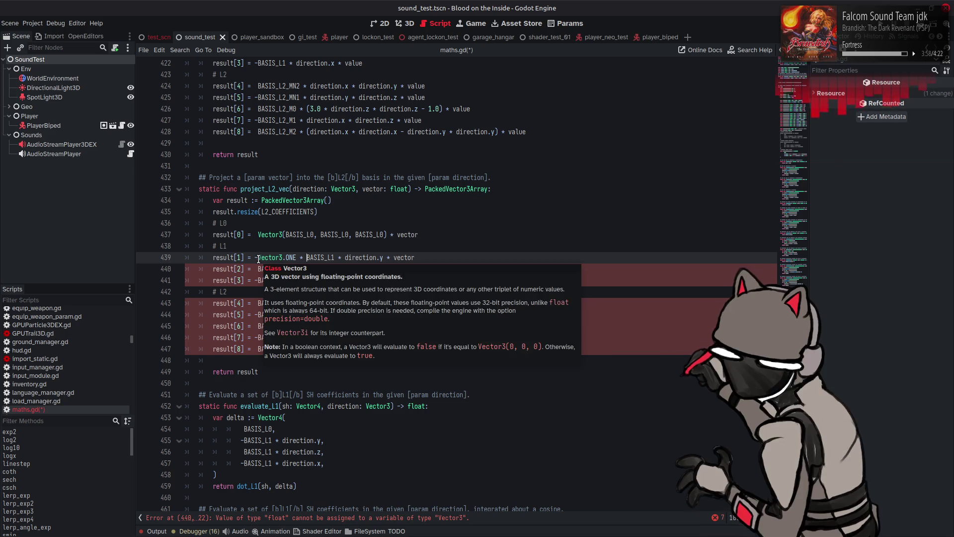
Make line 437 read Vector3.ONE * BASIS_L0, drop its stray parenthesis, and copy the prefix.
{"action": "mouse_move", "coordinate": [257, 258]}
{"action": "left_mouse_down"}
{"action": "mouse_move", "coordinate": [297, 257]}
{"action": "mouse_move", "coordinate": [310, 235]}
{"action": "mouse_move", "coordinate": [351, 235]}
{"action": "left_mouse_up"}
{"action": "key", "text": "ctrl+v"}
{"action": "type", "text": "*"}
{"action": "key", "text": "ctrl+Right"}
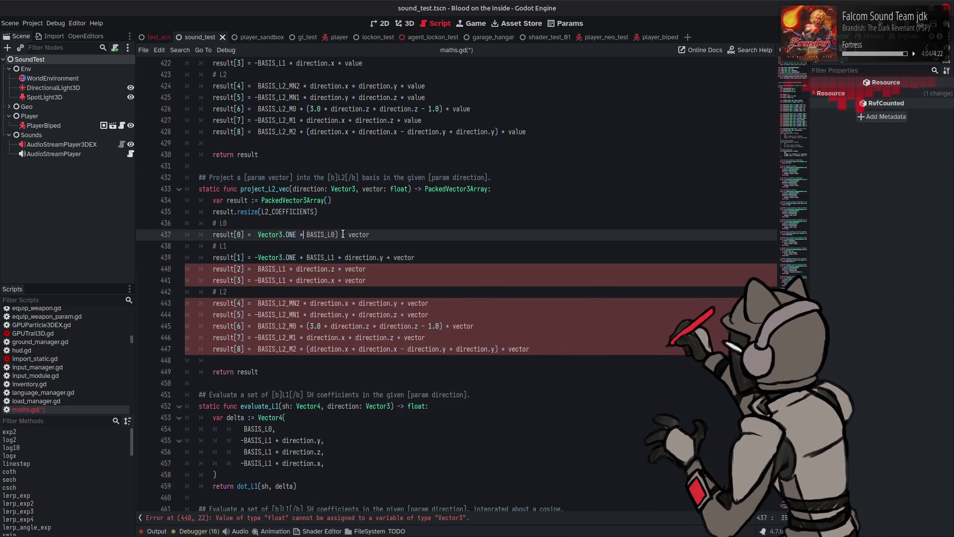
{"action": "key", "text": "Delete"}
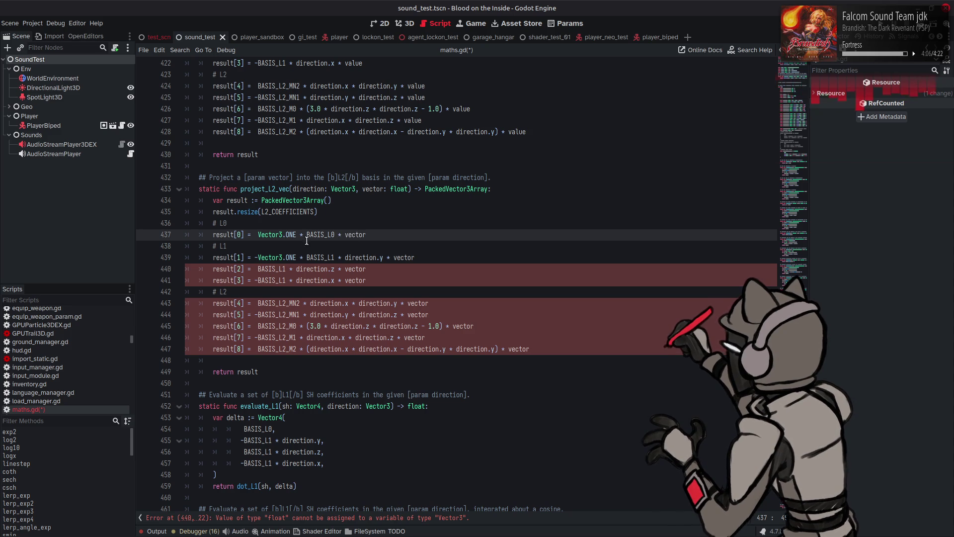
{"action": "left_click_drag", "start_coordinate": [258, 235], "coordinate": [305, 234]}
{"action": "key", "text": "ctrl+c"}
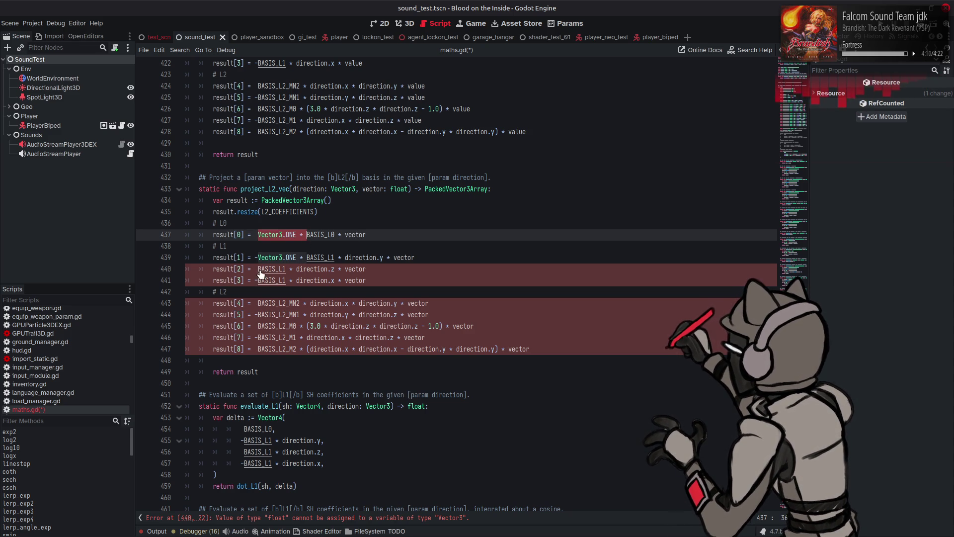
Prefix the basis constants on lines 440, 441 and 443–447 with Vector3.ONE *.
{"action": "left_click", "coordinate": [258, 269]}
{"action": "key", "text": "ctrl+v"}
{"action": "left_click", "coordinate": [260, 282]}
{"action": "key", "text": "ctrl+v"}
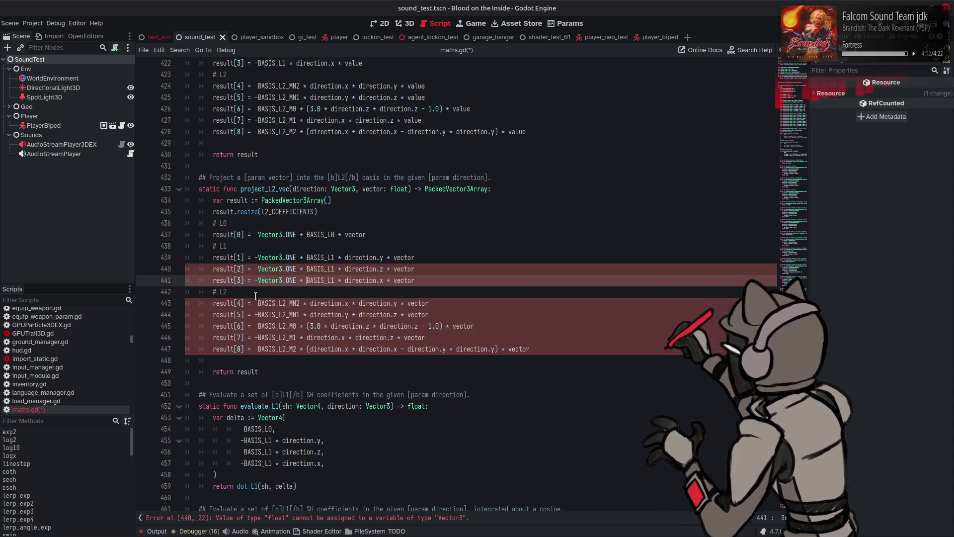
{"action": "left_click", "coordinate": [257, 303]}
{"action": "key", "text": "ctrl+v"}
{"action": "left_click", "coordinate": [258, 315]}
{"action": "key", "text": "ctrl+v"}
{"action": "left_click", "coordinate": [258, 326]}
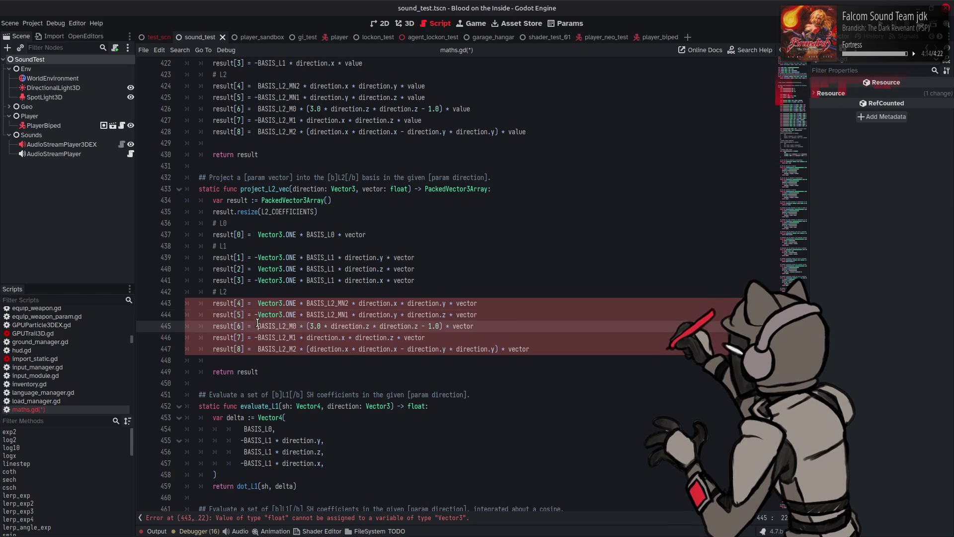
{"action": "key", "text": "ctrl+v"}
{"action": "left_click", "coordinate": [256, 337]}
{"action": "key", "text": "ctrl+v"}
{"action": "left_click", "coordinate": [255, 349]}
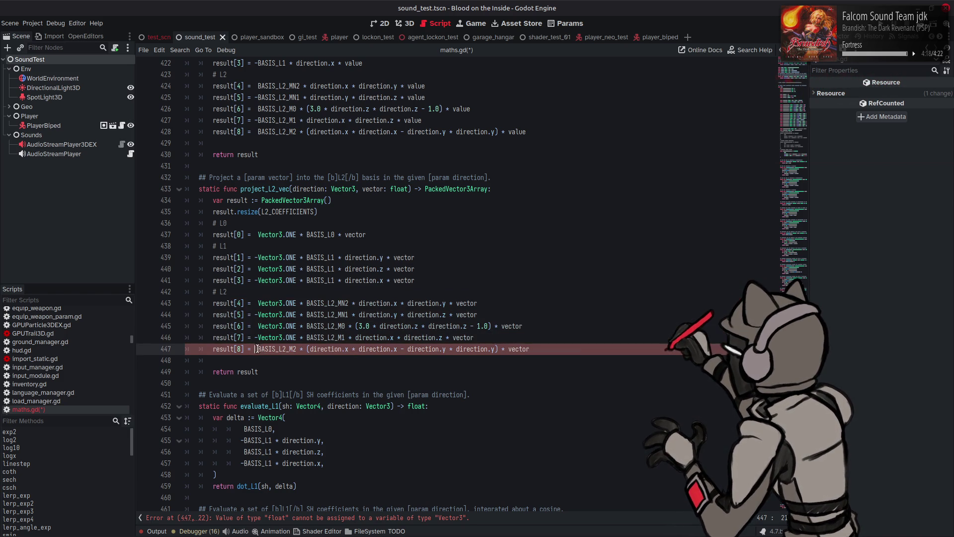
{"action": "key", "text": "ctrl+v"}
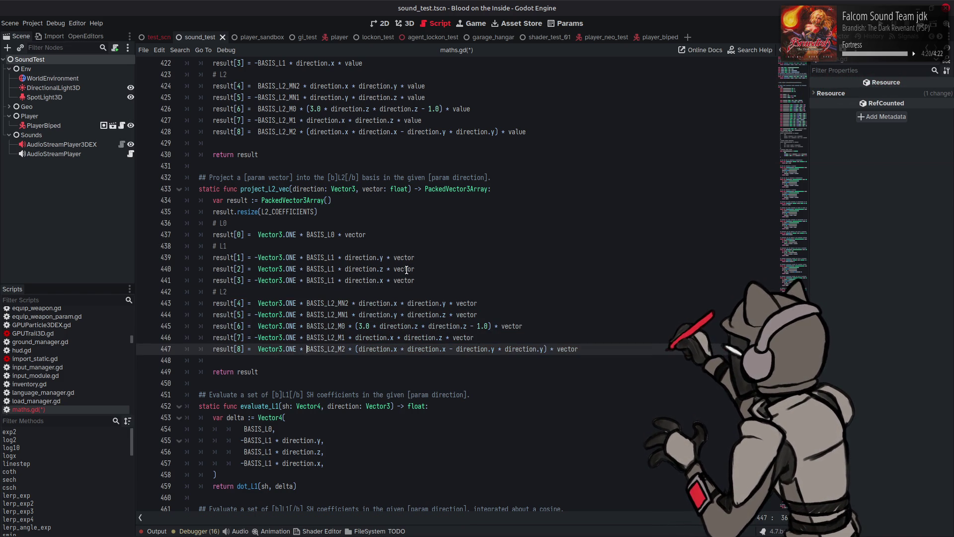
{"action": "left_click", "coordinate": [410, 247]}
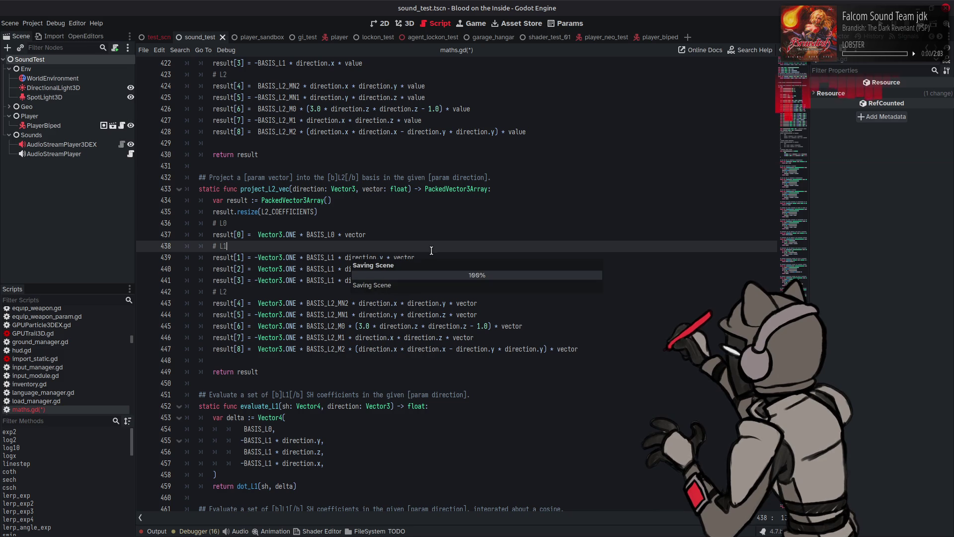
Save maths.gd and jump from line 92's project_L2_vec call to its definition via Lookup Symbol.
{"action": "key", "text": "ctrl+s"}
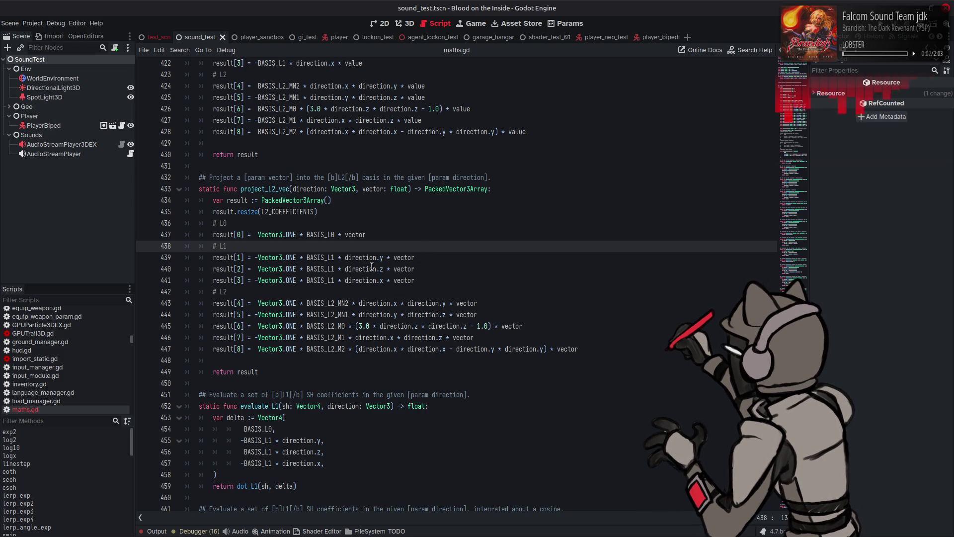
{"action": "scroll", "coordinate": [58, 347], "scroll_direction": "up", "scroll_amount": 10}
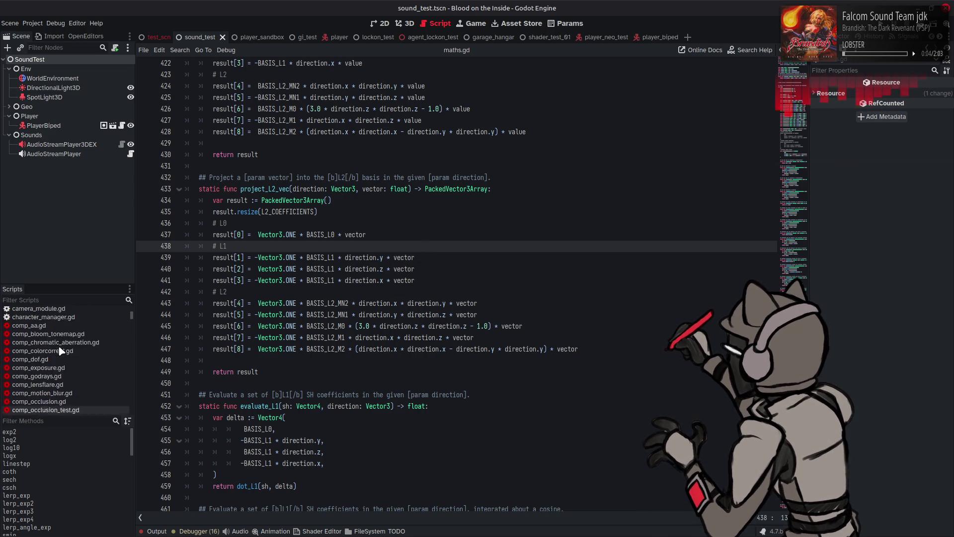
{"action": "scroll", "coordinate": [60, 351], "scroll_direction": "up", "scroll_amount": 3}
{"action": "left_click", "coordinate": [45, 319]}
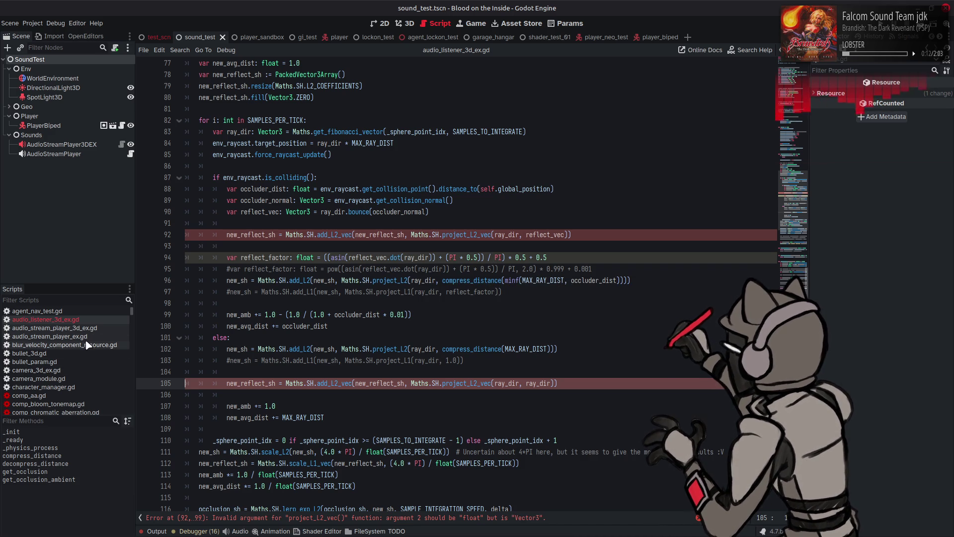
{"action": "double_click", "coordinate": [449, 234]}
{"action": "right_click", "coordinate": [449, 234]}
{"action": "left_click", "coordinate": [483, 355]}
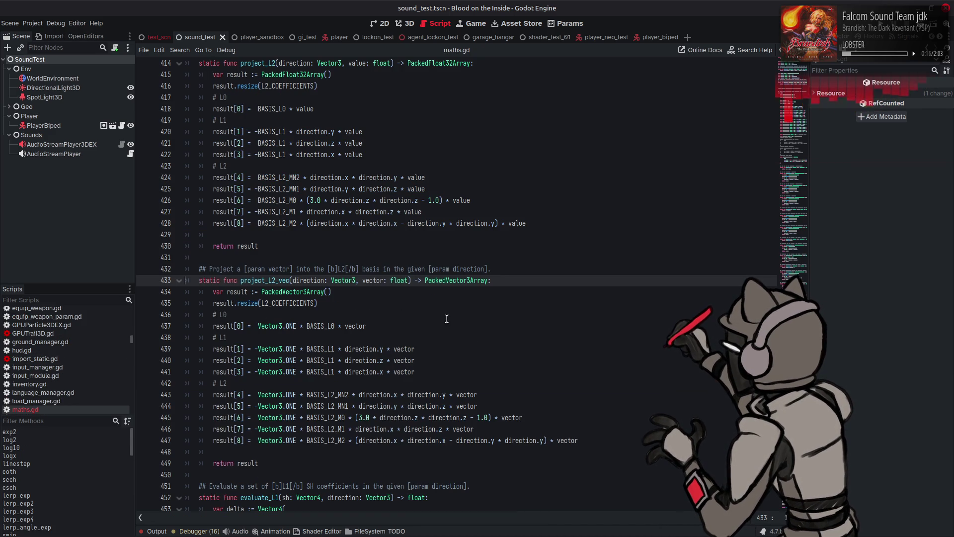
Change the vector parameter type from float to Vector3, then return to audio_listener_3d_ex.gd.
{"action": "left_click", "coordinate": [273, 326]}
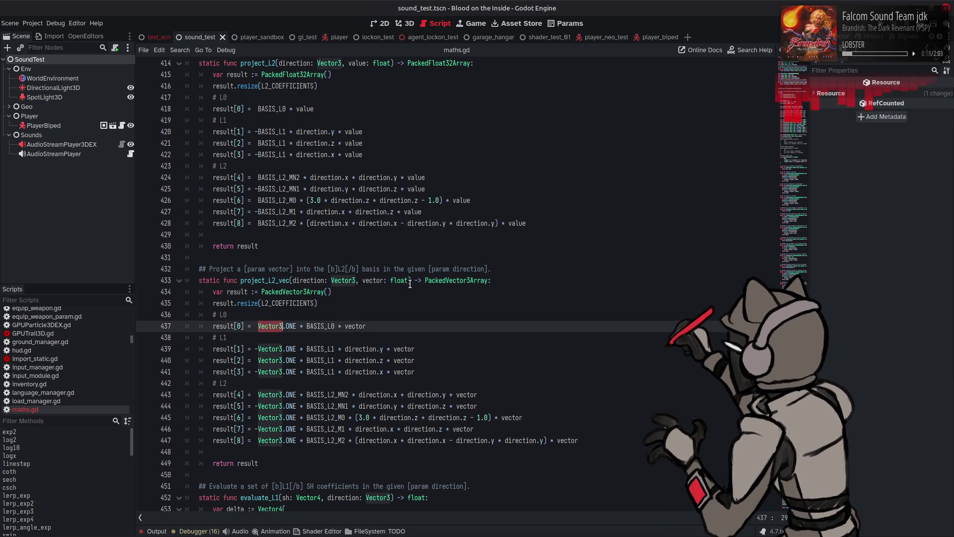
{"action": "double_click", "coordinate": [401, 281]}
{"action": "type", "text": "Vector3"}
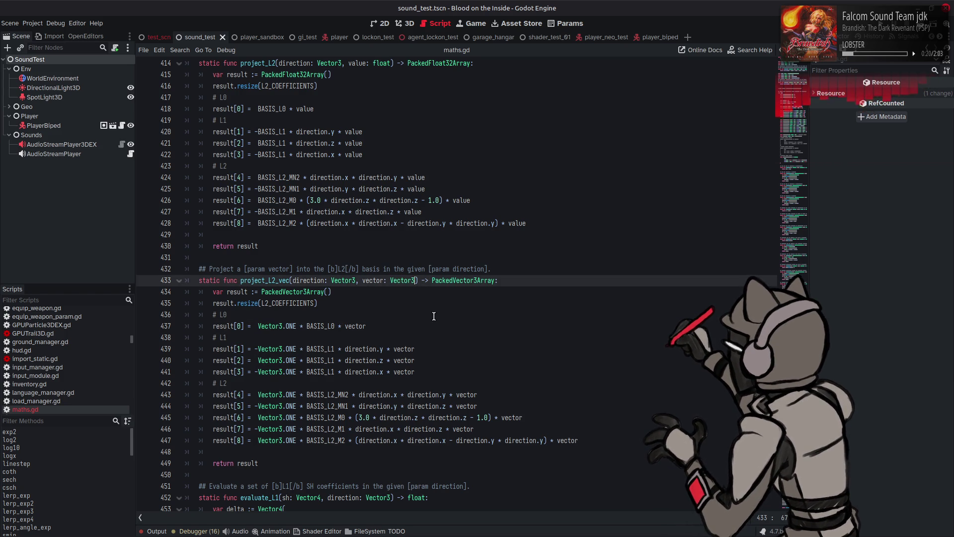
{"action": "left_click", "coordinate": [434, 316]}
{"action": "scroll", "coordinate": [91, 355], "scroll_direction": "up", "scroll_amount": 5}
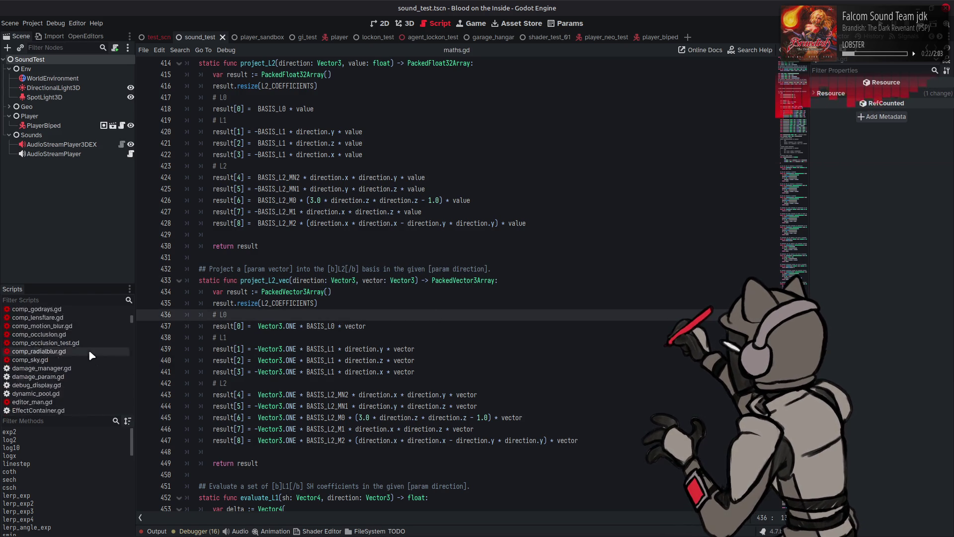
{"action": "scroll", "coordinate": [90, 353], "scroll_direction": "up", "scroll_amount": 5}
{"action": "left_click", "coordinate": [88, 320]}
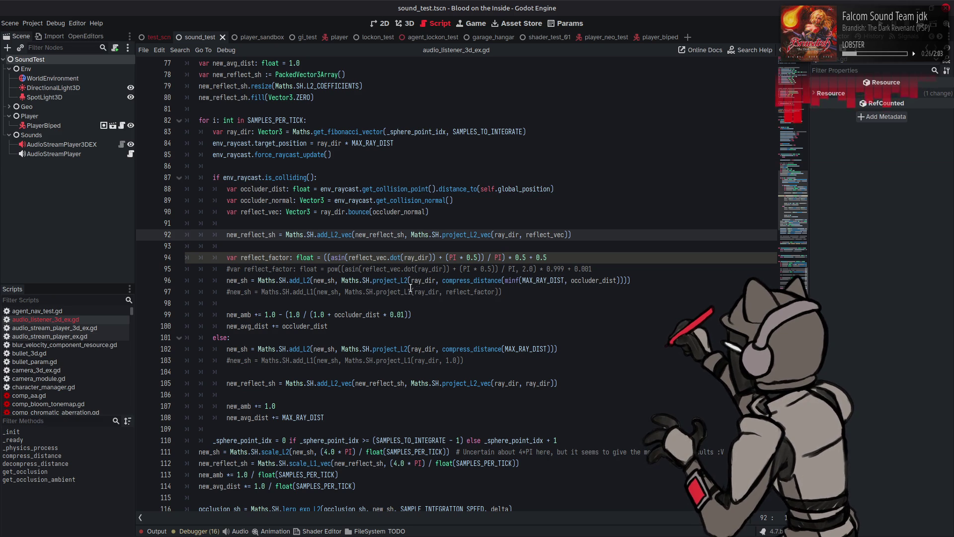
Change line 112's scale_L1_vec call to scale_L2_vec and save the listener script.
{"action": "left_click", "coordinate": [261, 383]}
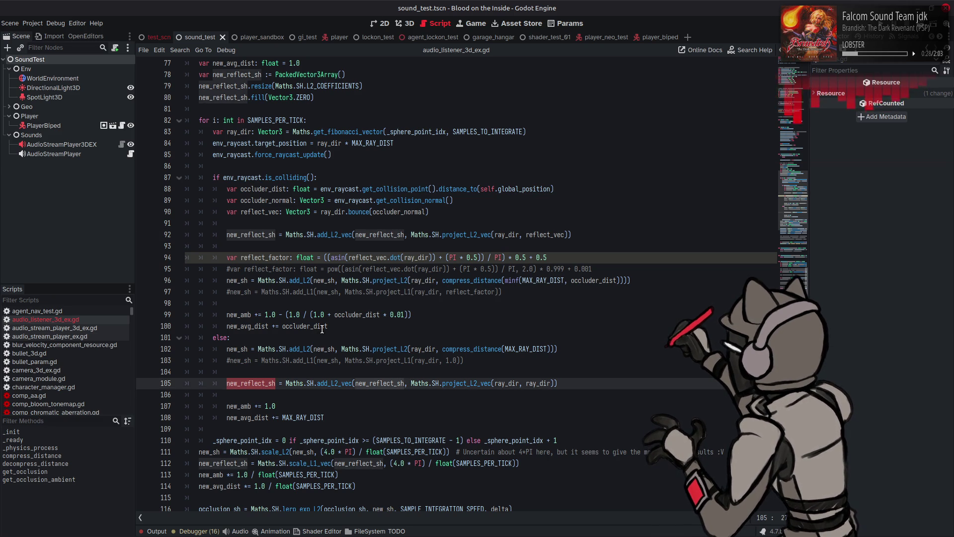
{"action": "scroll", "coordinate": [322, 330], "scroll_direction": "down", "scroll_amount": 4}
{"action": "left_click", "coordinate": [312, 326]}
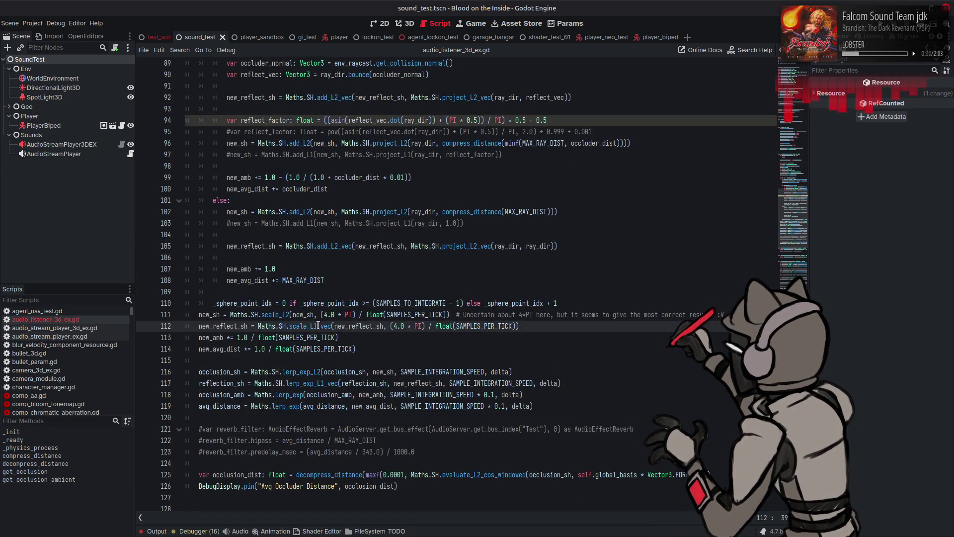
{"action": "key", "text": "Delete"}
{"action": "type", "text": "2"}
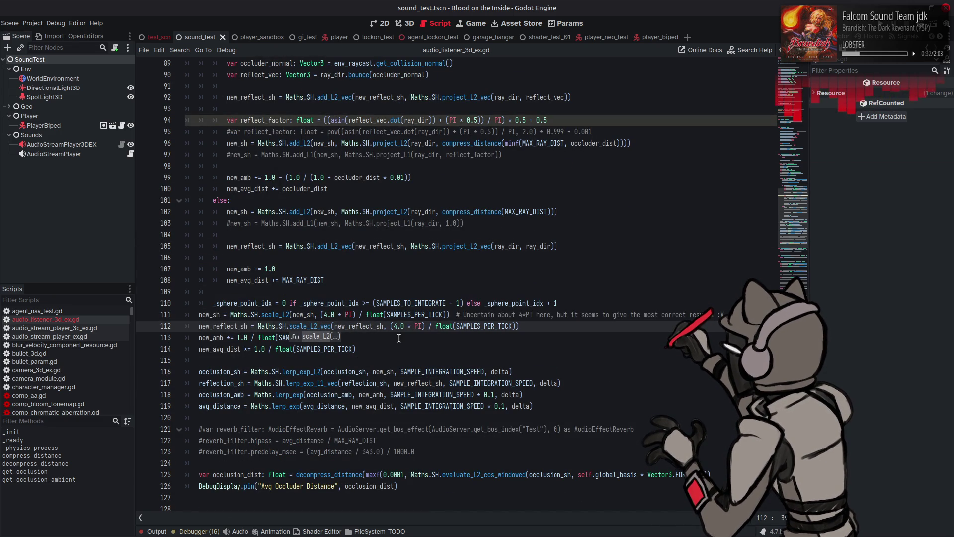
{"action": "left_click", "coordinate": [244, 329]}
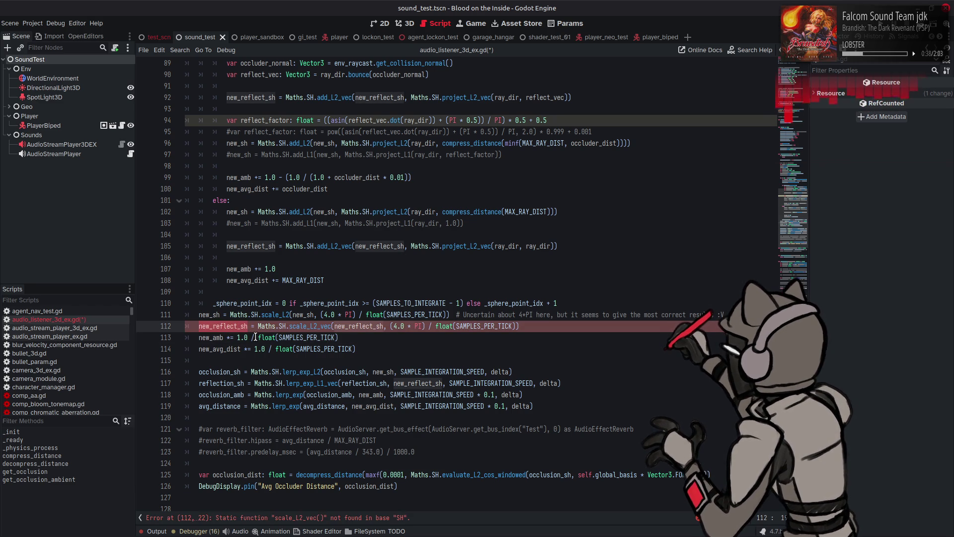
{"action": "key", "text": "ctrl+s"}
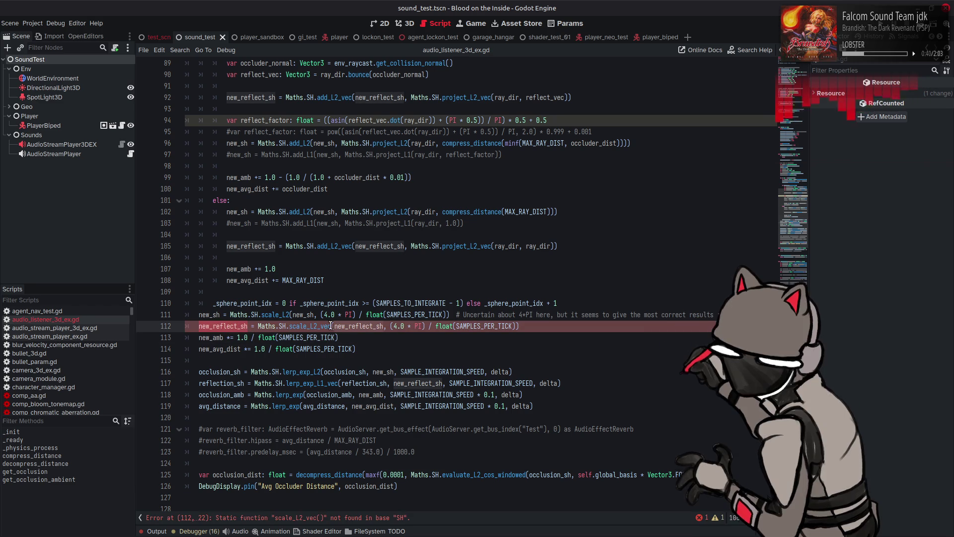
Look up the project_L2_vec symbol on line 105 to return to maths.gd.
{"action": "double_click", "coordinate": [454, 246]}
{"action": "right_click", "coordinate": [455, 247]}
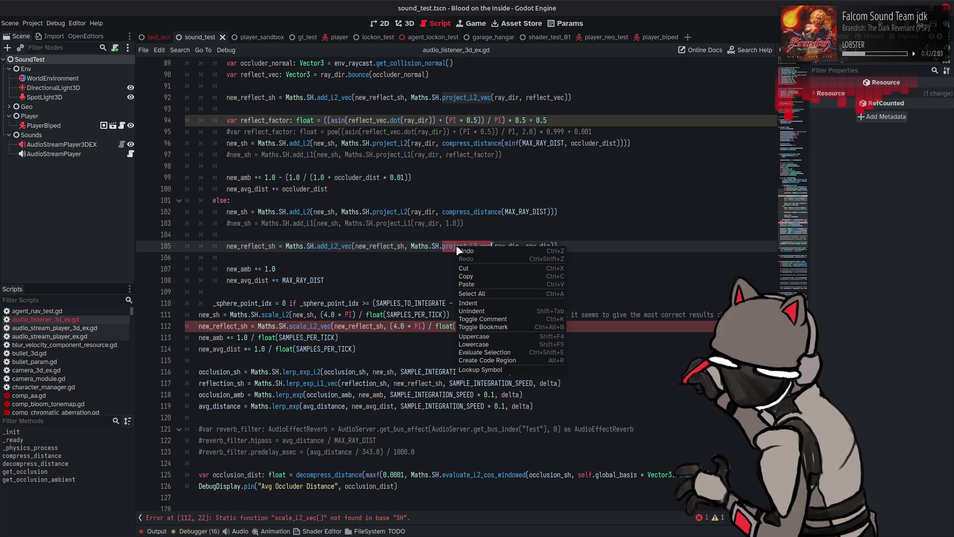
{"action": "left_click", "coordinate": [489, 372]}
Duplicate the scale_L1_vec function and its comment below the scale_L2 function.
{"action": "scroll", "coordinate": [359, 292], "scroll_direction": "down", "scroll_amount": 10}
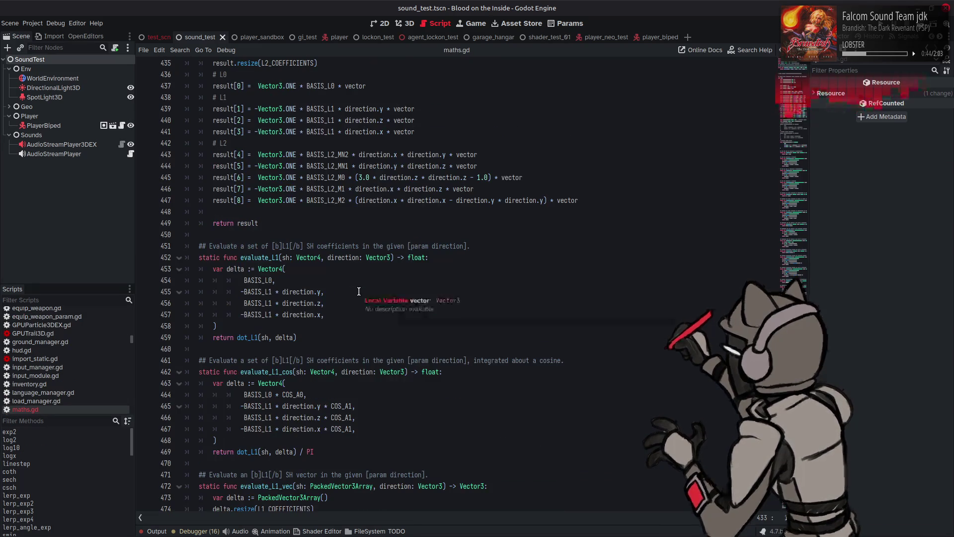
{"action": "scroll", "coordinate": [358, 291], "scroll_direction": "up", "scroll_amount": 15}
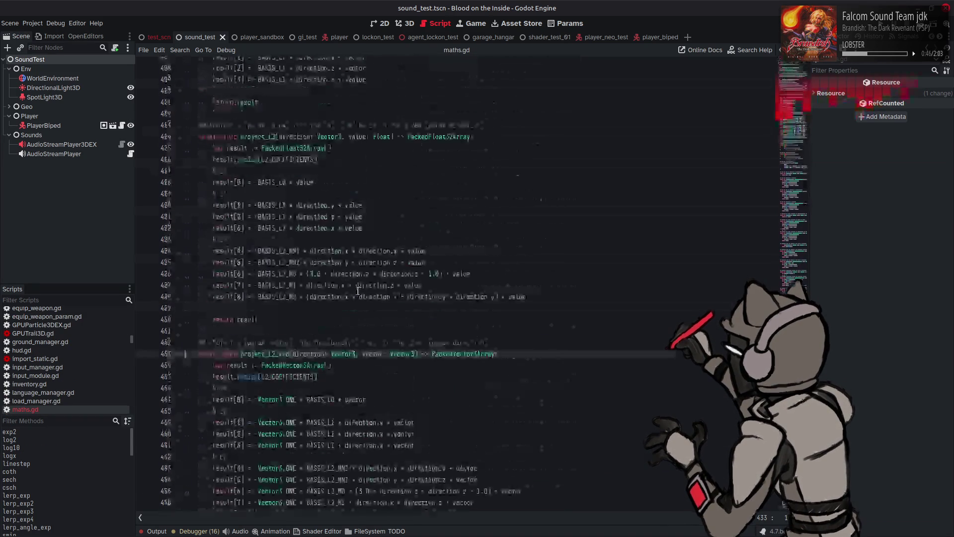
{"action": "scroll", "coordinate": [358, 290], "scroll_direction": "up", "scroll_amount": 4}
{"action": "scroll", "coordinate": [356, 290], "scroll_direction": "up", "scroll_amount": 12}
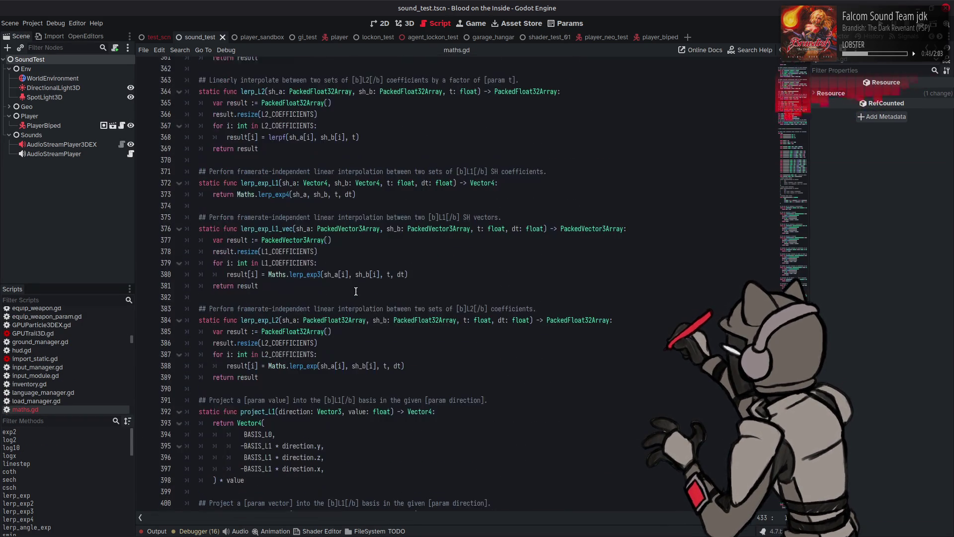
{"action": "scroll", "coordinate": [353, 288], "scroll_direction": "up", "scroll_amount": 3}
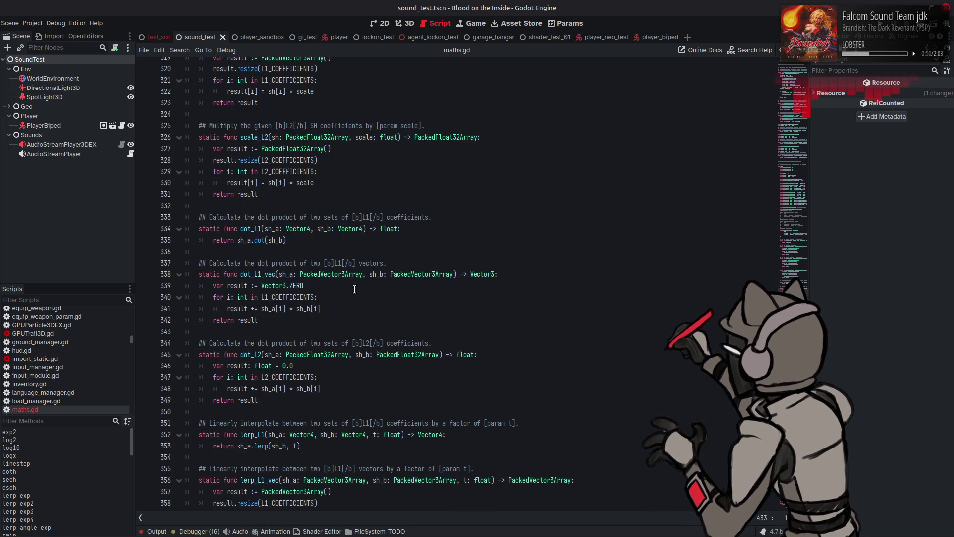
{"action": "scroll", "coordinate": [346, 287], "scroll_direction": "up", "scroll_amount": 4}
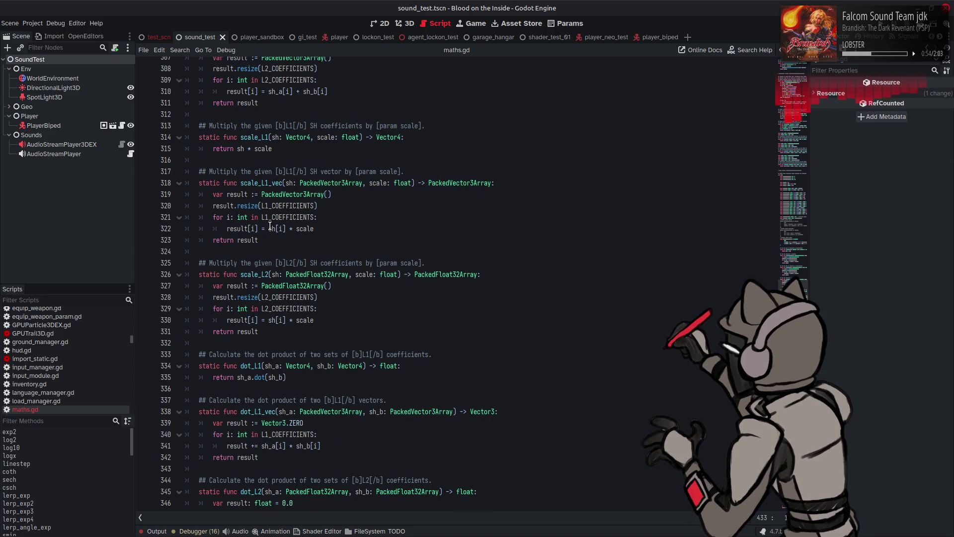
{"action": "left_click_drag", "start_coordinate": [258, 240], "coordinate": [198, 172]}
{"action": "left_click", "coordinate": [270, 331]}
{"action": "key", "text": "Return"}
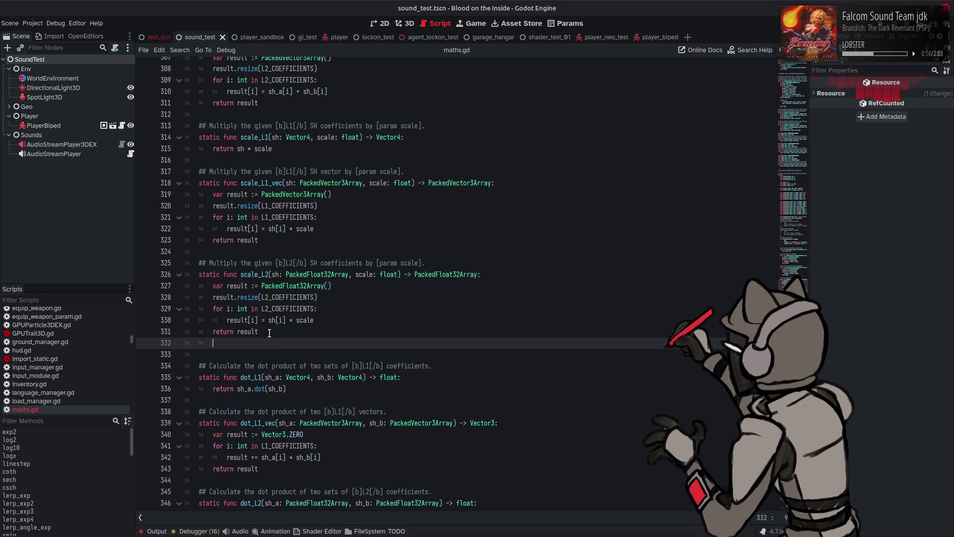
{"action": "key", "text": "Return"}
{"action": "key", "text": "ctrl+v"}
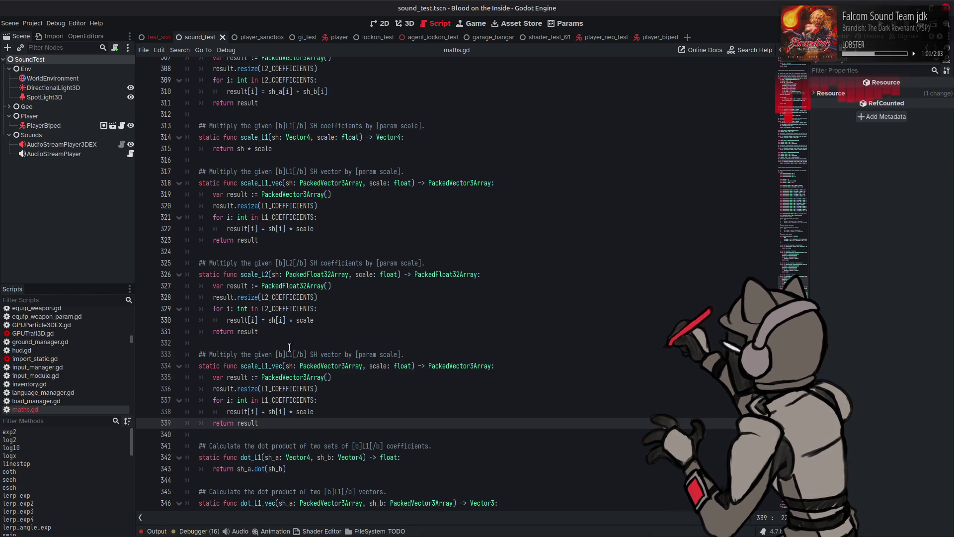
Change L1 to L2 in the copy's comment, name, resize call and L2_COEFFICIENTS loop, then save.
{"action": "left_click", "coordinate": [287, 355]}
{"action": "key", "text": "BackSpace"}
{"action": "type", "text": "2"}
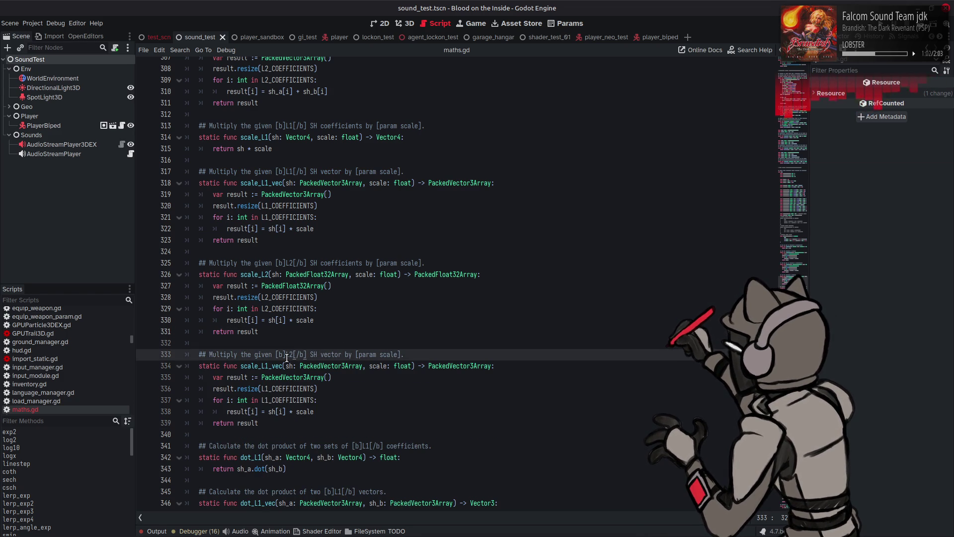
{"action": "left_click", "coordinate": [270, 366]}
{"action": "key", "text": "BackSpace"}
{"action": "type", "text": "2"}
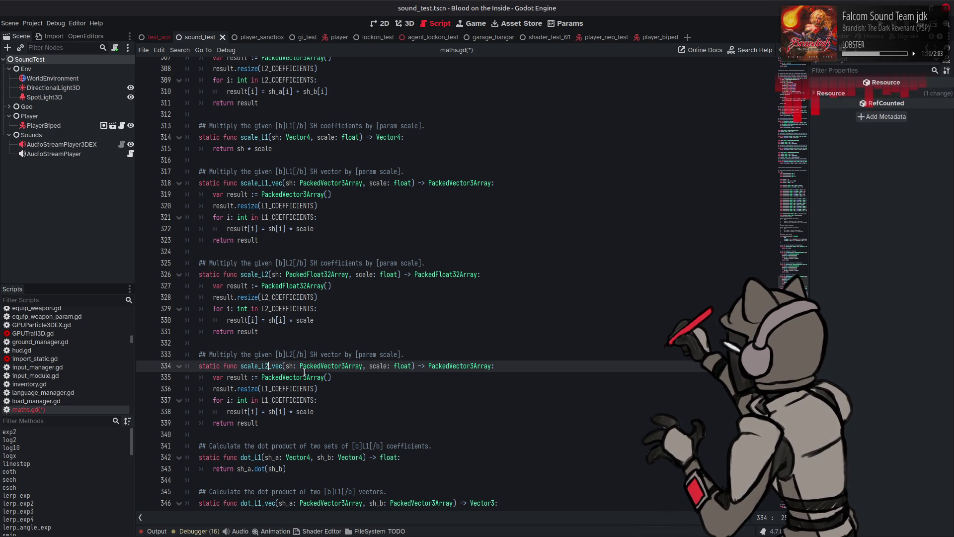
{"action": "left_click", "coordinate": [268, 389]}
{"action": "type", "text": "2"}
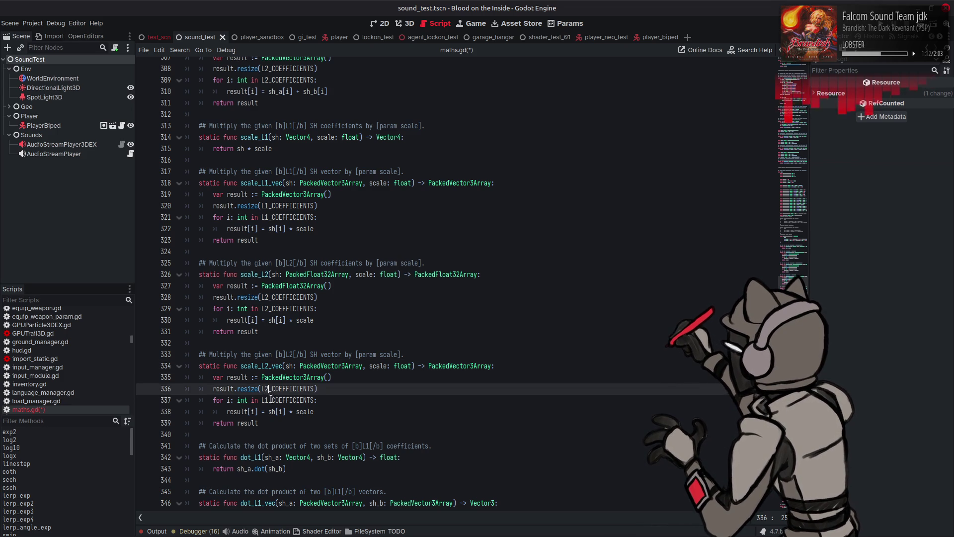
{"action": "left_click", "coordinate": [271, 400]}
{"action": "key", "text": "Delete"}
{"action": "type", "text": "2"}
{"action": "left_click", "coordinate": [325, 397]}
{"action": "key", "text": "ctrl+s"}
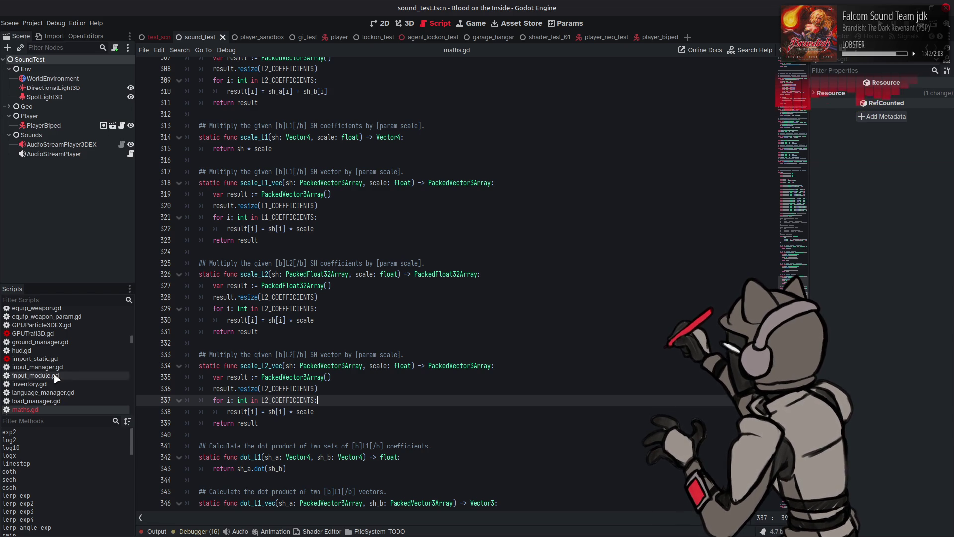
{"action": "scroll", "coordinate": [73, 370], "scroll_direction": "up", "scroll_amount": 5}
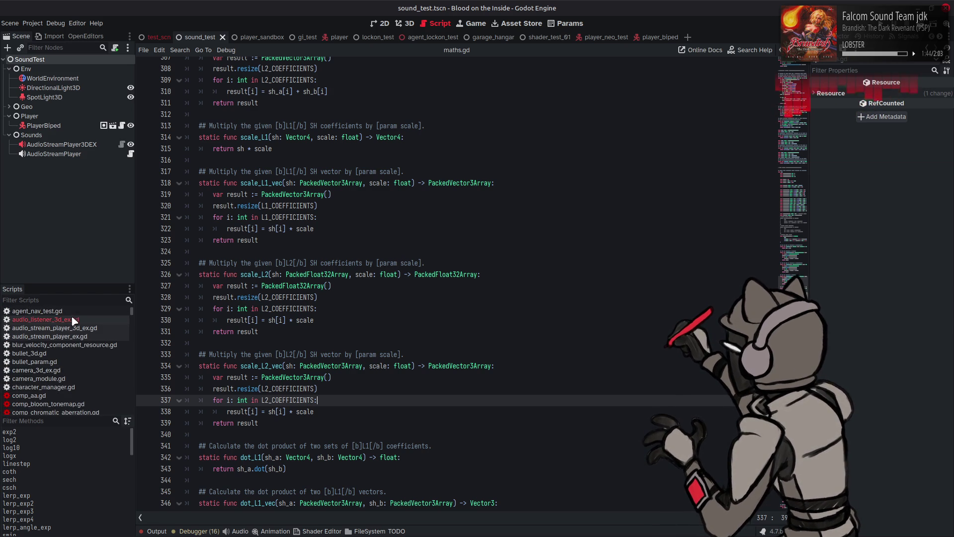
In the listener script, change line 117 to lerp_exp_L2_vec and bring up line 112's scale_L2_vec symbol actions.
{"action": "left_click", "coordinate": [70, 320]}
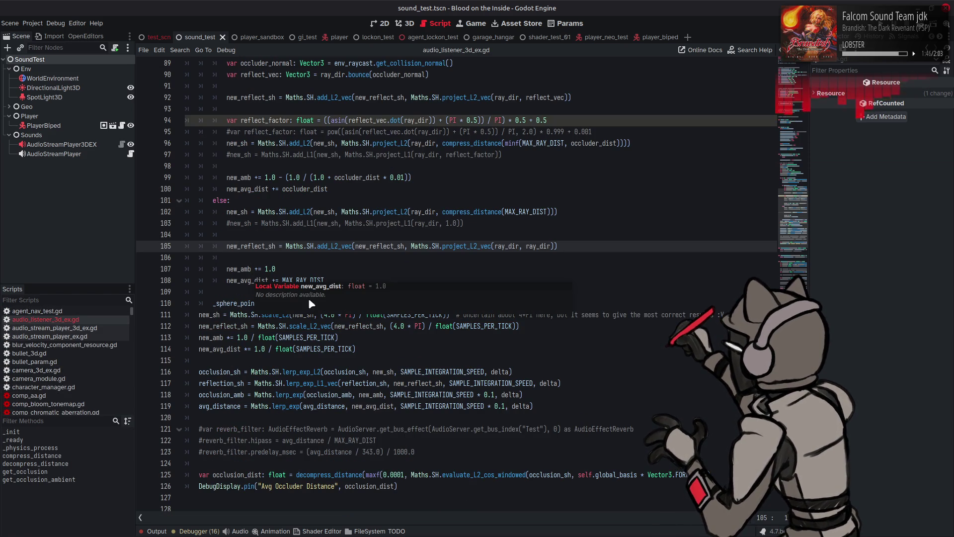
{"action": "left_click", "coordinate": [362, 339]}
{"action": "left_click", "coordinate": [231, 326]}
{"action": "double_click", "coordinate": [231, 326]}
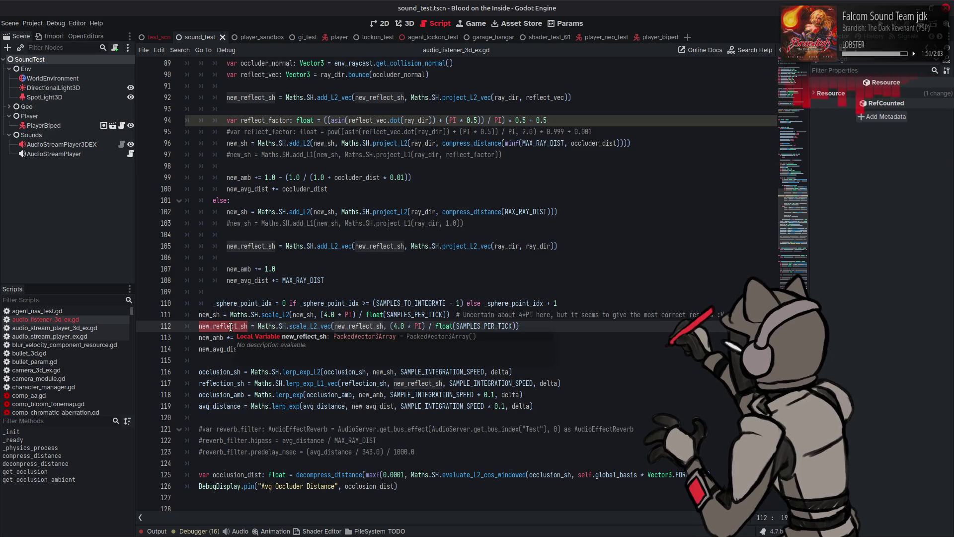
{"action": "left_click", "coordinate": [324, 383]}
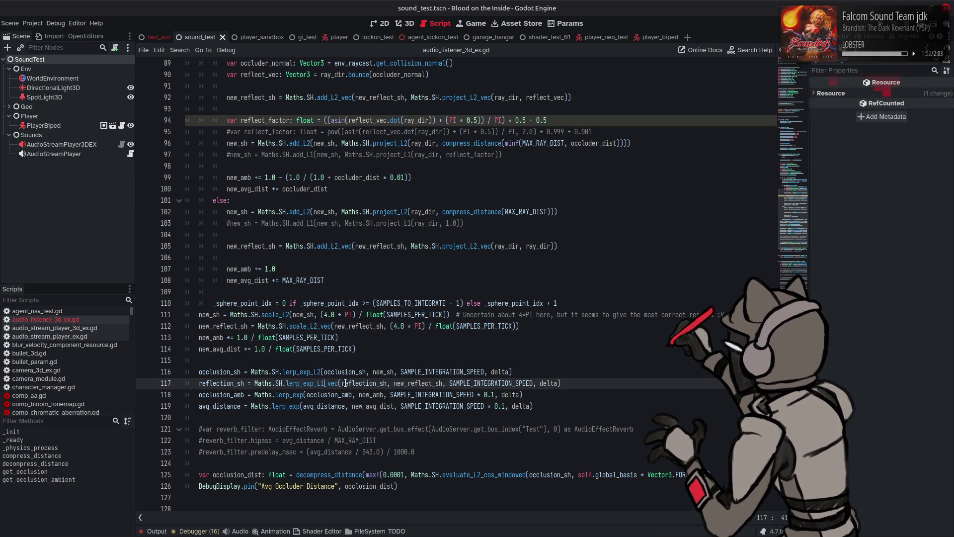
{"action": "key", "text": "BackSpace"}
{"action": "type", "text": "2"}
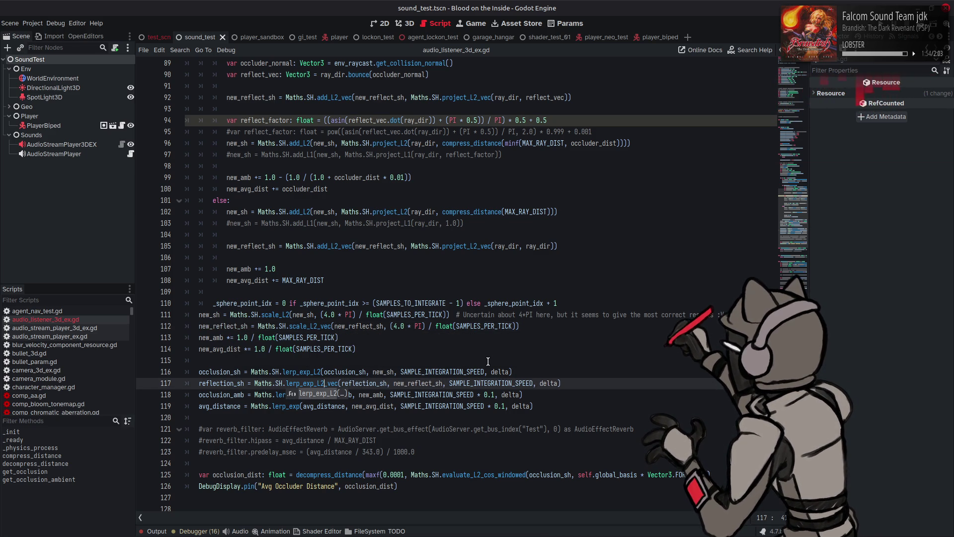
{"action": "left_click", "coordinate": [488, 361]}
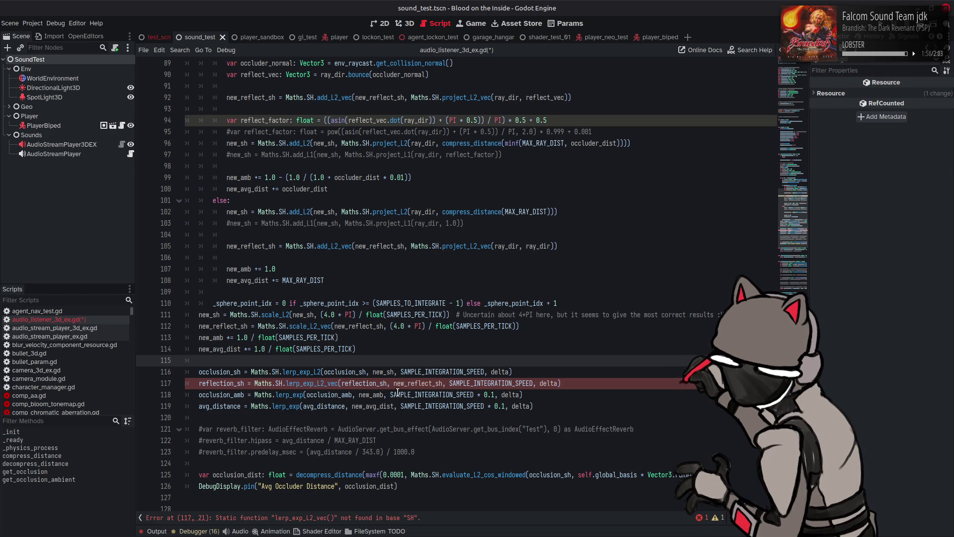
{"action": "left_click", "coordinate": [306, 324]}
{"action": "right_click", "coordinate": [307, 325]}
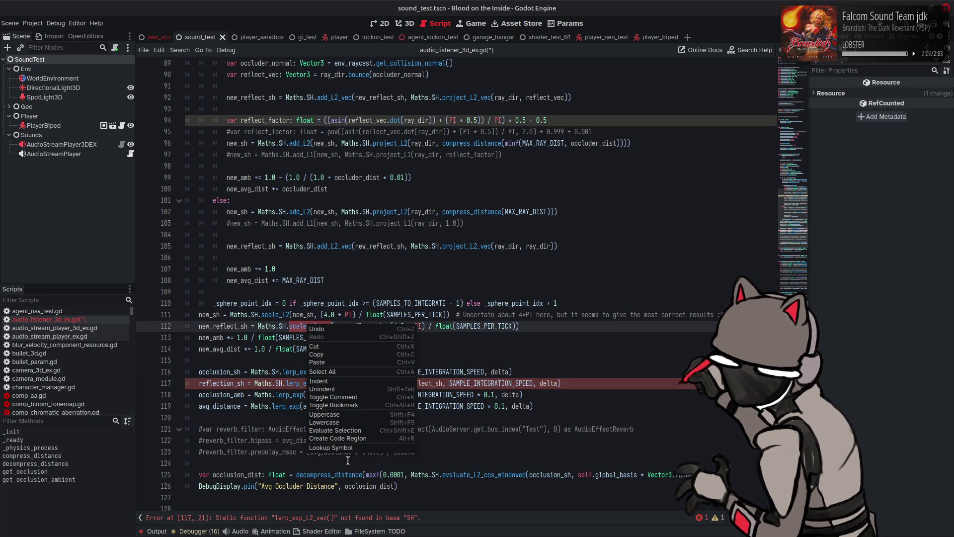
Copy lerp_exp_L1_vec and its comment, and paste it below the lerp_exp_L2 function.
{"action": "left_click", "coordinate": [346, 453]}
{"action": "scroll", "coordinate": [330, 333], "scroll_direction": "down", "scroll_amount": 10}
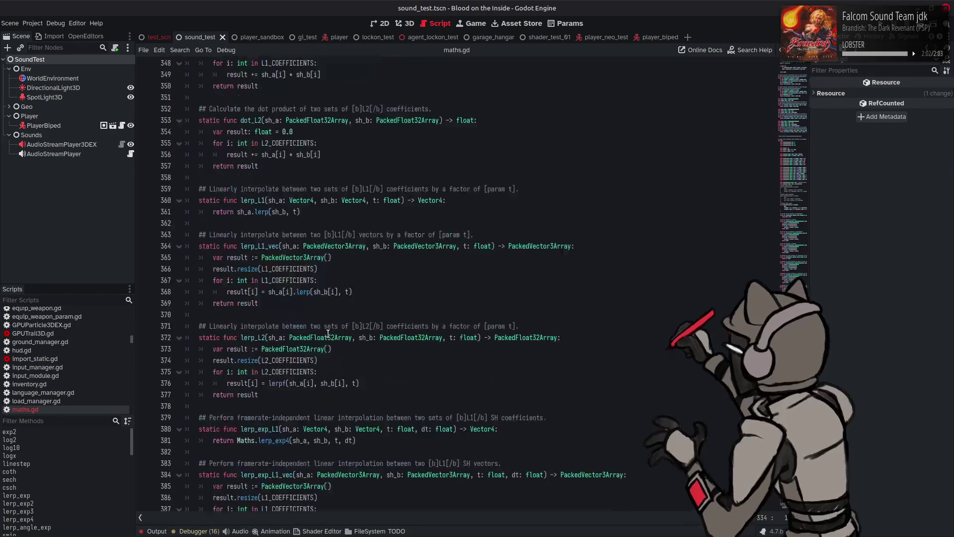
{"action": "scroll", "coordinate": [319, 341], "scroll_direction": "down", "scroll_amount": 4}
{"action": "mouse_move", "coordinate": [333, 342]}
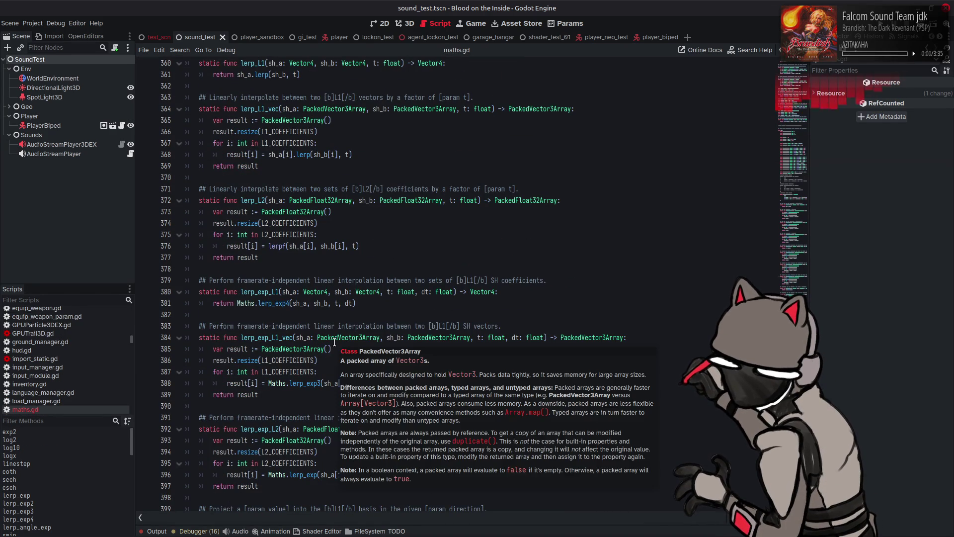
{"action": "scroll", "coordinate": [288, 298], "scroll_direction": "down", "scroll_amount": 3}
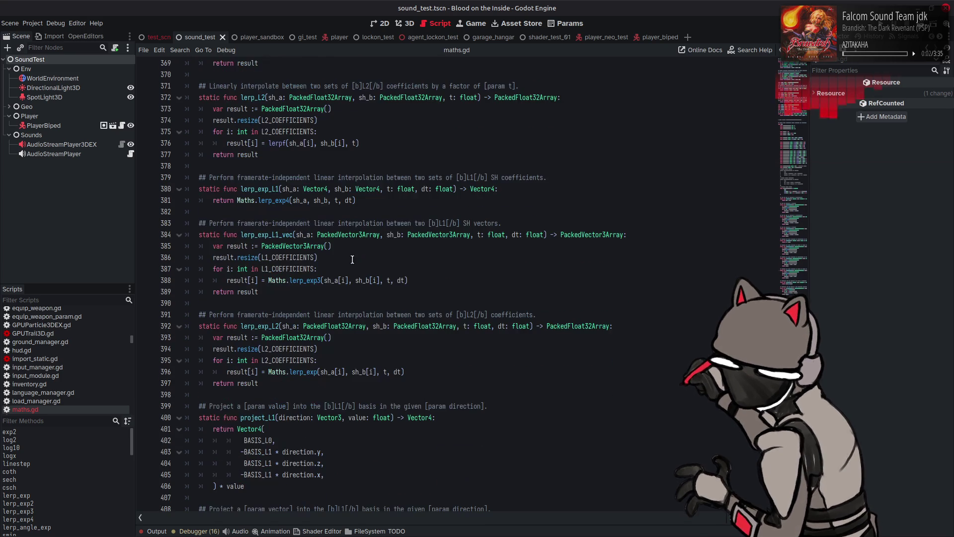
{"action": "scroll", "coordinate": [283, 298], "scroll_direction": "down", "scroll_amount": 2}
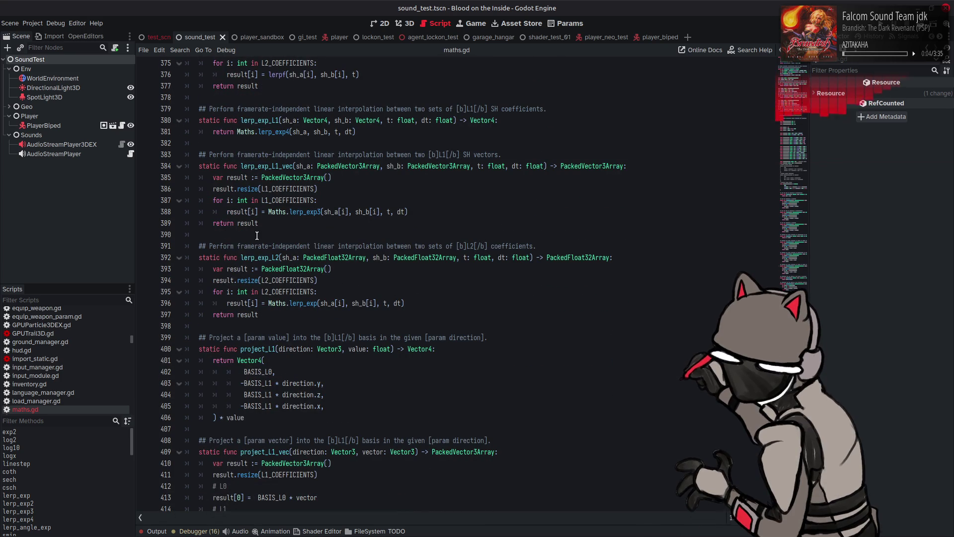
{"action": "left_click_drag", "start_coordinate": [266, 224], "coordinate": [199, 154]}
{"action": "key", "text": "ctrl+c"}
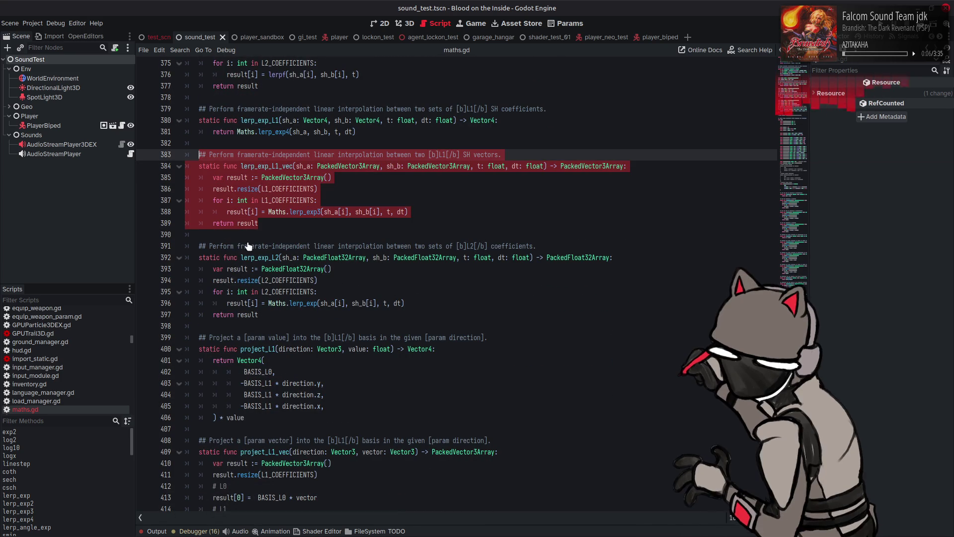
{"action": "left_click", "coordinate": [269, 314]}
{"action": "key", "text": "Return"}
{"action": "key", "text": "Return"}
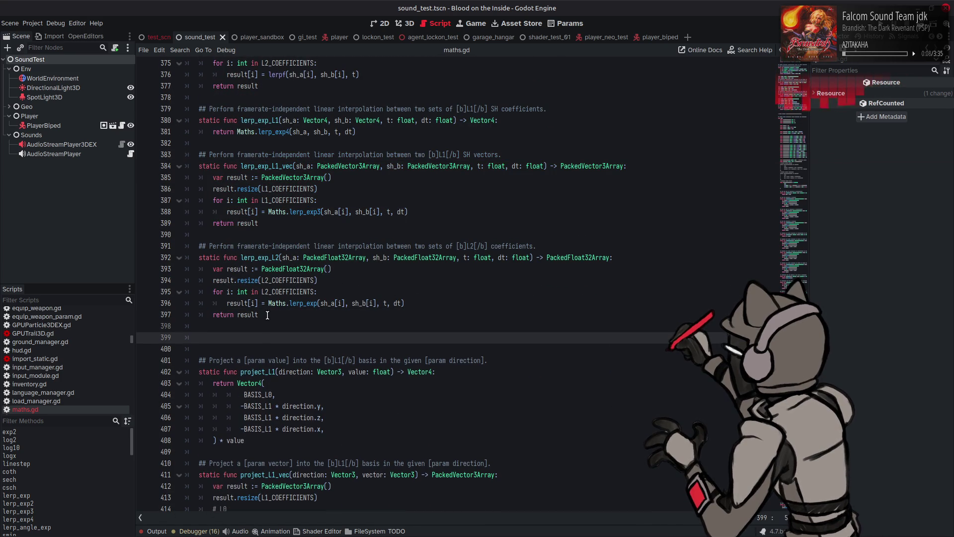
{"action": "key", "text": "ctrl+v"}
Change L1 to L2 in the pasted comment and rename the function to lerp_exp_L2_vec.
{"action": "left_click", "coordinate": [446, 337]}
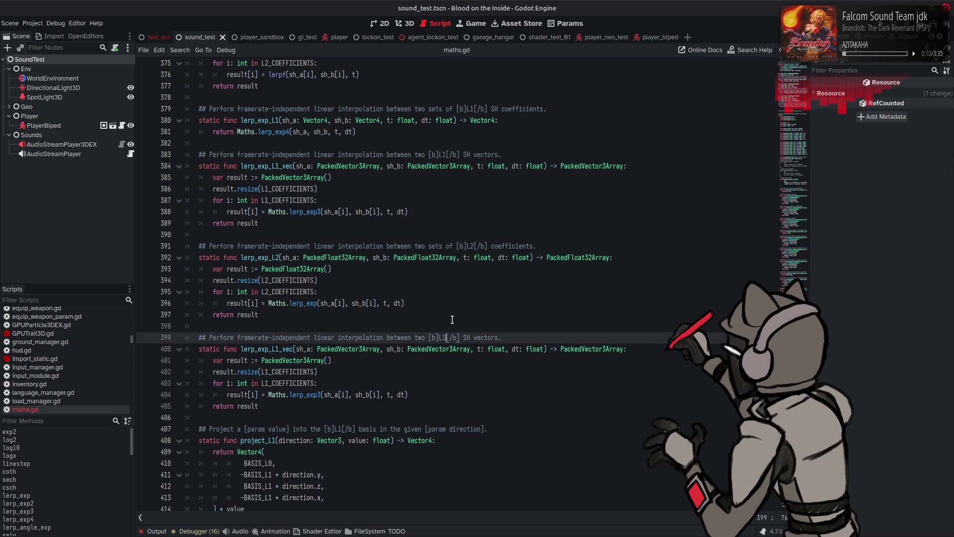
{"action": "key", "text": "Delete"}
{"action": "type", "text": "2"}
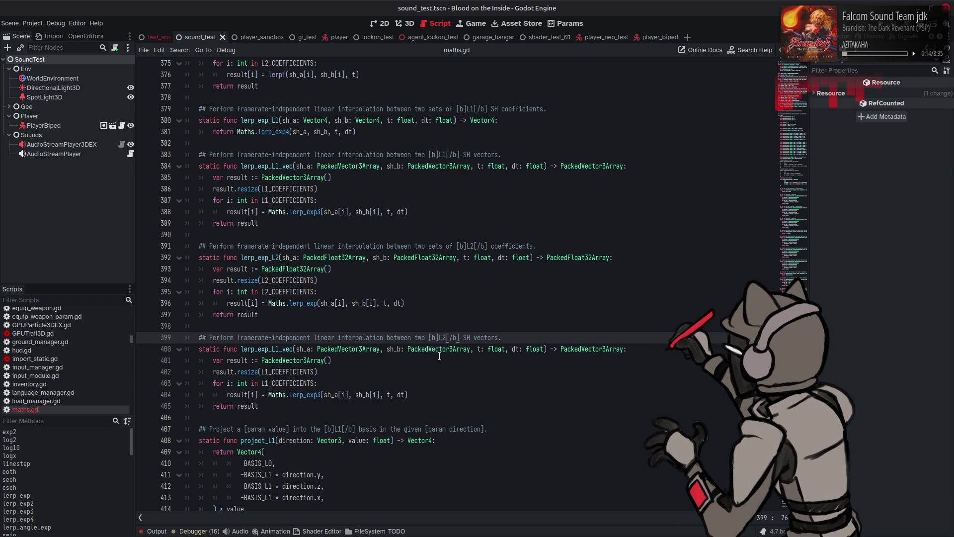
{"action": "left_click", "coordinate": [280, 349]}
{"action": "key", "text": "BackSpace"}
{"action": "type", "text": "2"}
Switch the resize call and loop on lines 402–403 to L2_COEFFICIENTS.
{"action": "left_click", "coordinate": [270, 372]}
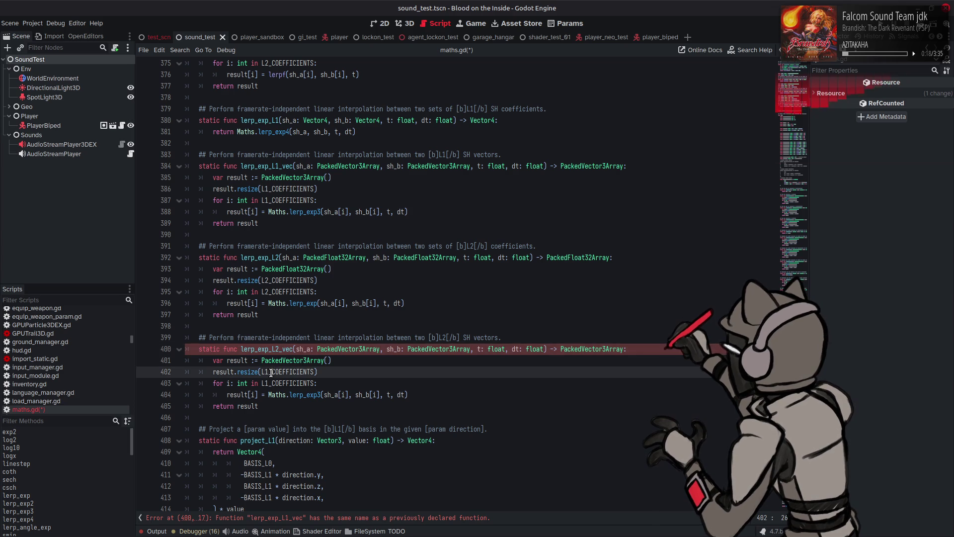
{"action": "key", "text": "BackSpace"}
{"action": "type", "text": "2"}
{"action": "left_click", "coordinate": [268, 383]}
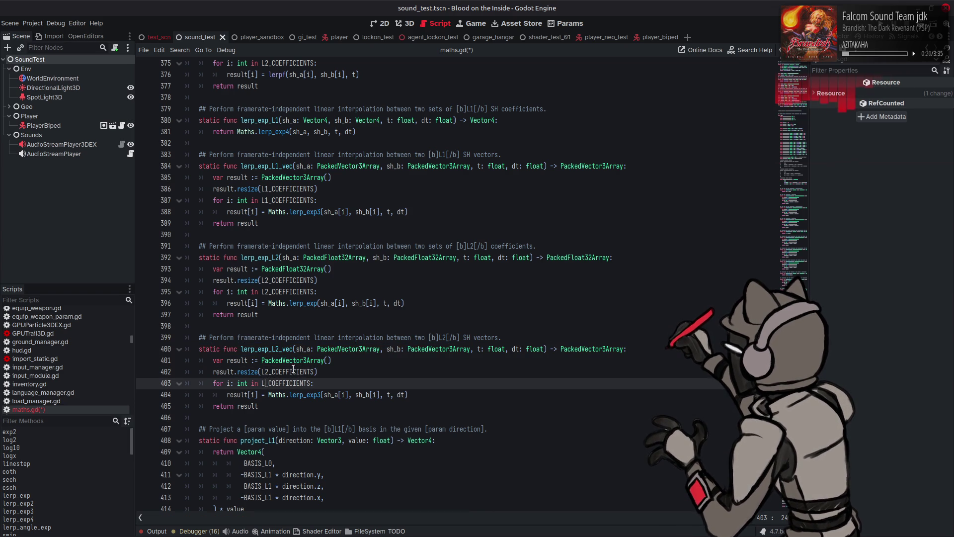
{"action": "key", "text": "BackSpace"}
{"action": "type", "text": "2"}
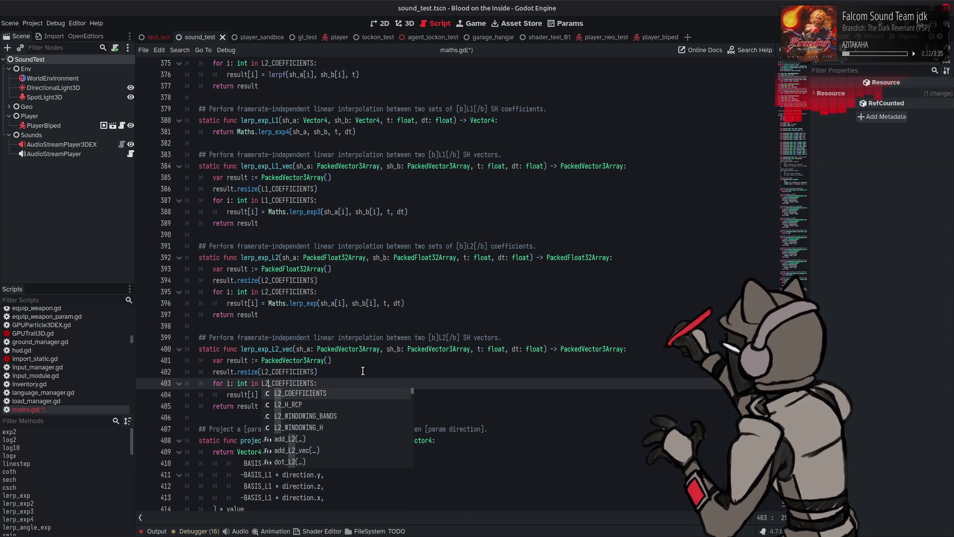
{"action": "left_click", "coordinate": [371, 367]}
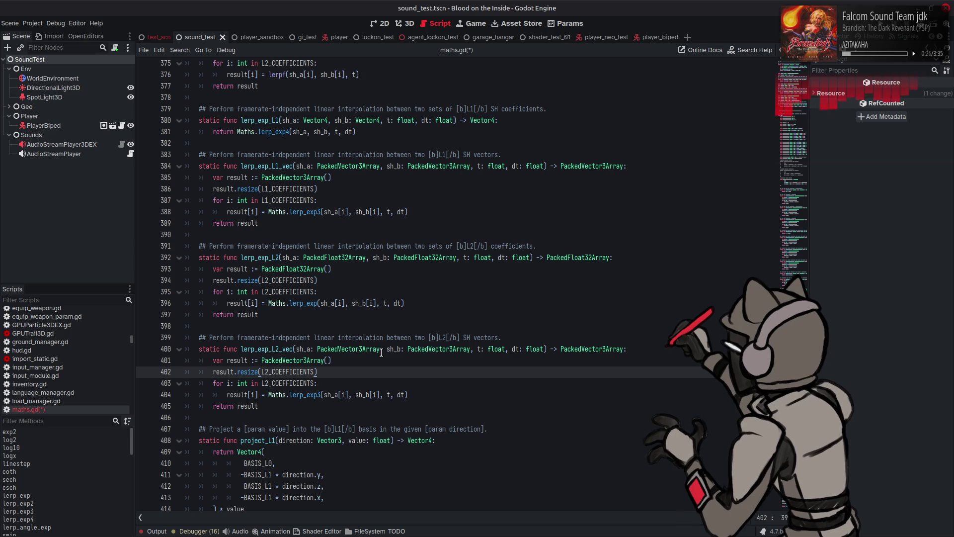
{"action": "mouse_move", "coordinate": [376, 347]}
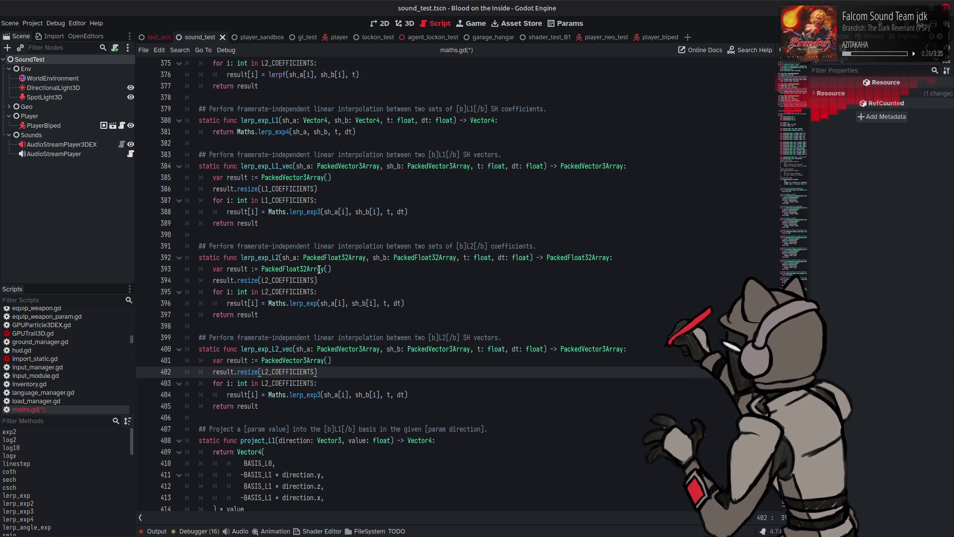
{"action": "scroll", "coordinate": [283, 268], "scroll_direction": "up", "scroll_amount": 5}
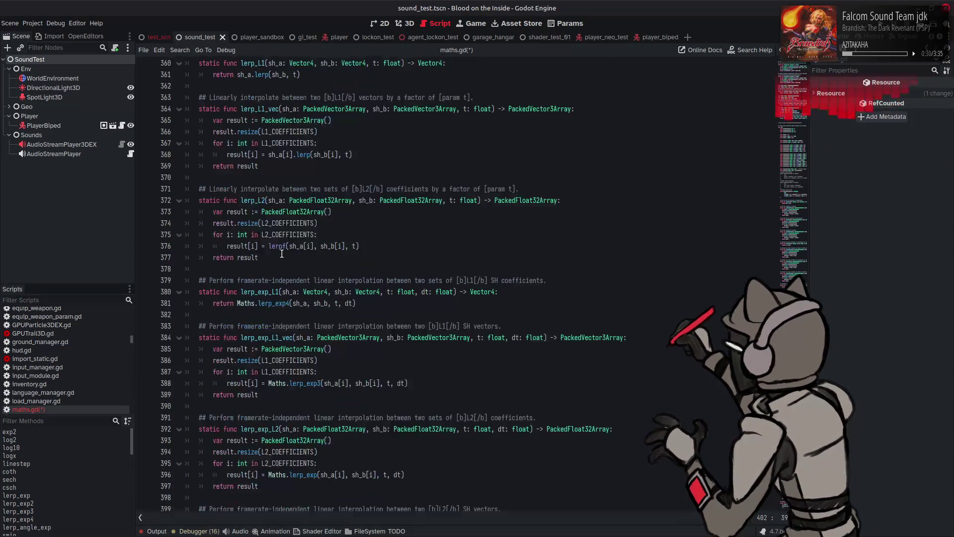
Copy lerp_L1_vec with its comment and paste it below the lerp_L2 function.
{"action": "left_click_drag", "start_coordinate": [269, 166], "coordinate": [200, 97]}
{"action": "key", "text": "ctrl+c"}
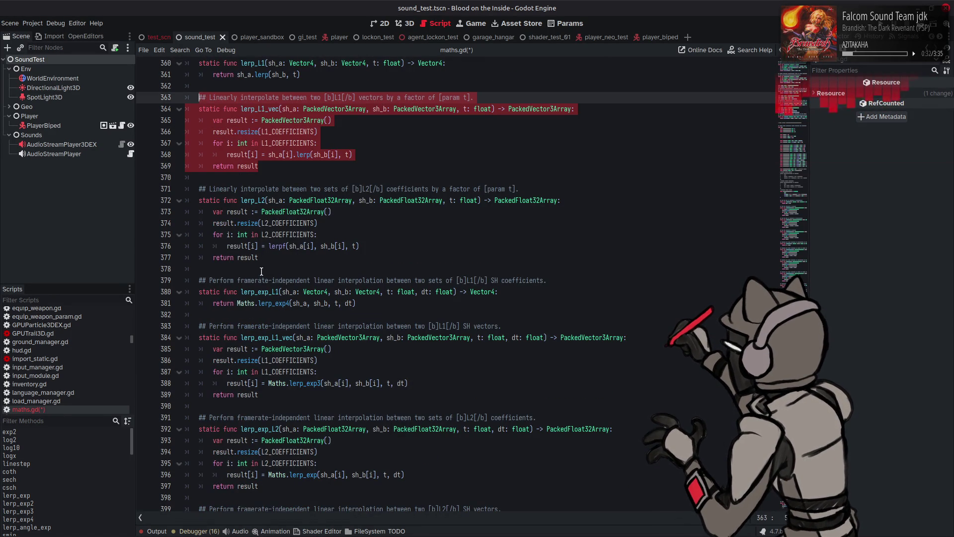
{"action": "left_click", "coordinate": [268, 259]}
{"action": "key", "text": "Return"}
{"action": "key", "text": "Return"}
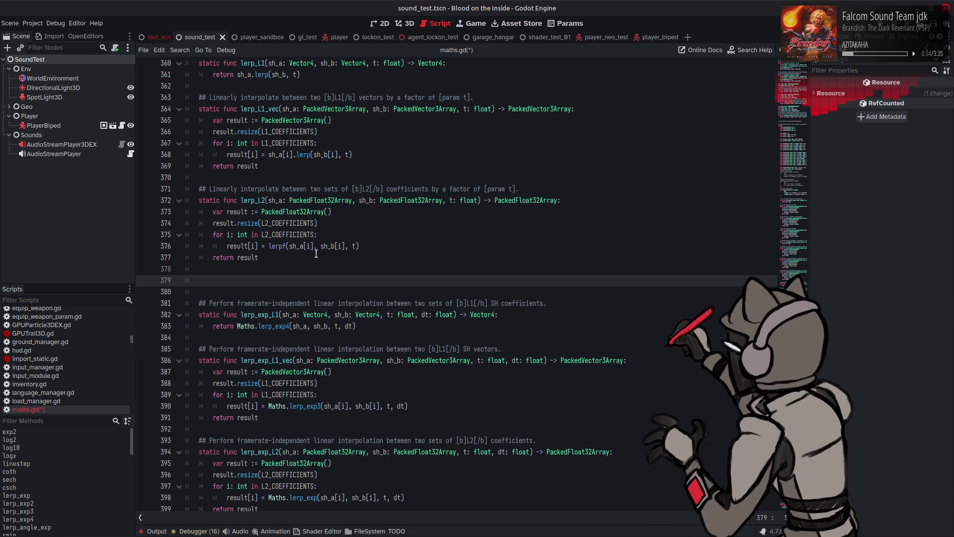
{"action": "key", "text": "ctrl+v"}
Change L1 to L2 in the pasted comment and rename the function to lerp_L2_vec.
{"action": "left_click", "coordinate": [340, 279]}
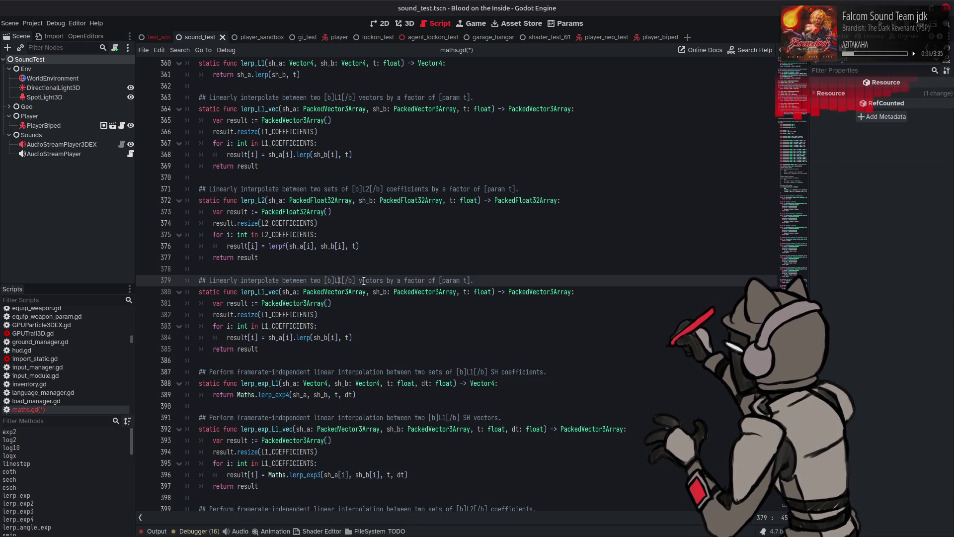
{"action": "key", "text": "Delete"}
{"action": "key", "text": "BackSpace"}
{"action": "type", "text": "L2"}
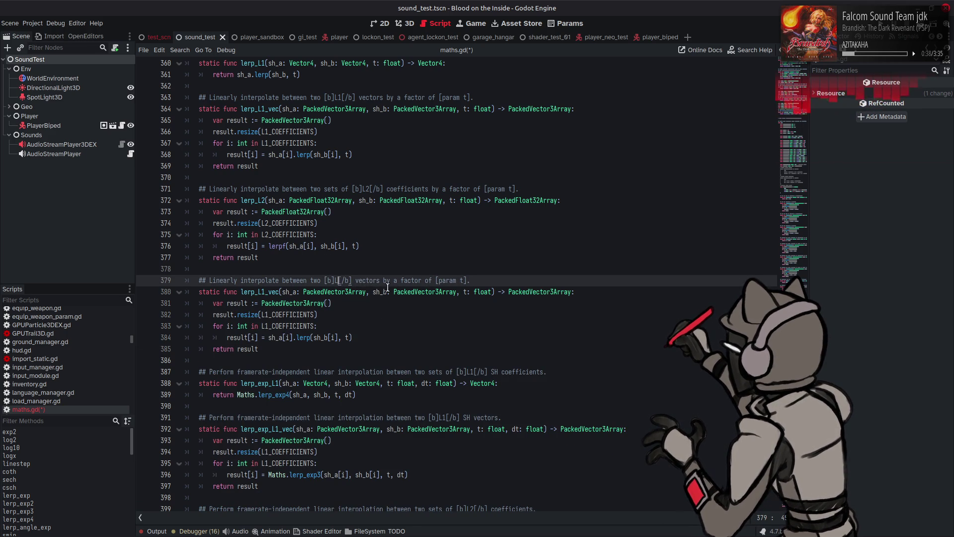
{"action": "left_click", "coordinate": [267, 292]}
{"action": "key", "text": "BackSpace"}
{"action": "type", "text": "2"}
{"action": "left_click", "coordinate": [280, 292]}
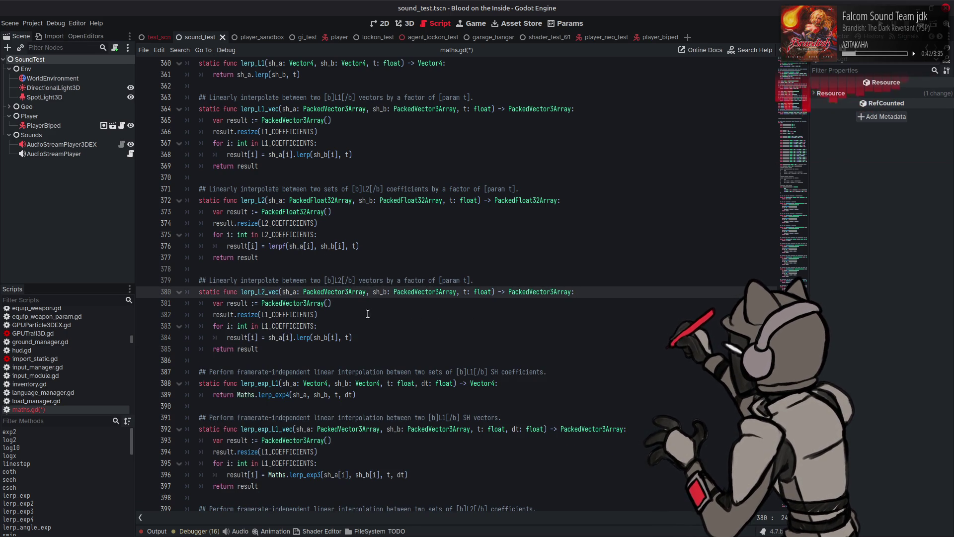
Switch the resize call and loop to L2_COEFFICIENTS and save maths.gd.
{"action": "left_click", "coordinate": [270, 314]}
{"action": "key", "text": "BackSpace"}
{"action": "type", "text": "2"}
{"action": "left_click", "coordinate": [271, 326]}
{"action": "key", "text": "BackSpace"}
{"action": "key", "text": "BackSpace"}
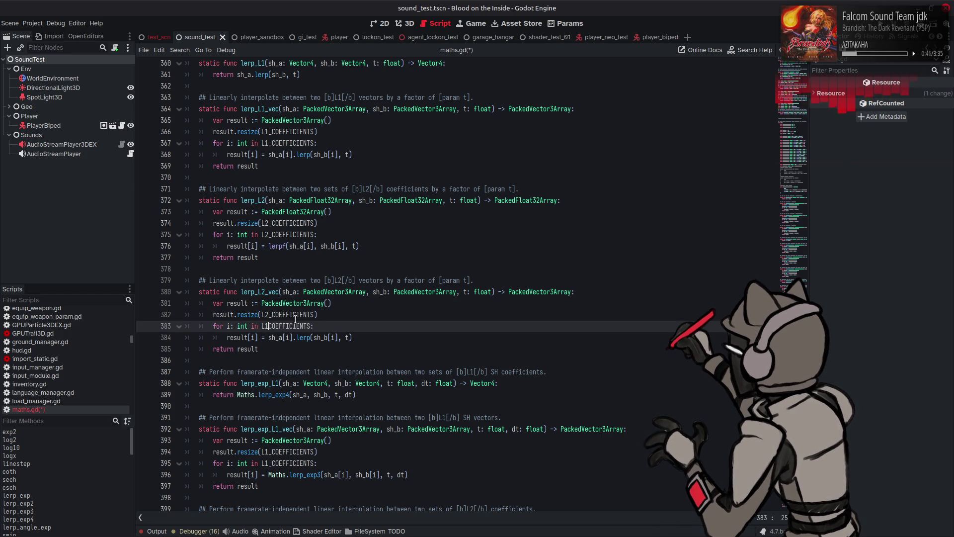
{"action": "type", "text": "2_"}
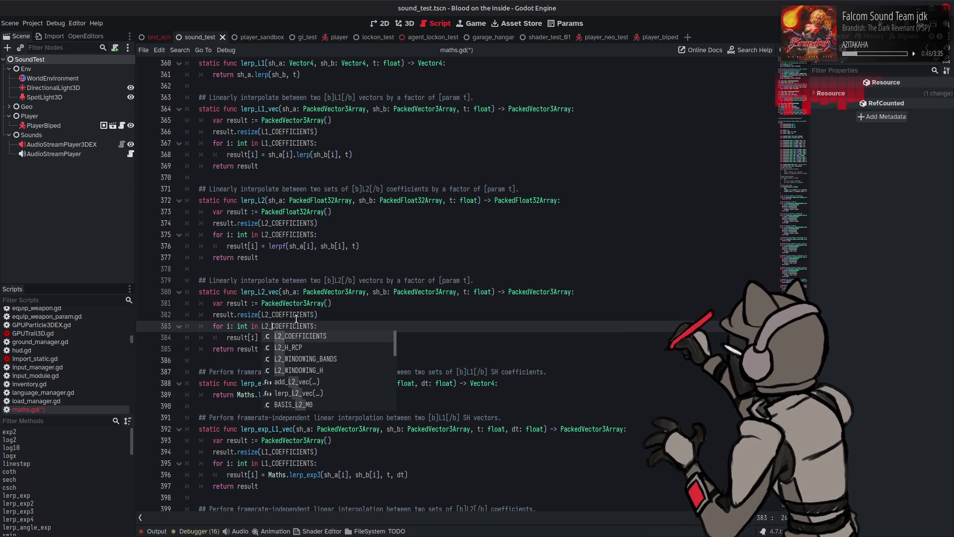
{"action": "left_click", "coordinate": [342, 310]}
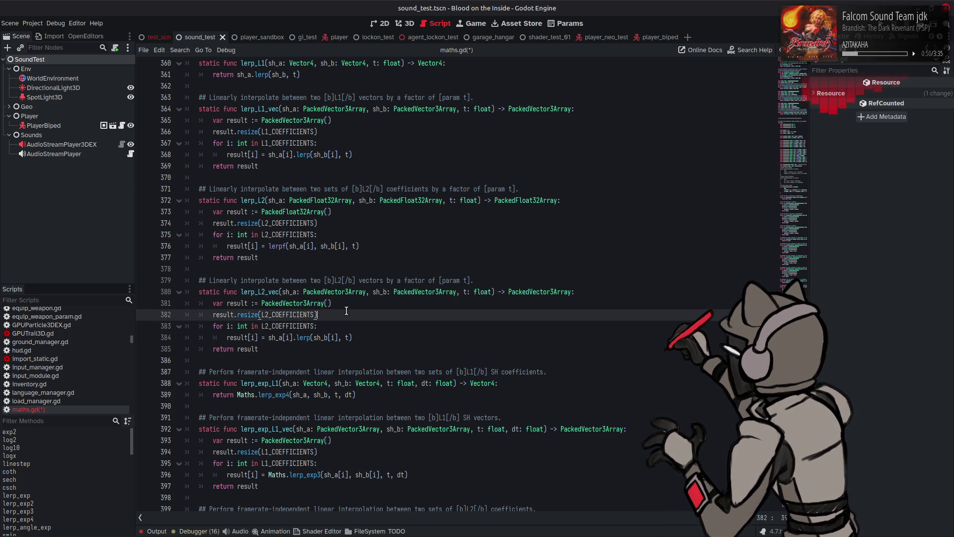
{"action": "key", "text": "Down"}
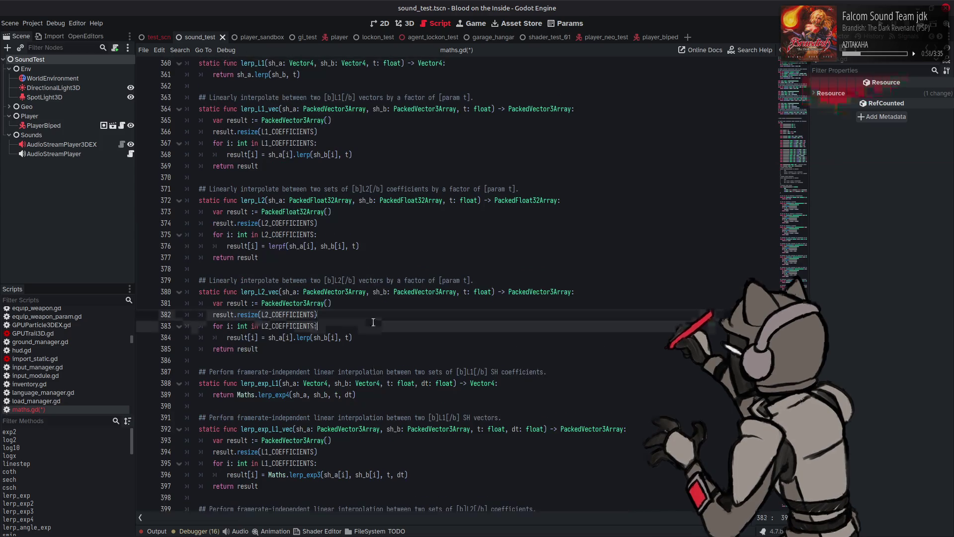
{"action": "key", "text": "ctrl+s"}
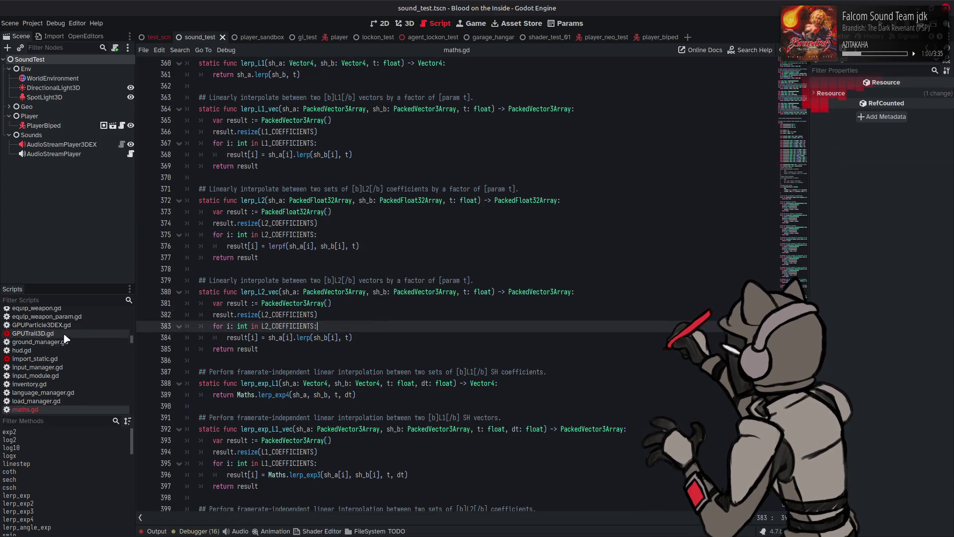
{"action": "scroll", "coordinate": [75, 338], "scroll_direction": "up", "scroll_amount": 5}
Switch the script editor to audio_listener_3d_ex.gd from the Scripts list.
{"action": "left_click", "coordinate": [75, 311]}
{"action": "left_click", "coordinate": [78, 319]}
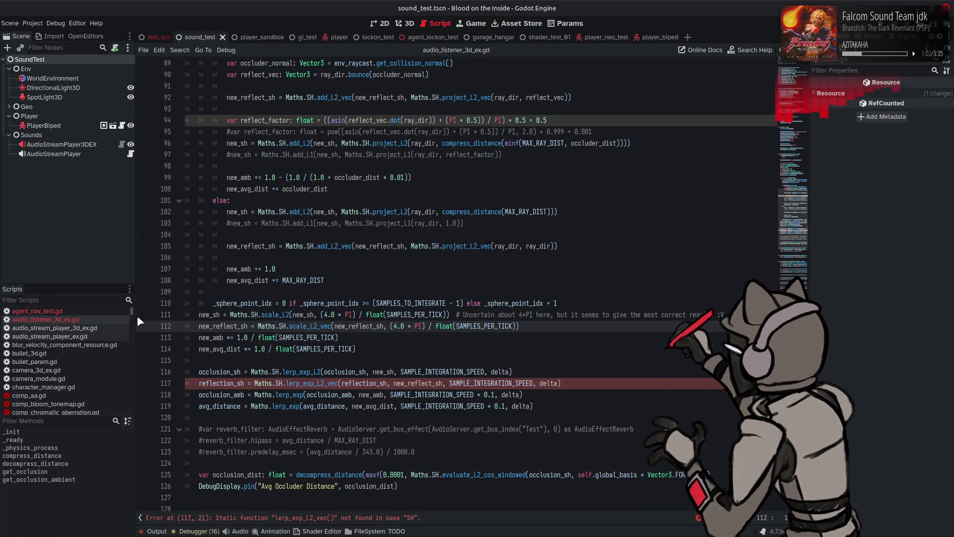
{"action": "scroll", "coordinate": [354, 274], "scroll_direction": "down", "scroll_amount": 2}
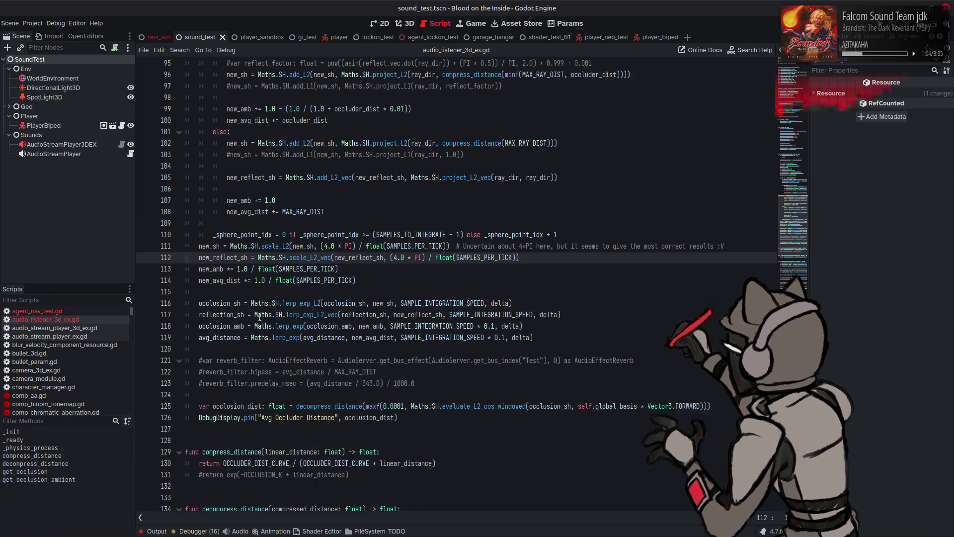
Search for reflection_sh and step through its matches up to the use on line 143.
{"action": "double_click", "coordinate": [221, 314]}
{"action": "key", "text": "ctrl+f"}
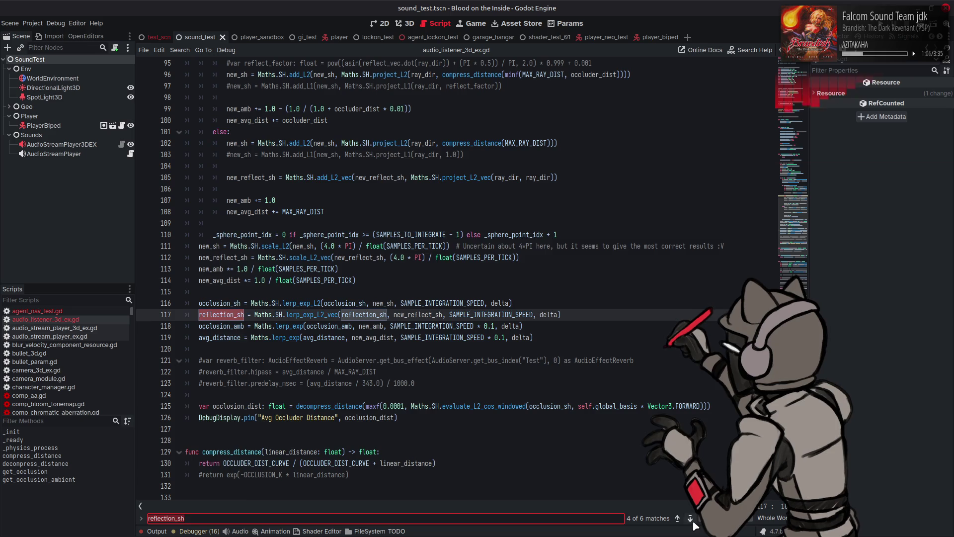
{"action": "left_click", "coordinate": [691, 519]}
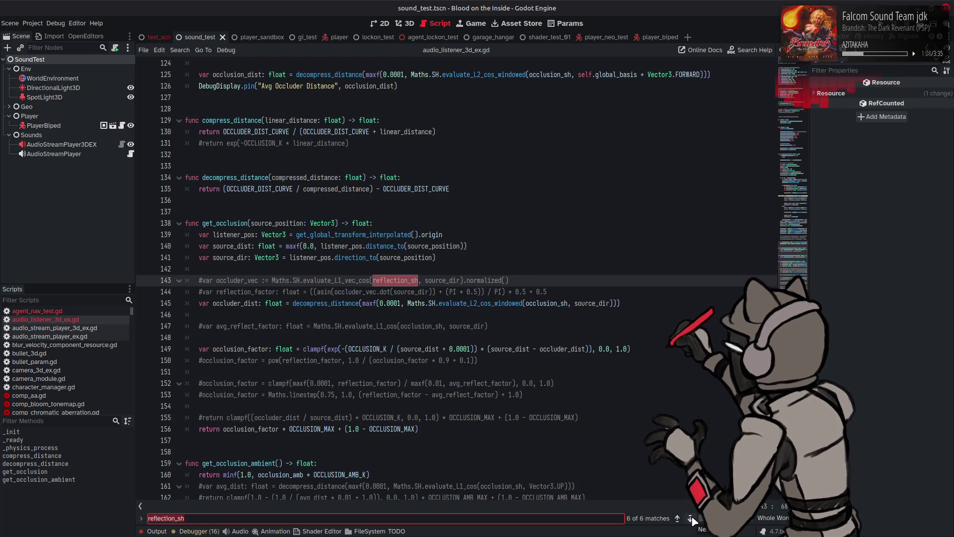
{"action": "left_click", "coordinate": [690, 518]}
{"action": "left_click", "coordinate": [676, 519]}
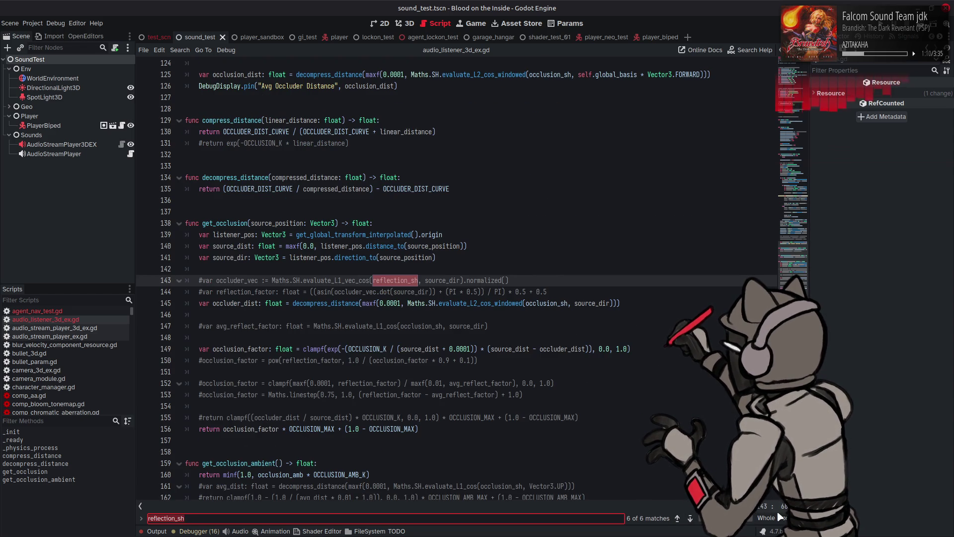
{"action": "key", "text": "Escape"}
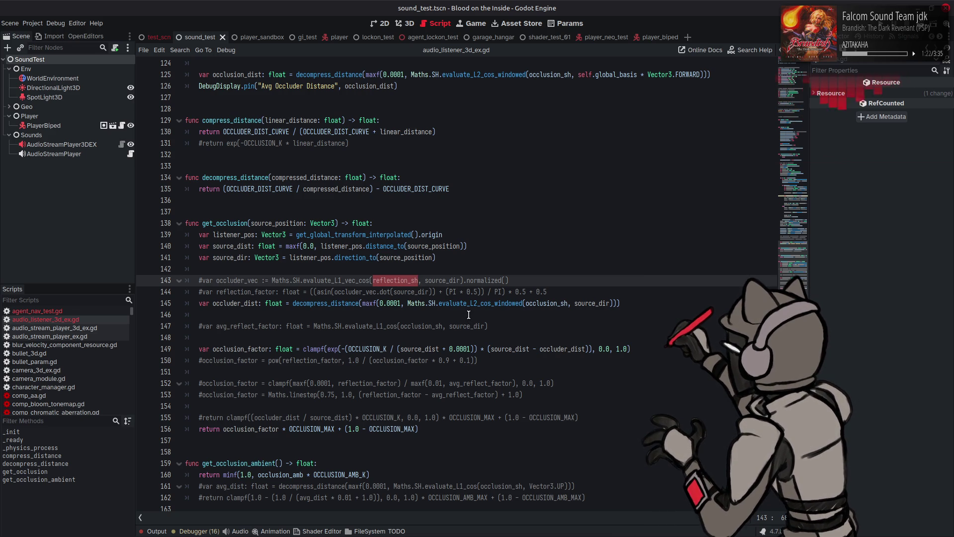
{"action": "scroll", "coordinate": [468, 315], "scroll_direction": "up", "scroll_amount": 14}
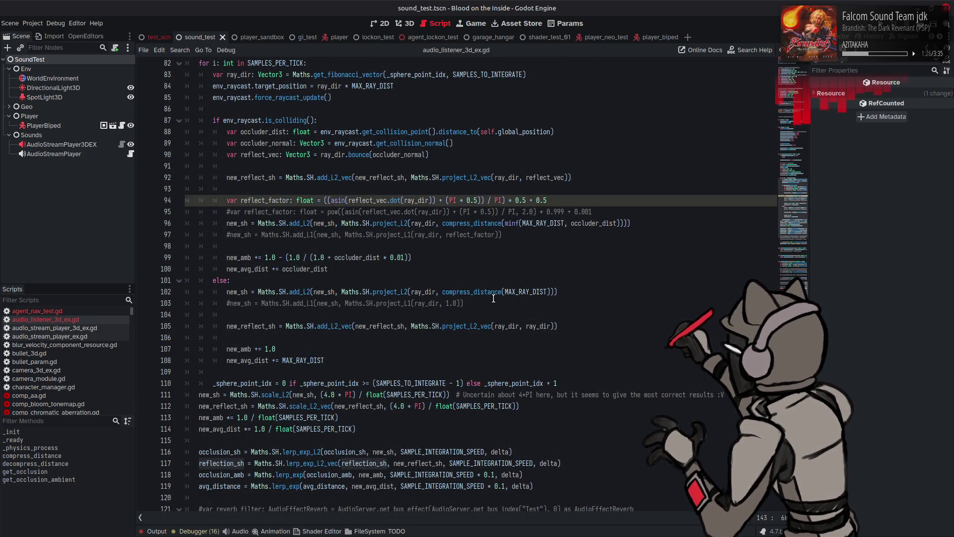
{"action": "mouse_move", "coordinate": [491, 294]}
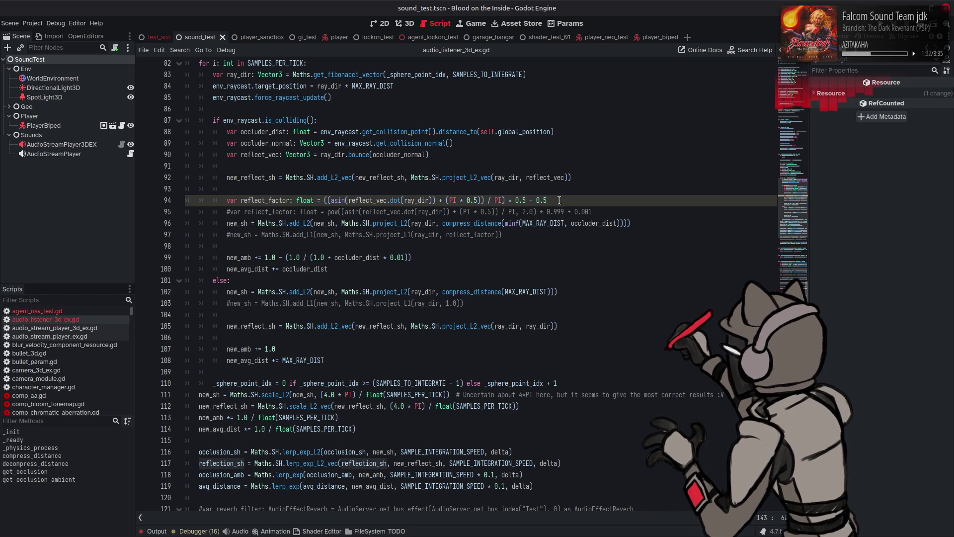
{"action": "left_click", "coordinate": [560, 199]}
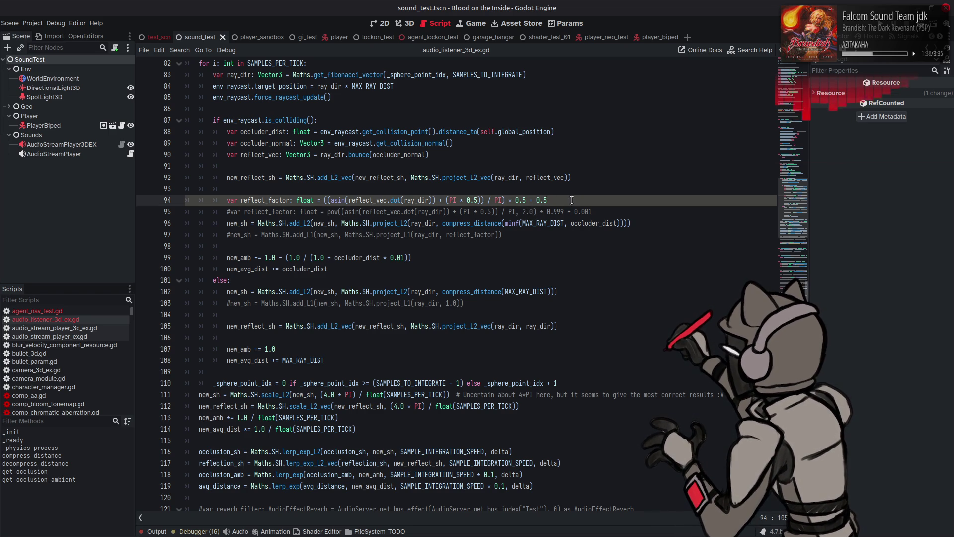
{"action": "double_click", "coordinate": [588, 223]}
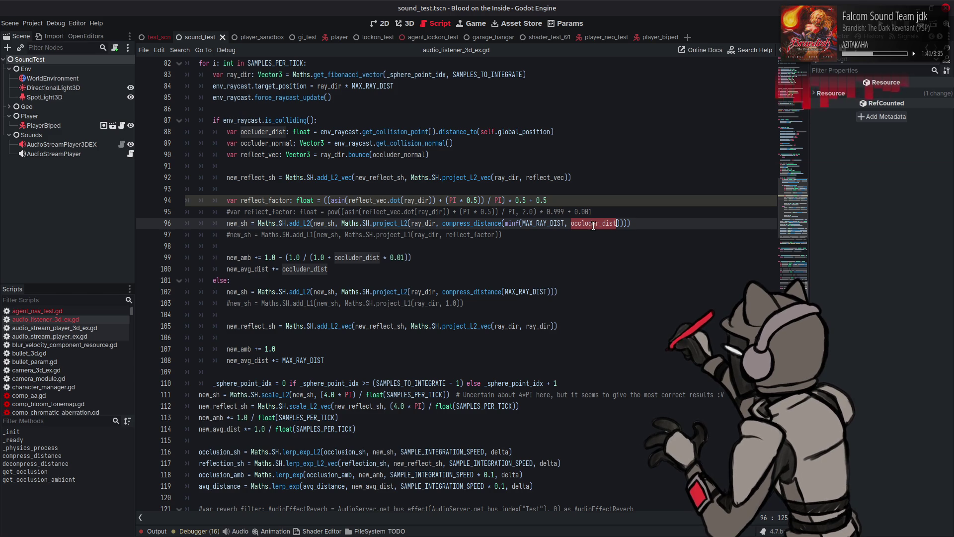
{"action": "mouse_move", "coordinate": [593, 225]}
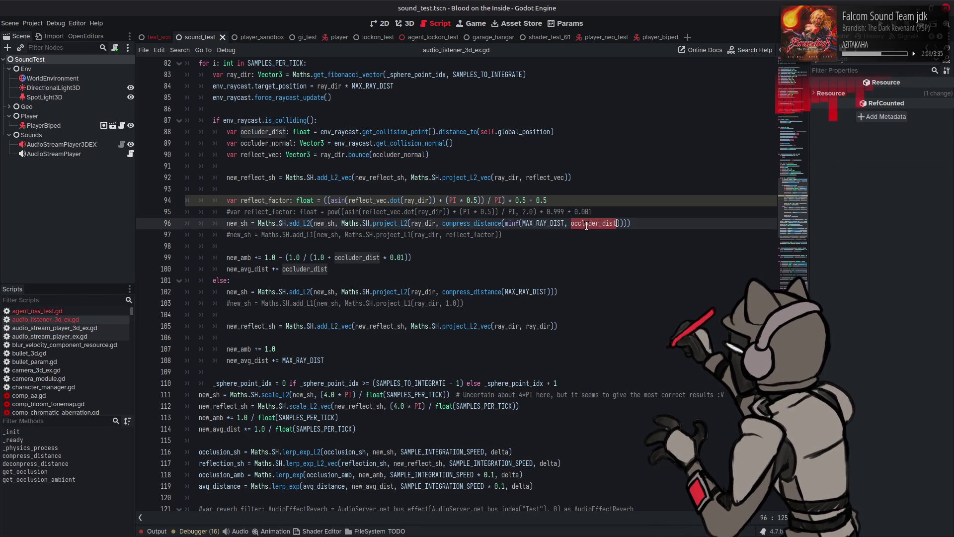
{"action": "mouse_move", "coordinate": [587, 225]}
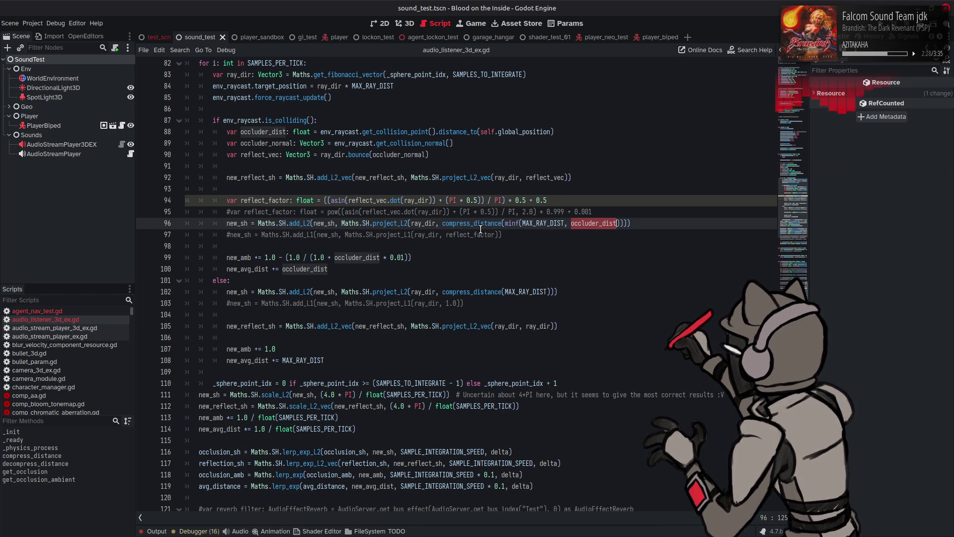
{"action": "double_click", "coordinate": [270, 199]}
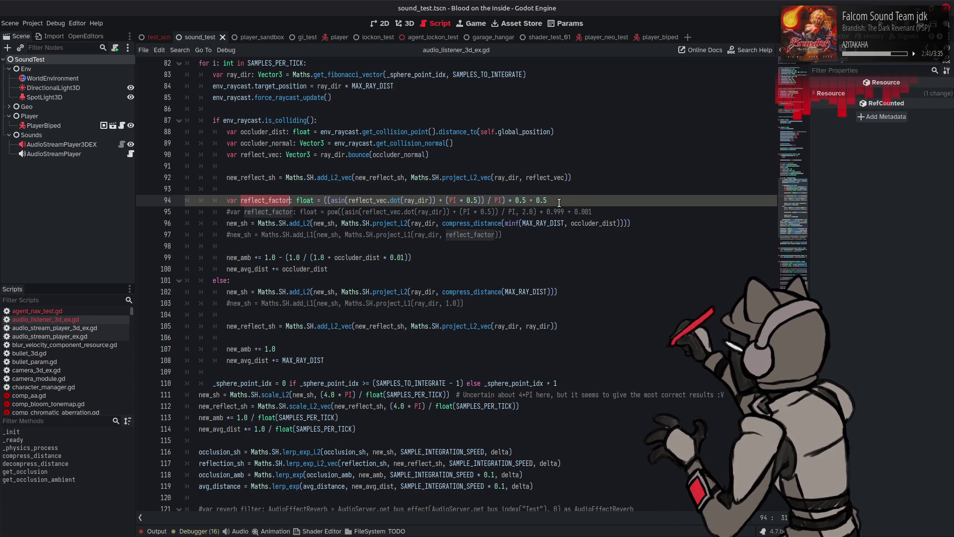
{"action": "left_click", "coordinate": [502, 223]}
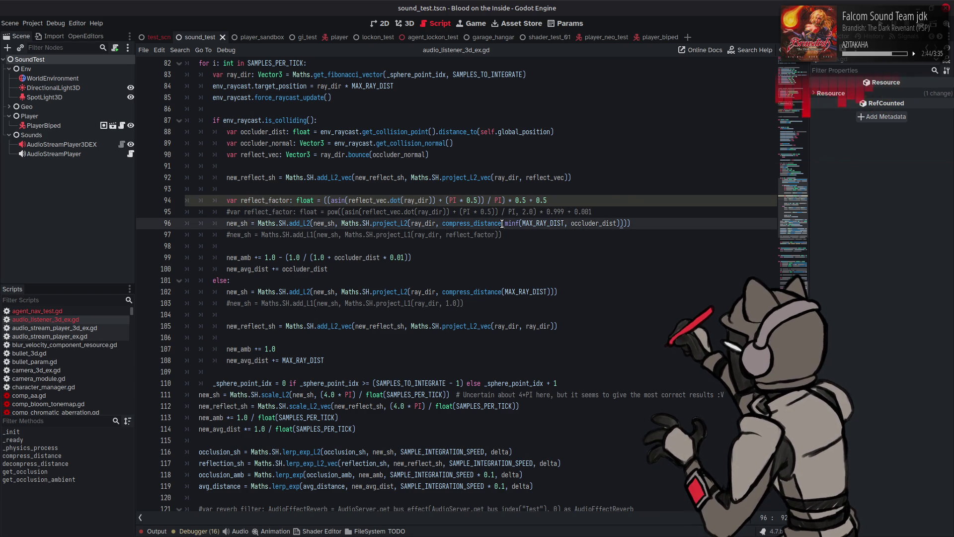
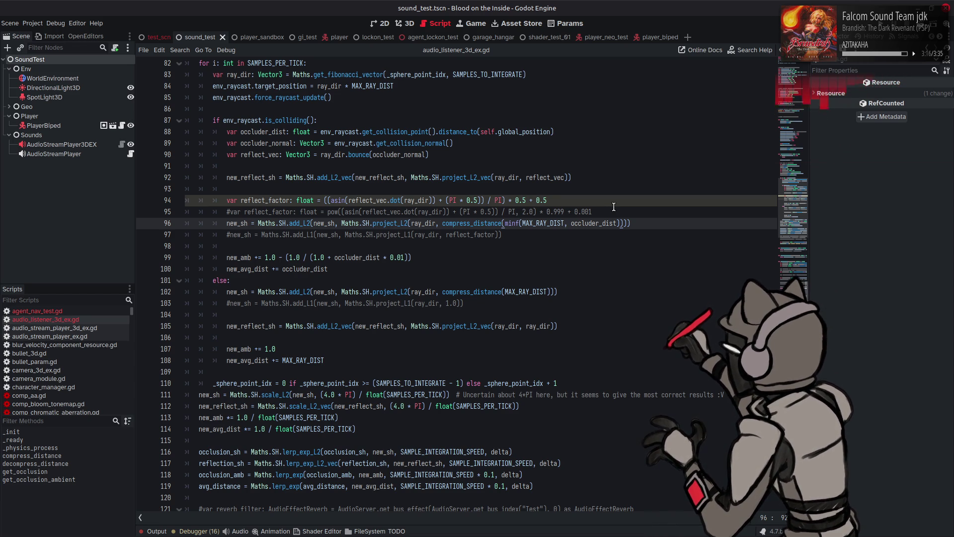
Change line 143's occluder_vec call from evaluate_L1_vec_cos to evaluate_L2_vec_cos and save the script.
{"action": "left_click", "coordinate": [613, 206]}
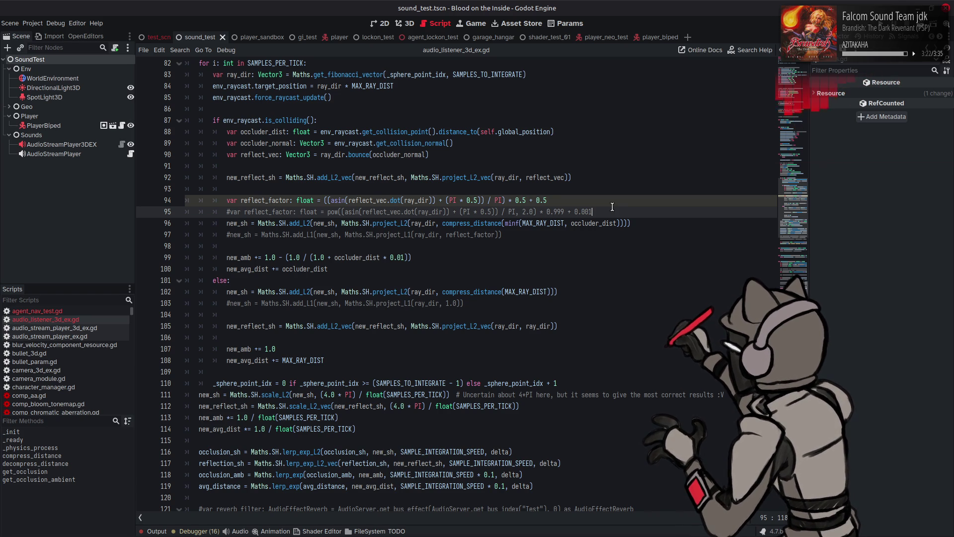
{"action": "scroll", "coordinate": [613, 207], "scroll_direction": "down", "scroll_amount": 10}
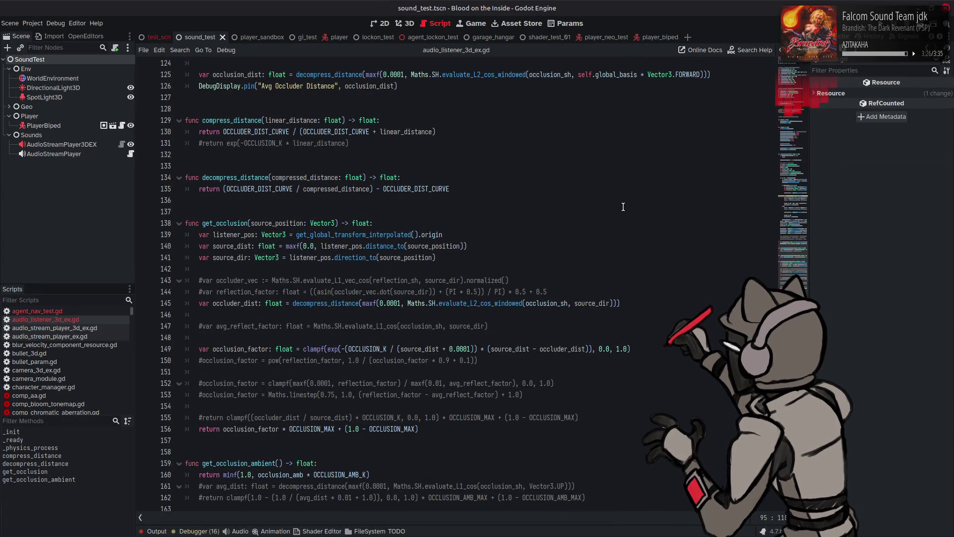
{"action": "left_click", "coordinate": [341, 280]}
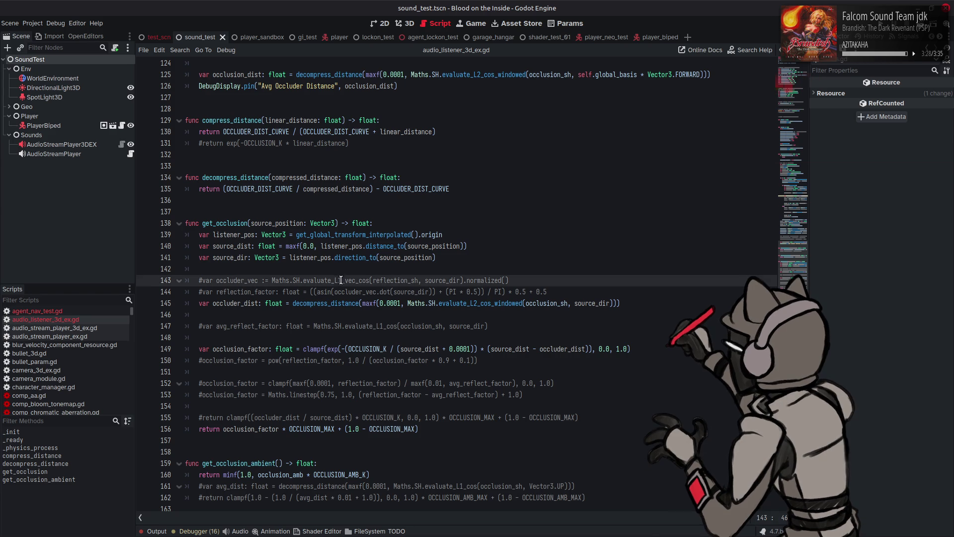
{"action": "key", "text": "BackSpace"}
{"action": "type", "text": "2"}
{"action": "key", "text": "ctrl+s"}
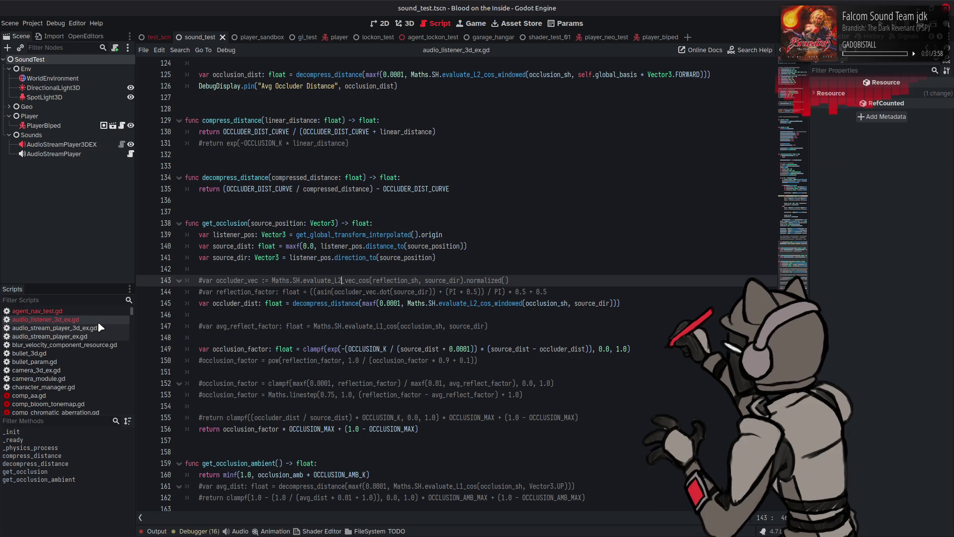
{"action": "scroll", "coordinate": [97, 321], "scroll_direction": "down", "scroll_amount": 10}
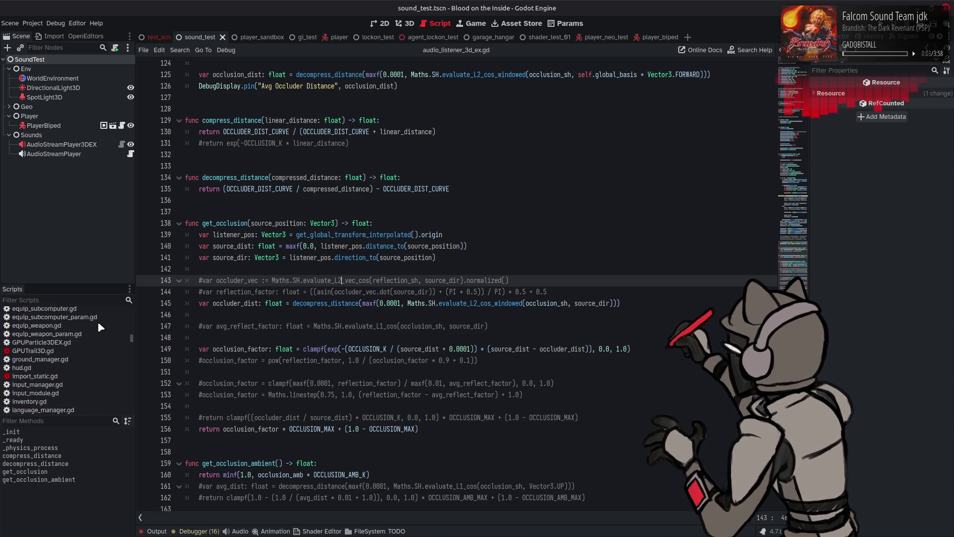
{"action": "scroll", "coordinate": [98, 321], "scroll_direction": "down", "scroll_amount": 3}
Open maths.gd and browse evaluate_L1_vec_cos, evaluate_L2, evaluate_L2_cos and evaluate_L2_windowed.
{"action": "left_click", "coordinate": [30, 386]}
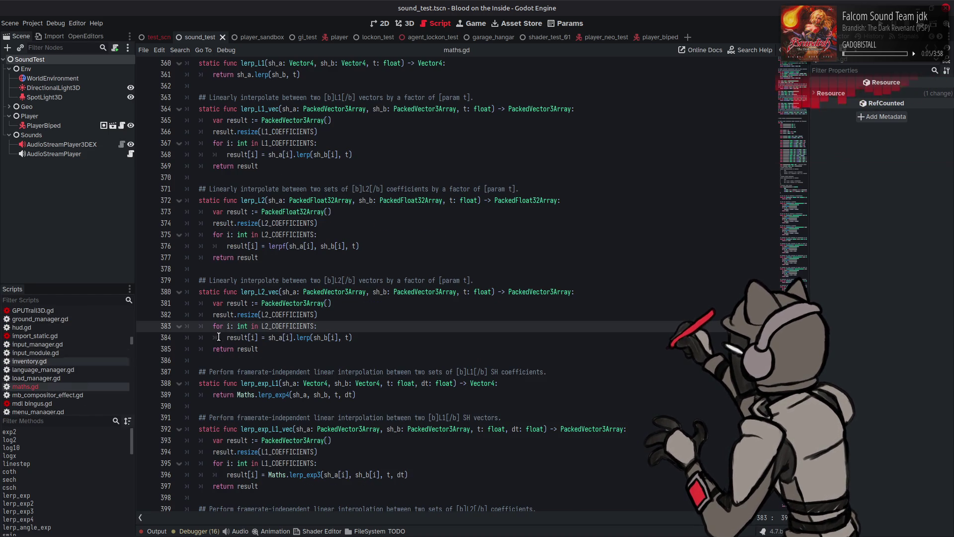
{"action": "scroll", "coordinate": [324, 310], "scroll_direction": "down", "scroll_amount": 20}
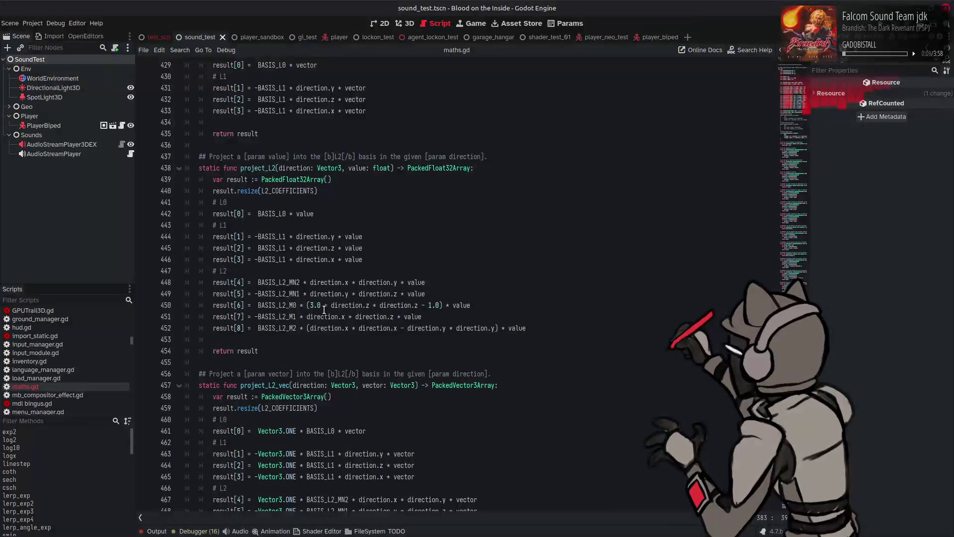
{"action": "scroll", "coordinate": [324, 310], "scroll_direction": "down", "scroll_amount": 15}
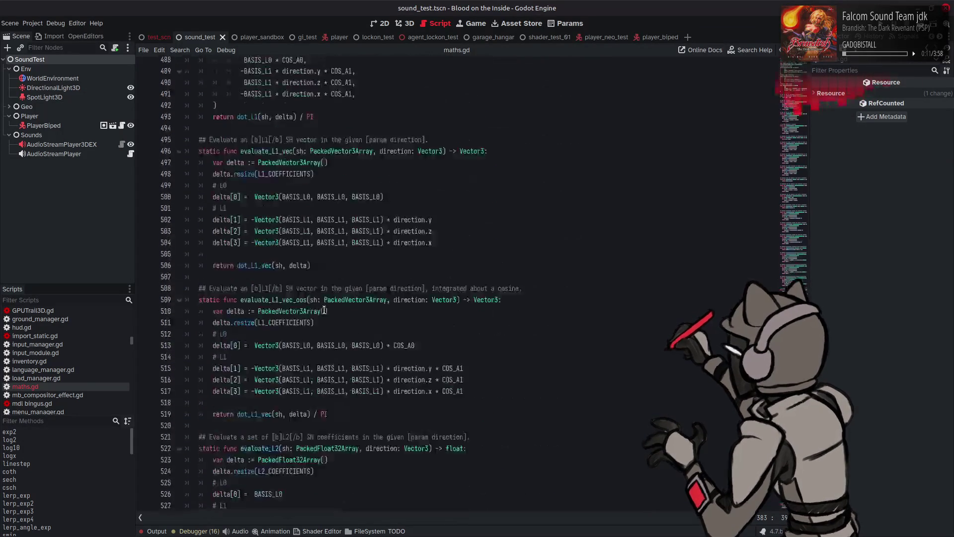
{"action": "scroll", "coordinate": [324, 310], "scroll_direction": "down", "scroll_amount": 4}
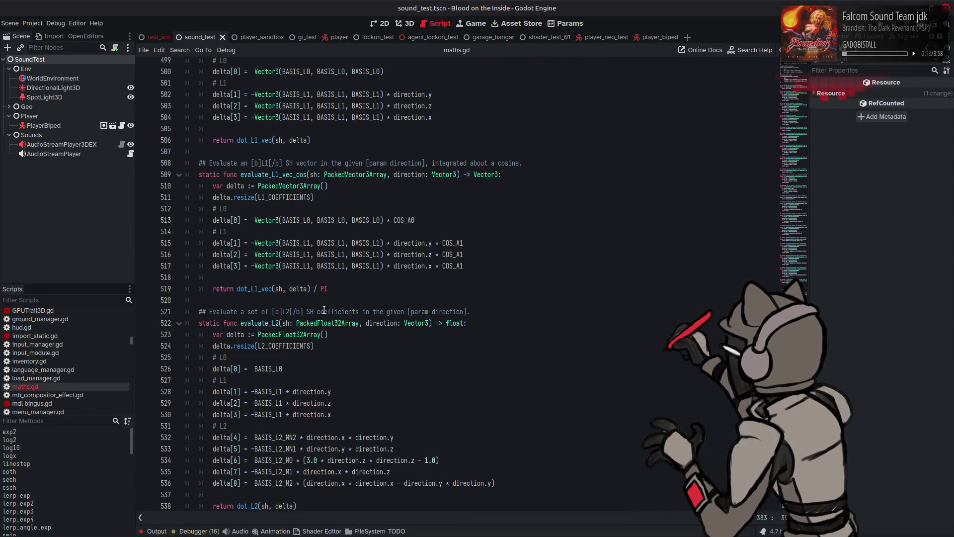
{"action": "scroll", "coordinate": [324, 309], "scroll_direction": "down", "scroll_amount": 6}
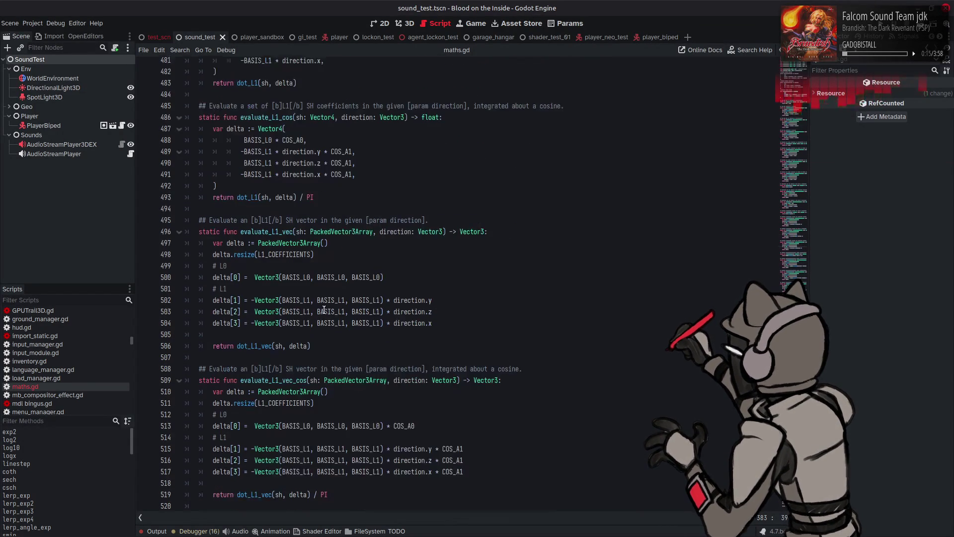
{"action": "scroll", "coordinate": [324, 309], "scroll_direction": "down", "scroll_amount": 12}
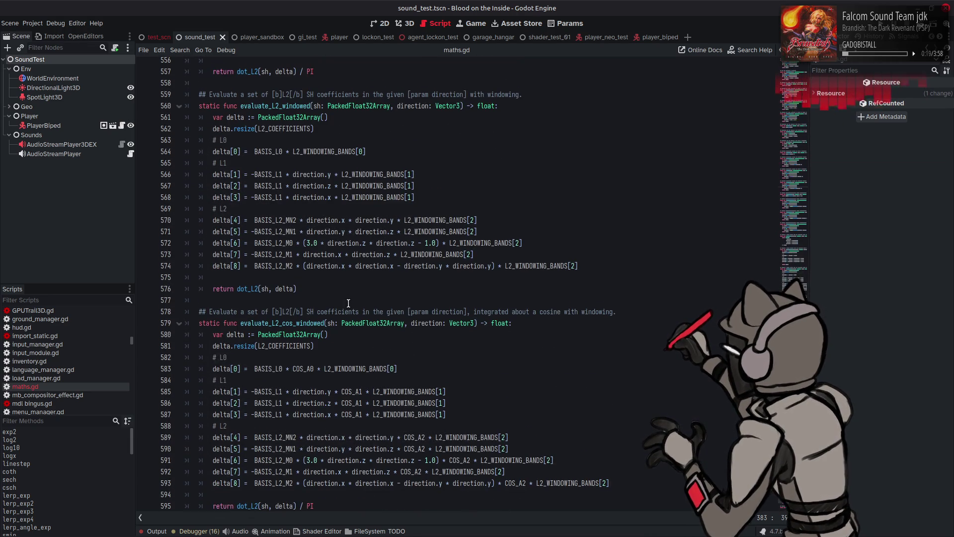
{"action": "scroll", "coordinate": [348, 303], "scroll_direction": "up", "scroll_amount": 9}
{"action": "scroll", "coordinate": [349, 303], "scroll_direction": "down", "scroll_amount": 5}
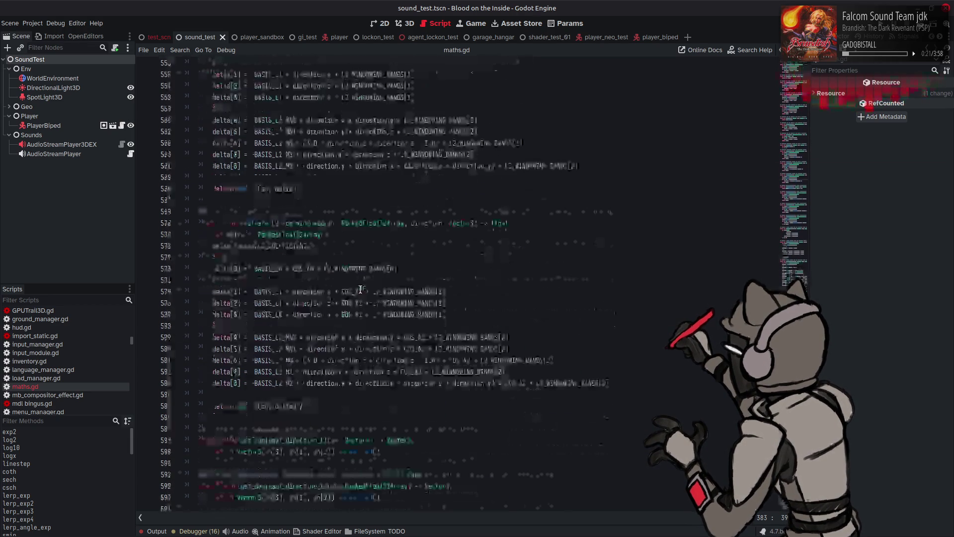
{"action": "scroll", "coordinate": [358, 290], "scroll_direction": "up", "scroll_amount": 8}
{"action": "scroll", "coordinate": [358, 290], "scroll_direction": "up", "scroll_amount": 3}
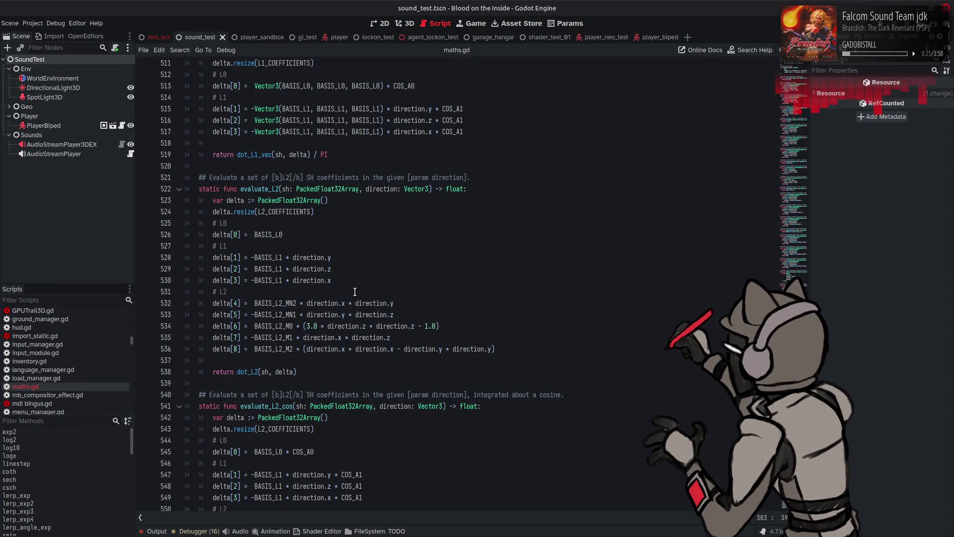
{"action": "scroll", "coordinate": [355, 292], "scroll_direction": "up", "scroll_amount": 3}
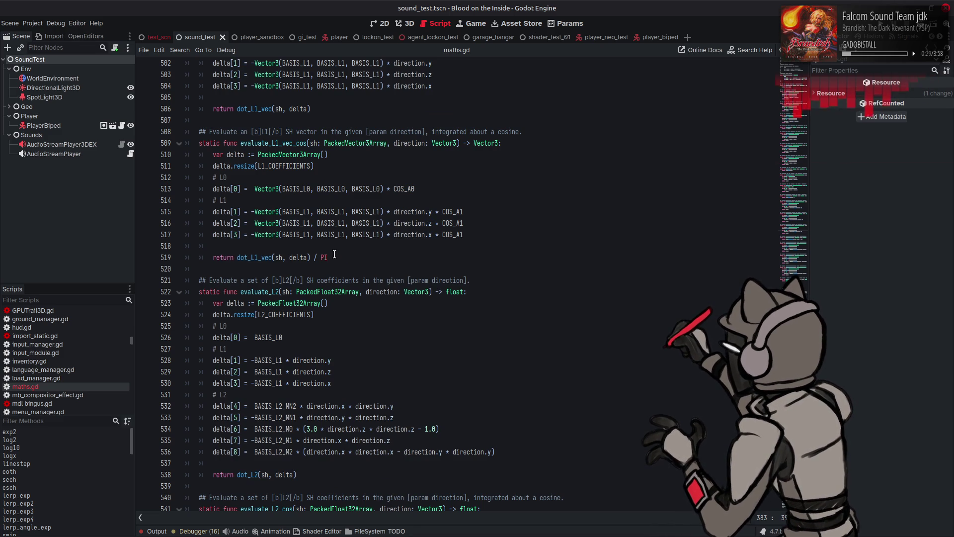
Rewrite line 513's L0 term as Vector3.ONE * BASIS_L0, dropping the repeated arguments.
{"action": "left_click", "coordinate": [279, 188]}
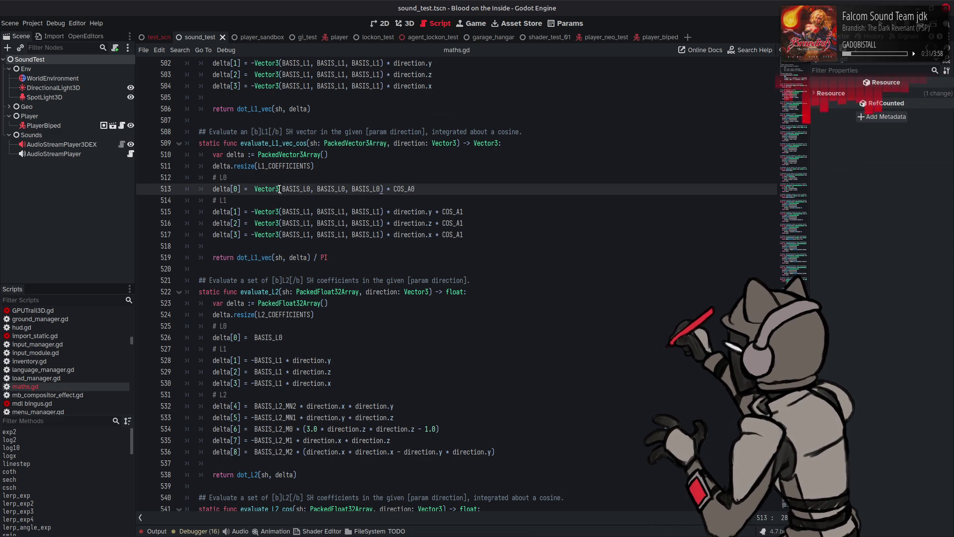
{"action": "mouse_move", "coordinate": [279, 189]}
{"action": "type", "text": ".ONE *"}
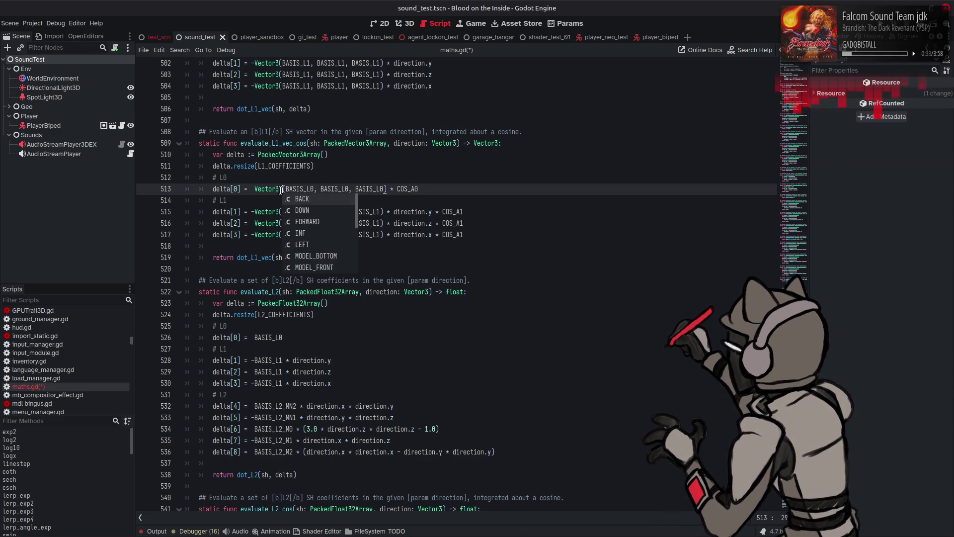
{"action": "key", "text": "Delete"}
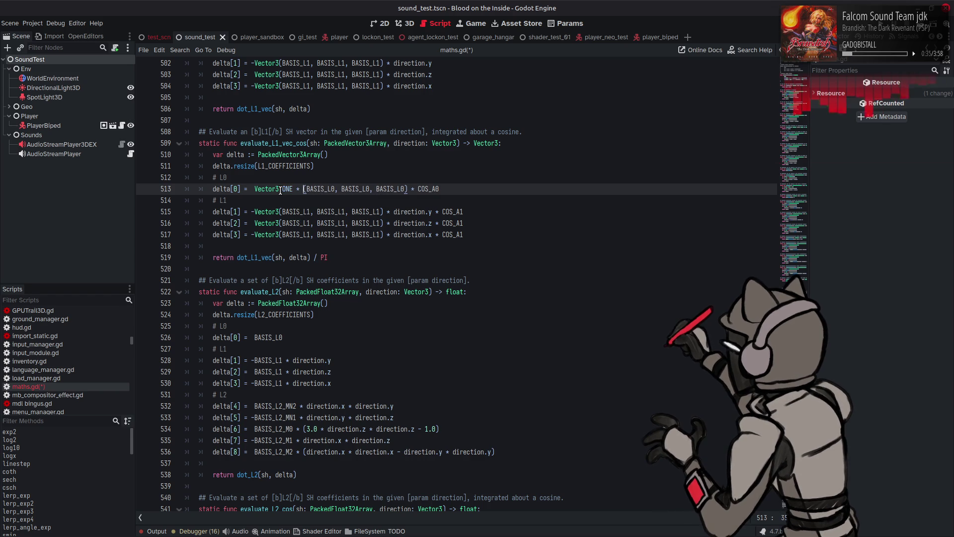
{"action": "left_click", "coordinate": [332, 189]}
{"action": "left_click_drag", "start_coordinate": [331, 189], "coordinate": [405, 190]}
{"action": "key", "text": "BackSpace"}
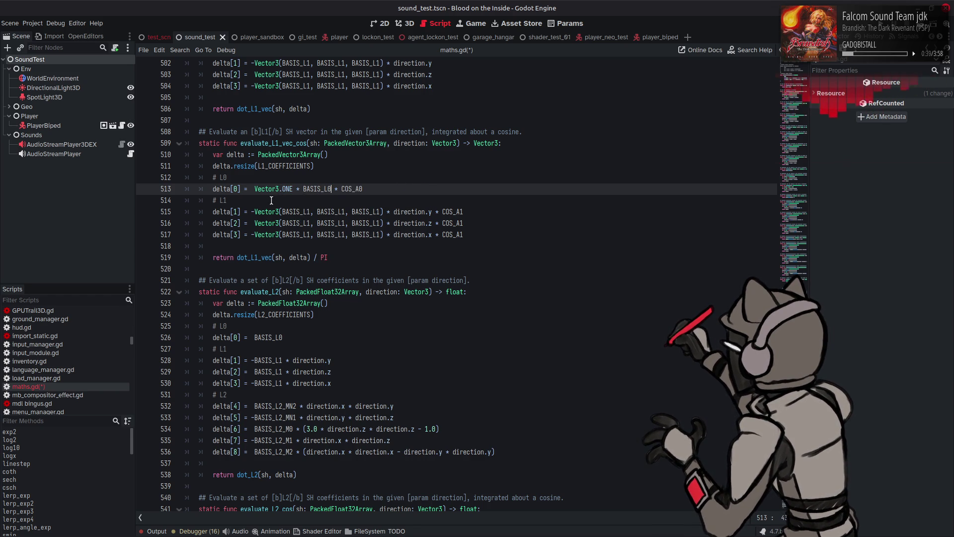
Convert the BASIS_L1 terms on lines 515–517 to the Vector3.ONE * BASIS_L1 form.
{"action": "left_click_drag", "start_coordinate": [255, 189], "coordinate": [303, 190]}
{"action": "key", "text": "ctrl+c"}
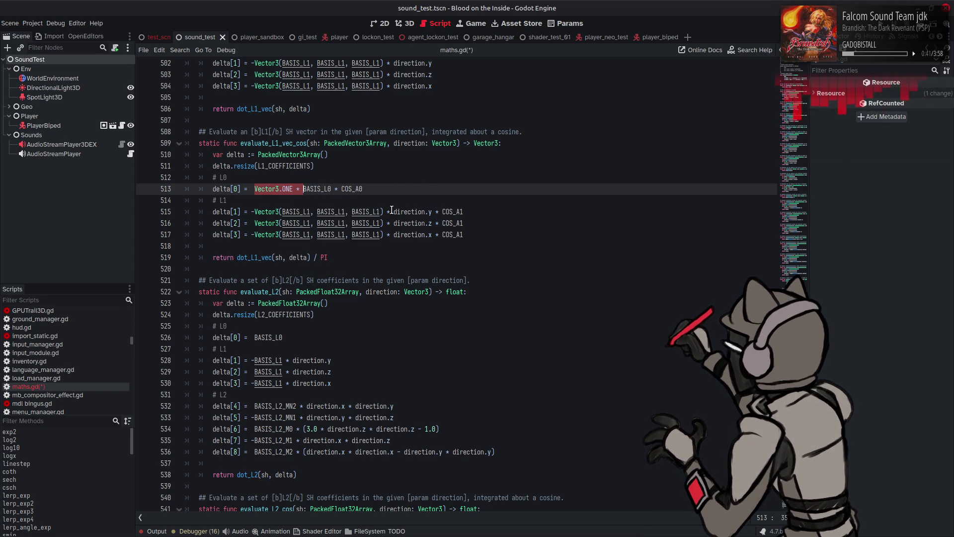
{"action": "left_click", "coordinate": [384, 212]}
{"action": "key", "text": "BackSpace"}
{"action": "left_click", "coordinate": [386, 223]}
{"action": "key", "text": "BackSpace"}
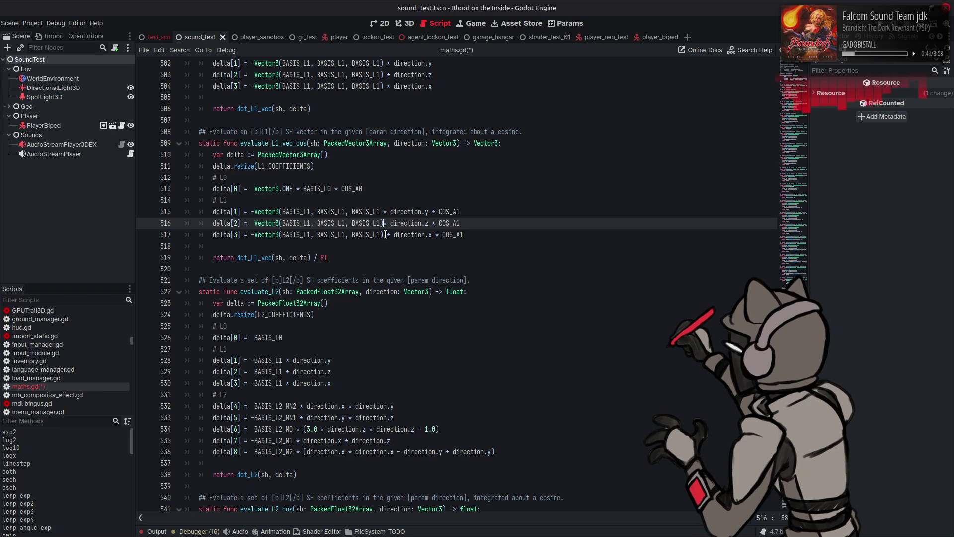
{"action": "left_click", "coordinate": [382, 234]}
{"action": "key", "text": "BackSpace"}
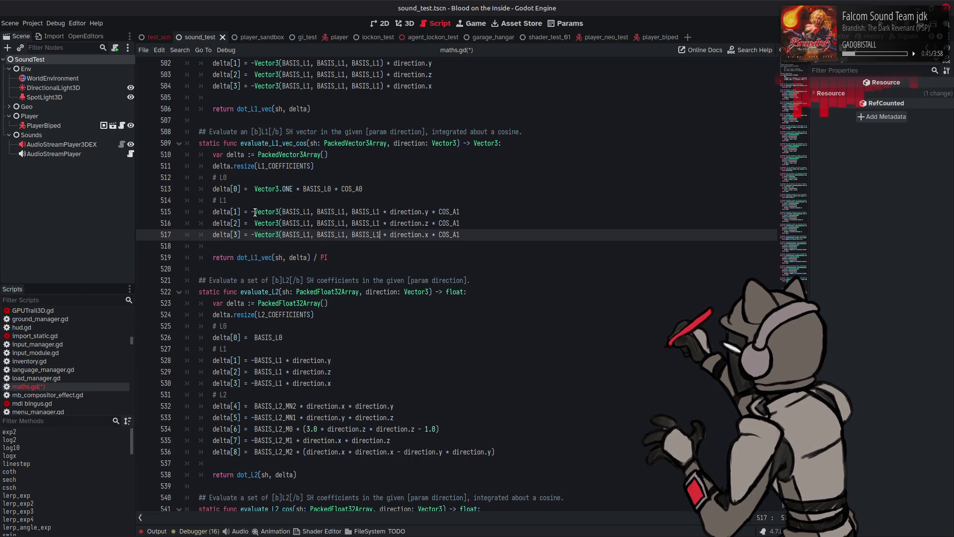
{"action": "mouse_move", "coordinate": [255, 211]}
{"action": "left_mouse_down"}
{"action": "mouse_move", "coordinate": [348, 212]}
{"action": "mouse_move", "coordinate": [326, 223]}
{"action": "mouse_move", "coordinate": [255, 223]}
{"action": "mouse_move", "coordinate": [348, 234]}
{"action": "left_mouse_up"}
{"action": "type", "text": "Vector3.ONE *"}
{"action": "key", "text": "ctrl+v"}
{"action": "key", "text": "ctrl+v"}
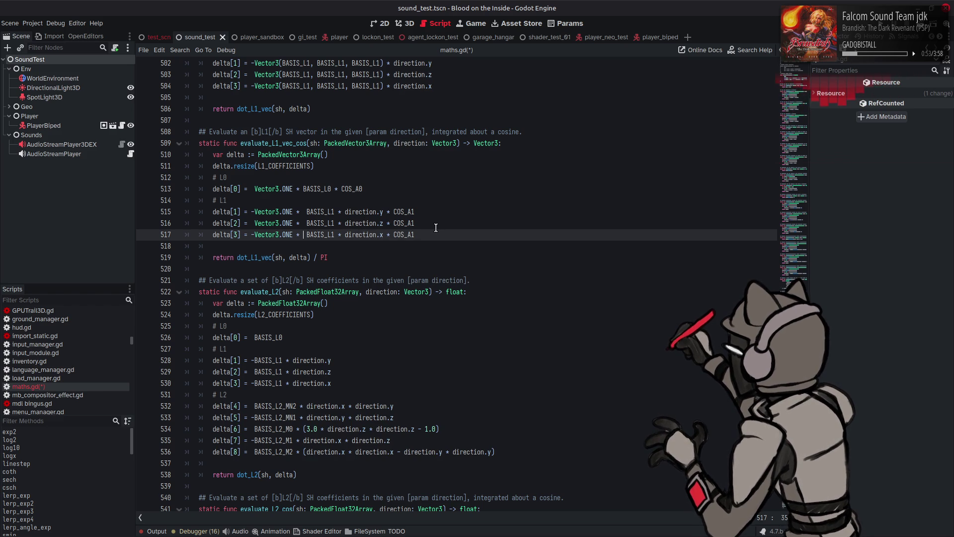
{"action": "scroll", "coordinate": [435, 228], "scroll_direction": "down", "scroll_amount": 3}
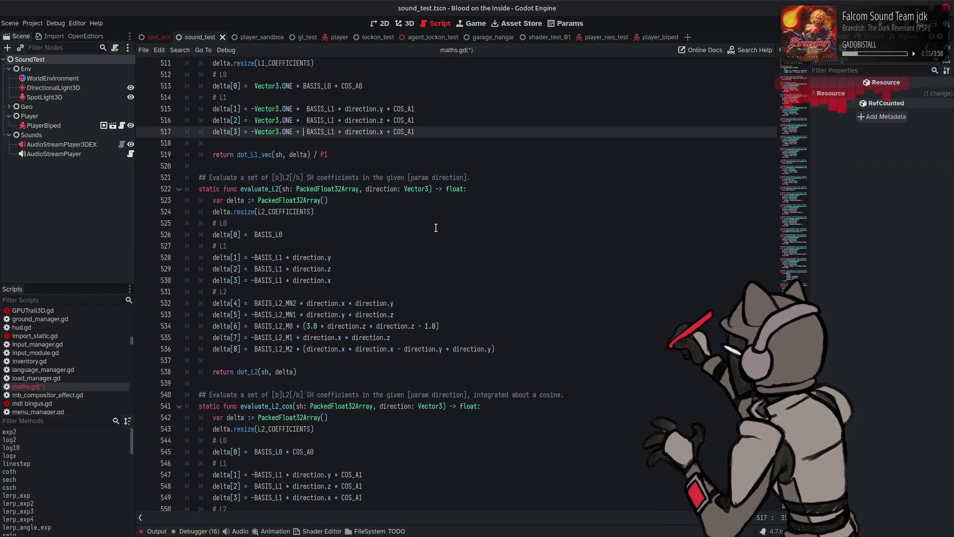
{"action": "scroll", "coordinate": [436, 228], "scroll_direction": "down", "scroll_amount": 13}
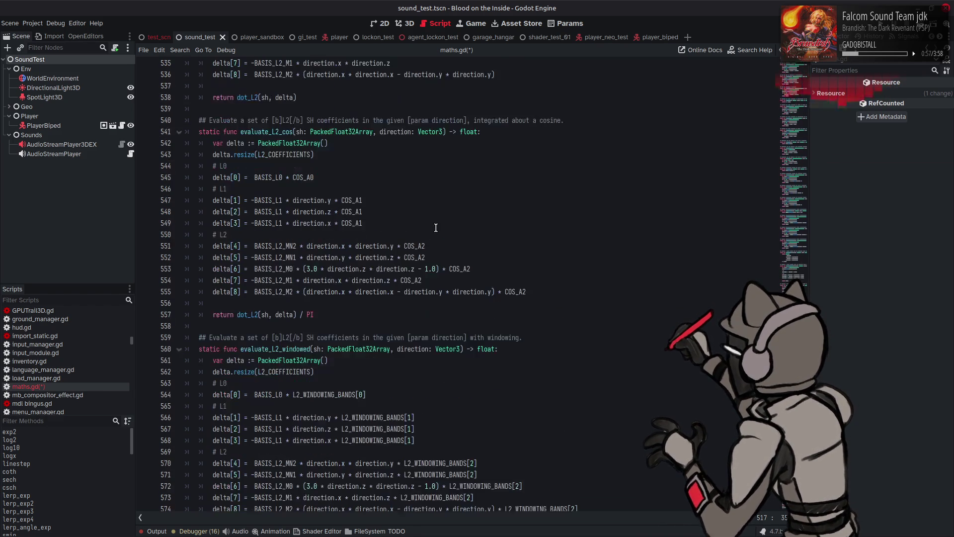
{"action": "scroll", "coordinate": [436, 228], "scroll_direction": "down", "scroll_amount": 5}
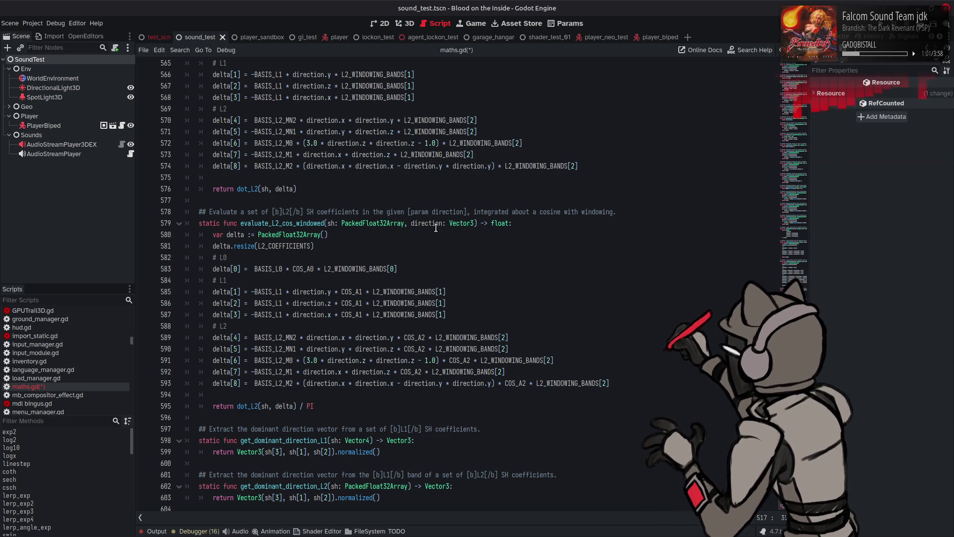
{"action": "scroll", "coordinate": [436, 228], "scroll_direction": "up", "scroll_amount": 16}
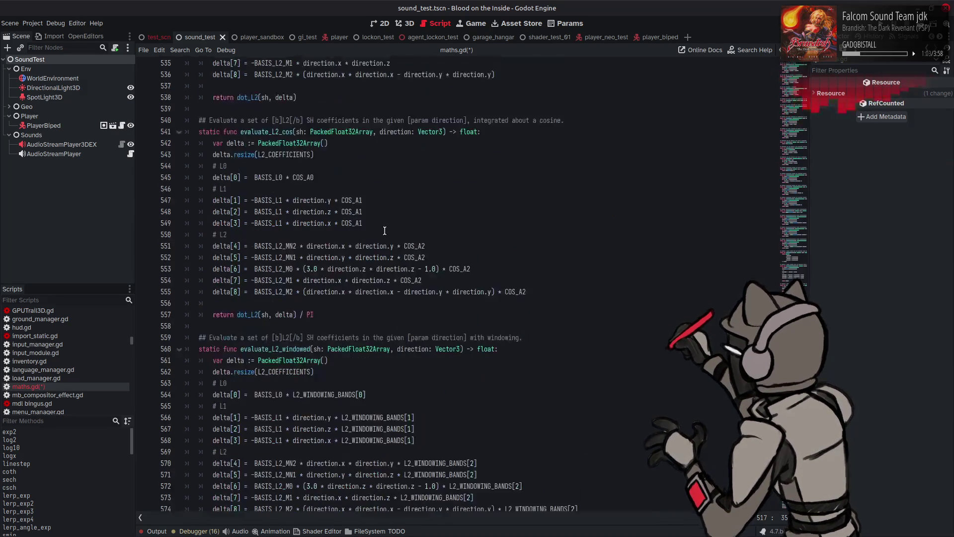
{"action": "scroll", "coordinate": [385, 231], "scroll_direction": "up", "scroll_amount": 9}
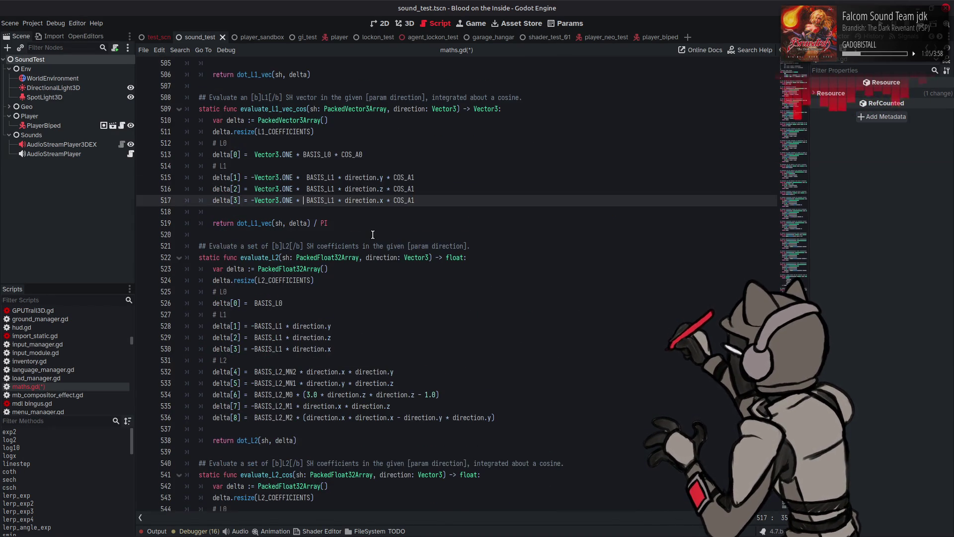
{"action": "scroll", "coordinate": [360, 239], "scroll_direction": "up", "scroll_amount": 14}
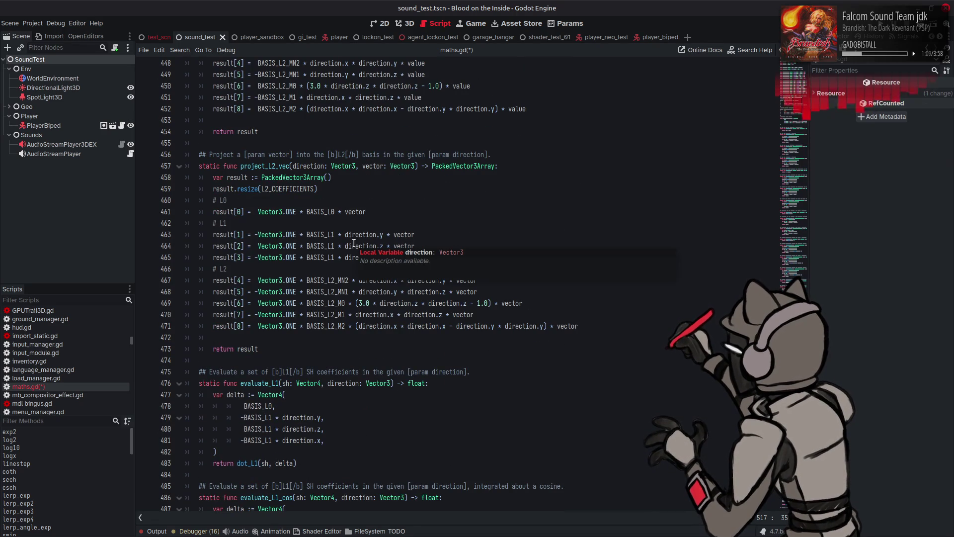
{"action": "double_click", "coordinate": [257, 168]}
{"action": "scroll", "coordinate": [316, 240], "scroll_direction": "down", "scroll_amount": 20}
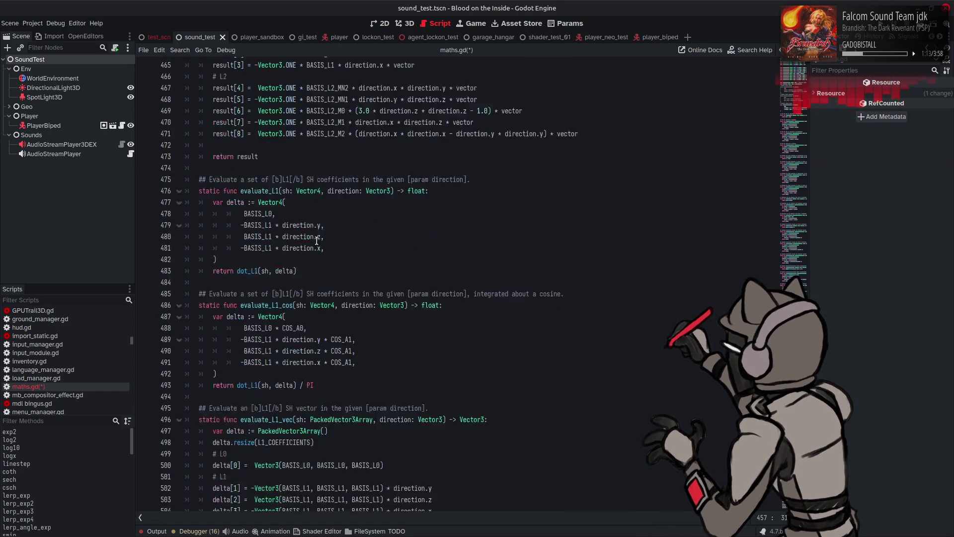
{"action": "scroll", "coordinate": [316, 240], "scroll_direction": "down", "scroll_amount": 10}
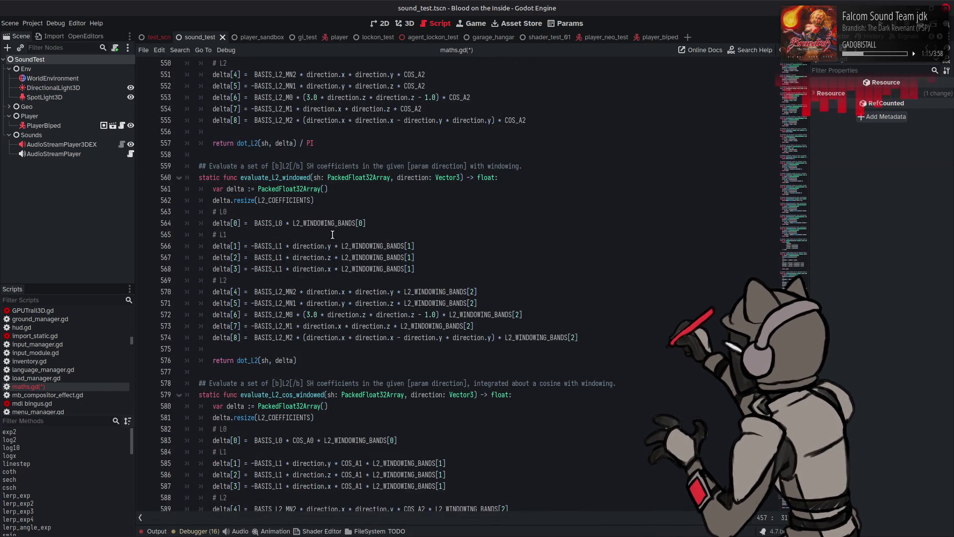
{"action": "scroll", "coordinate": [308, 255], "scroll_direction": "up", "scroll_amount": 5}
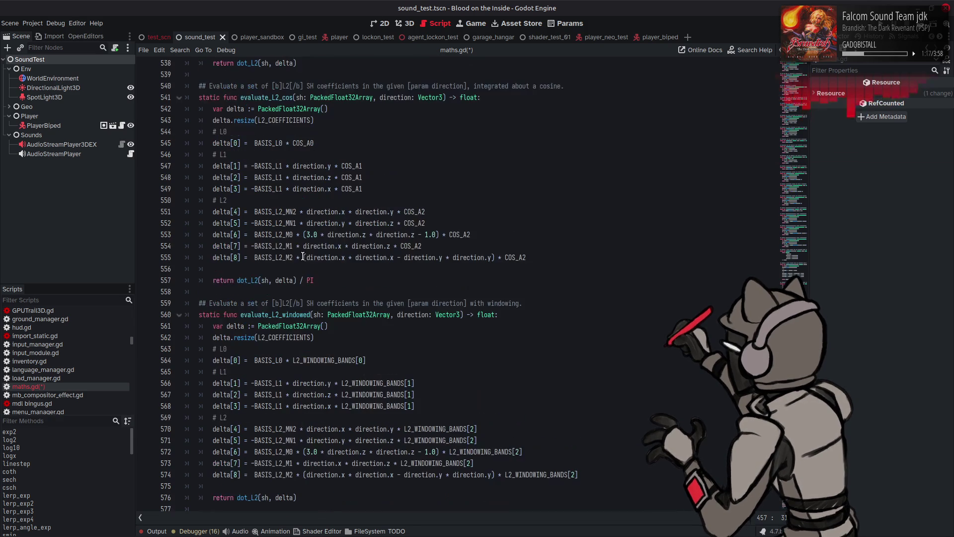
{"action": "scroll", "coordinate": [308, 261], "scroll_direction": "up", "scroll_amount": 8}
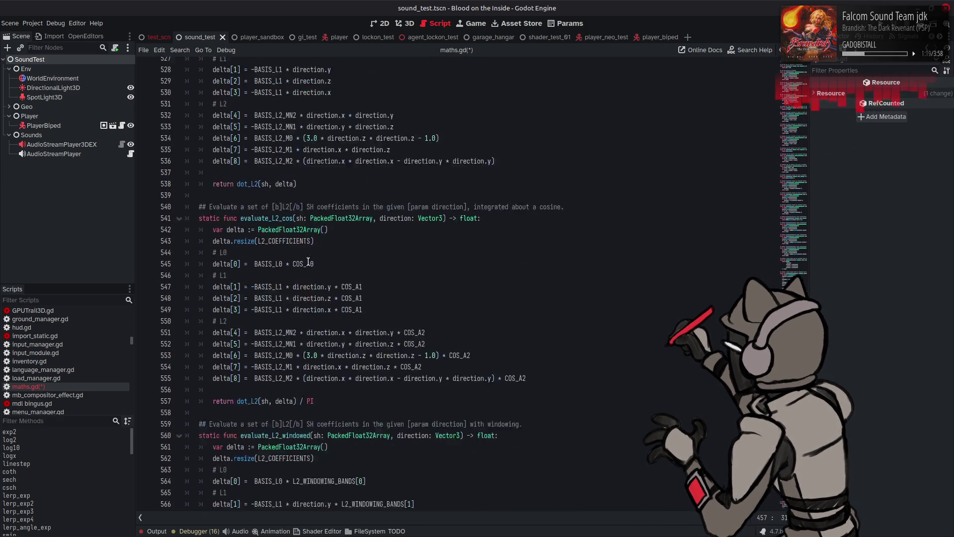
{"action": "left_click", "coordinate": [306, 337]}
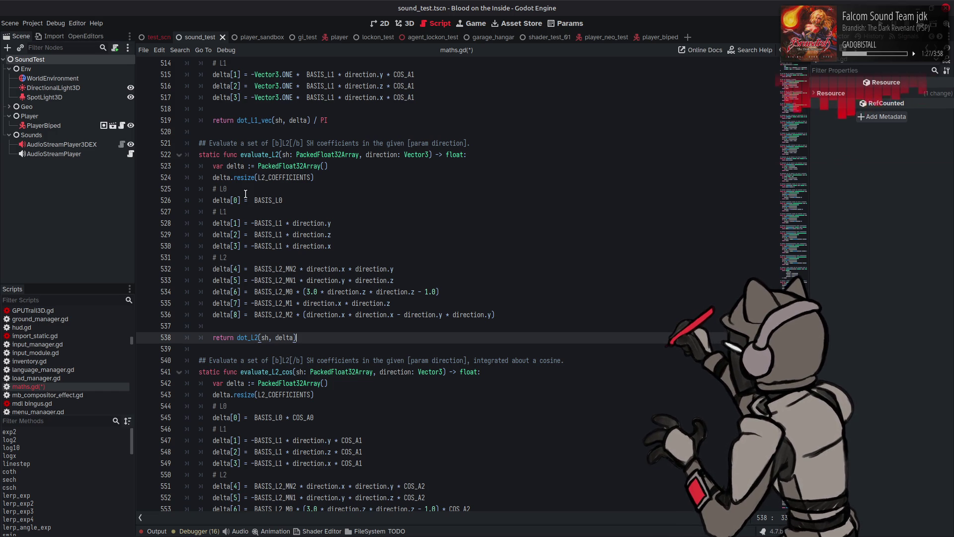
{"action": "scroll", "coordinate": [247, 193], "scroll_direction": "up", "scroll_amount": 11}
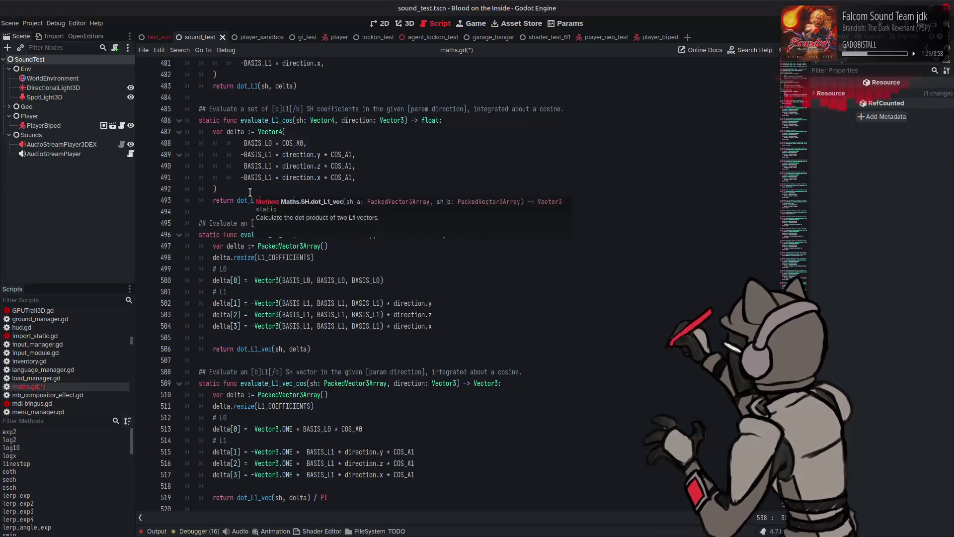
{"action": "scroll", "coordinate": [250, 192], "scroll_direction": "up", "scroll_amount": 4}
{"action": "scroll", "coordinate": [265, 184], "scroll_direction": "up", "scroll_amount": 5}
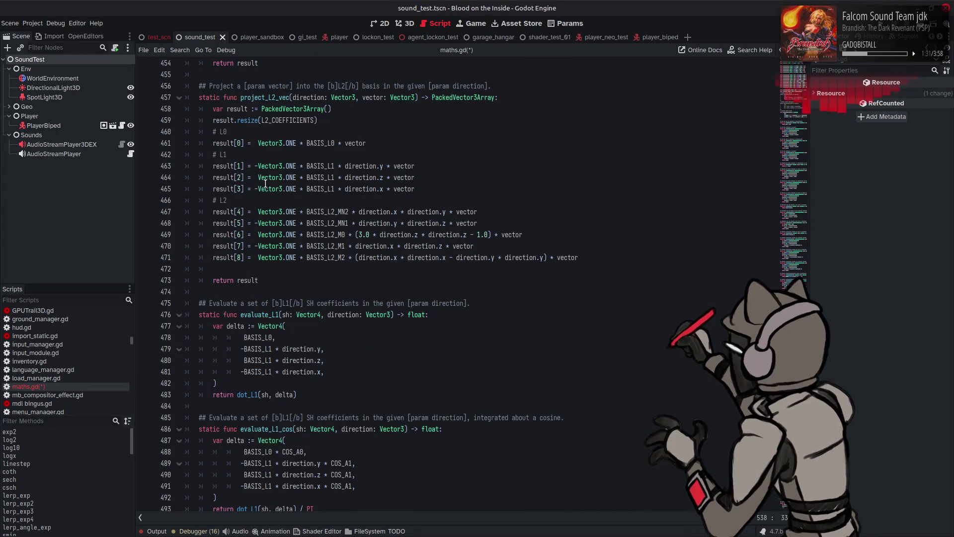
{"action": "scroll", "coordinate": [266, 183], "scroll_direction": "up", "scroll_amount": 3}
{"action": "scroll", "coordinate": [266, 184], "scroll_direction": "down", "scroll_amount": 3}
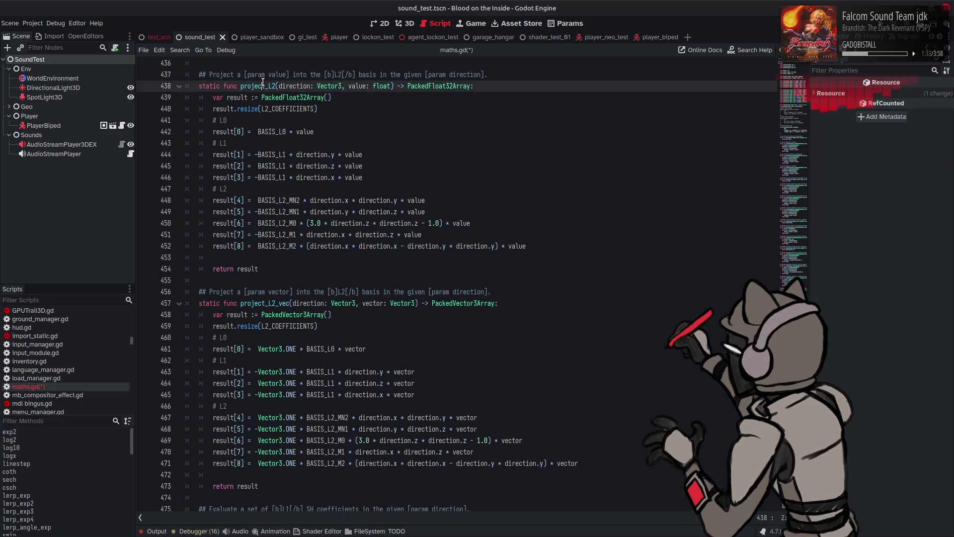
{"action": "scroll", "coordinate": [318, 219], "scroll_direction": "up", "scroll_amount": 4}
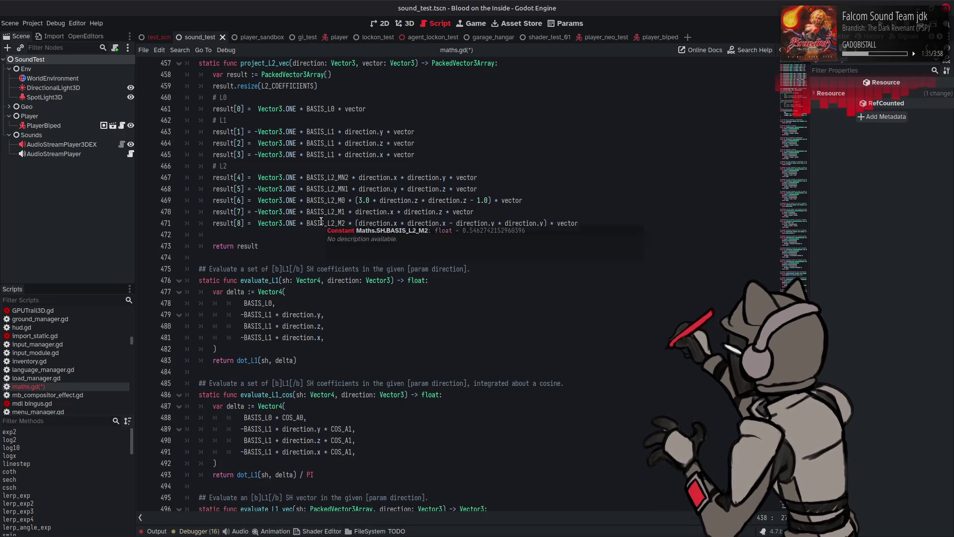
{"action": "scroll", "coordinate": [322, 233], "scroll_direction": "down", "scroll_amount": 13}
{"action": "left_click", "coordinate": [304, 303]}
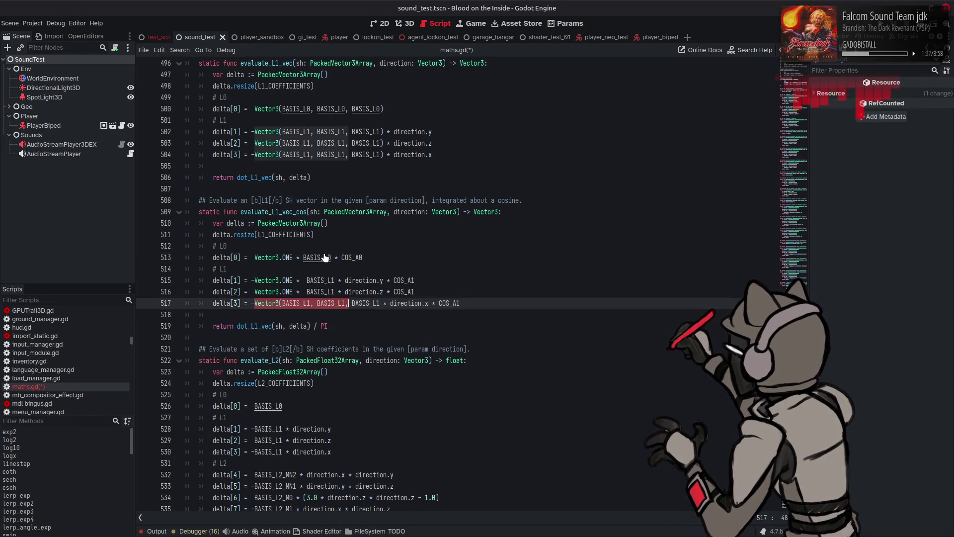
{"action": "scroll", "coordinate": [327, 256], "scroll_direction": "down", "scroll_amount": 5}
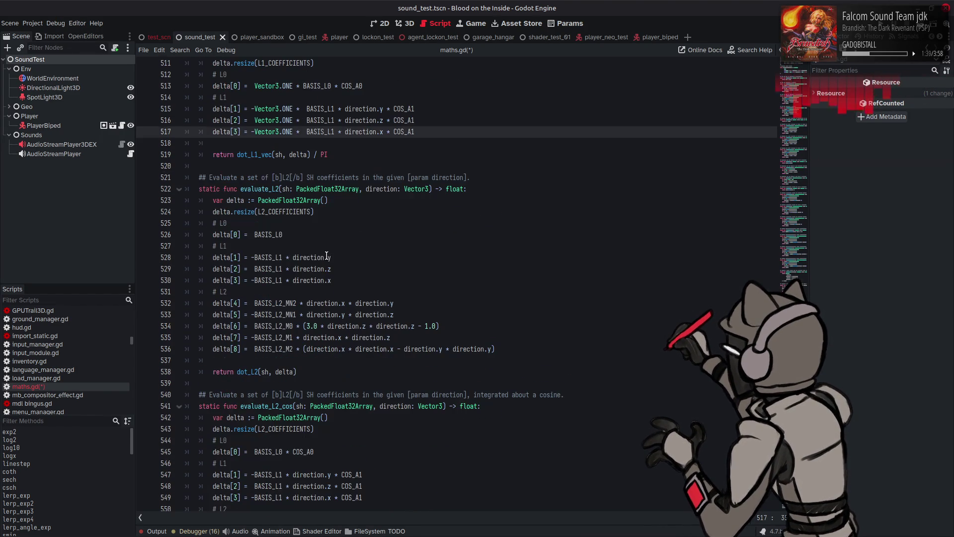
Initialise delta on line 523 with project_L2(direction, 1.0) instead of an empty PackedFloat32Array.
{"action": "double_click", "coordinate": [236, 201]}
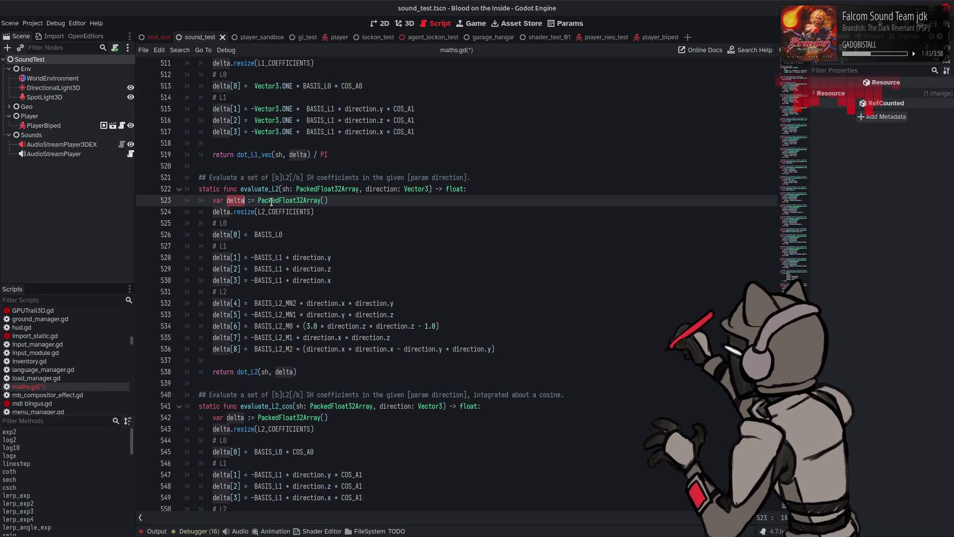
{"action": "left_click_drag", "start_coordinate": [258, 200], "coordinate": [351, 199]}
{"action": "type", "text": "project_L2"}
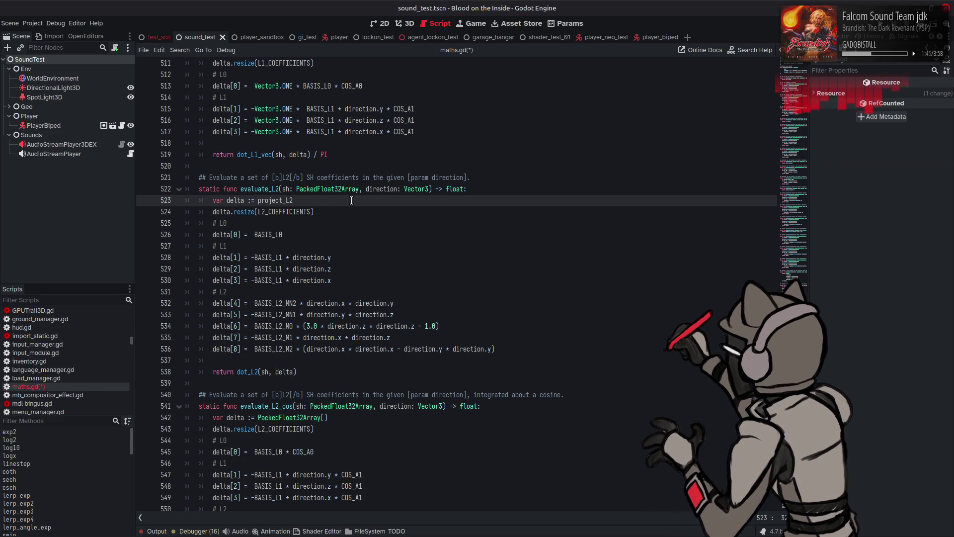
{"action": "type", "text": "()"}
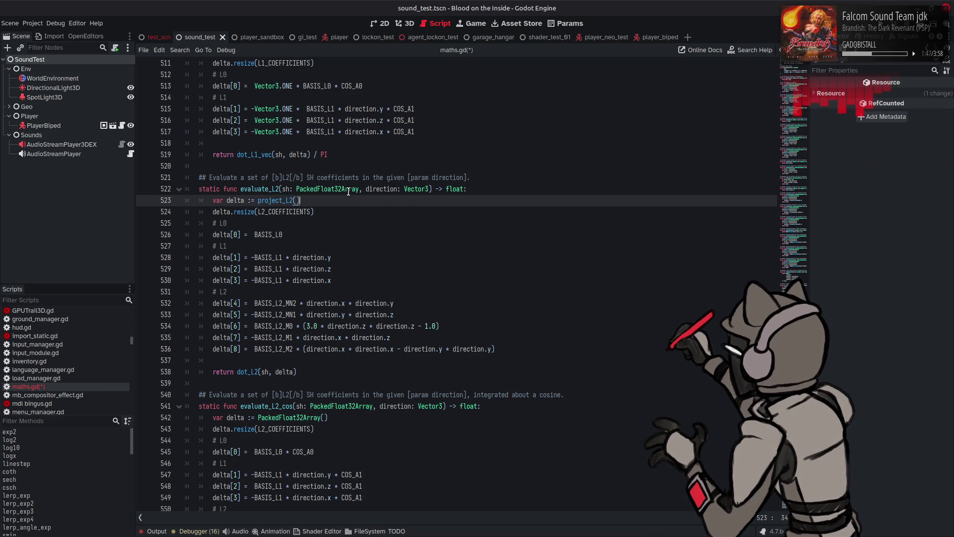
{"action": "double_click", "coordinate": [373, 189]}
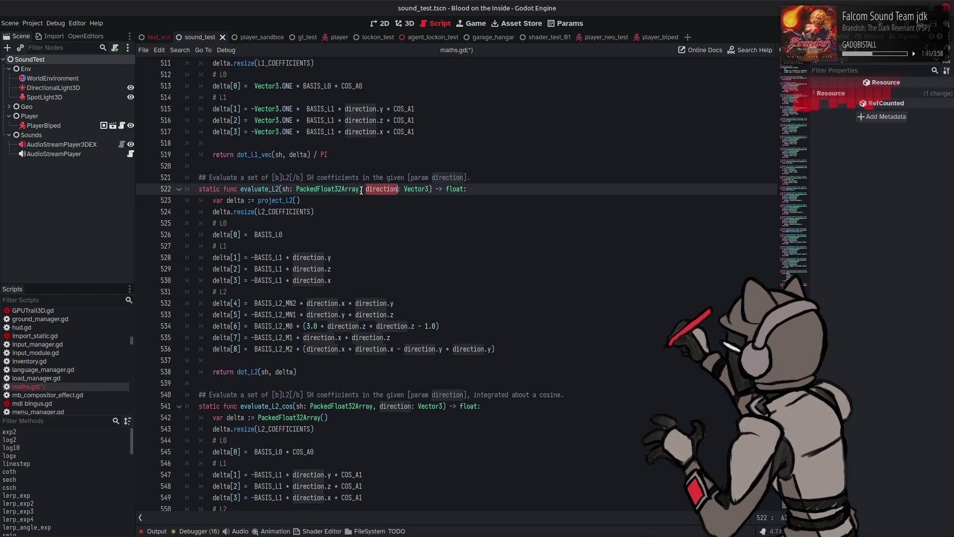
{"action": "key", "text": "ctrl+c"}
{"action": "left_click", "coordinate": [297, 201]}
{"action": "key", "text": "ctrl+v"}
{"action": "type", "text": ","}
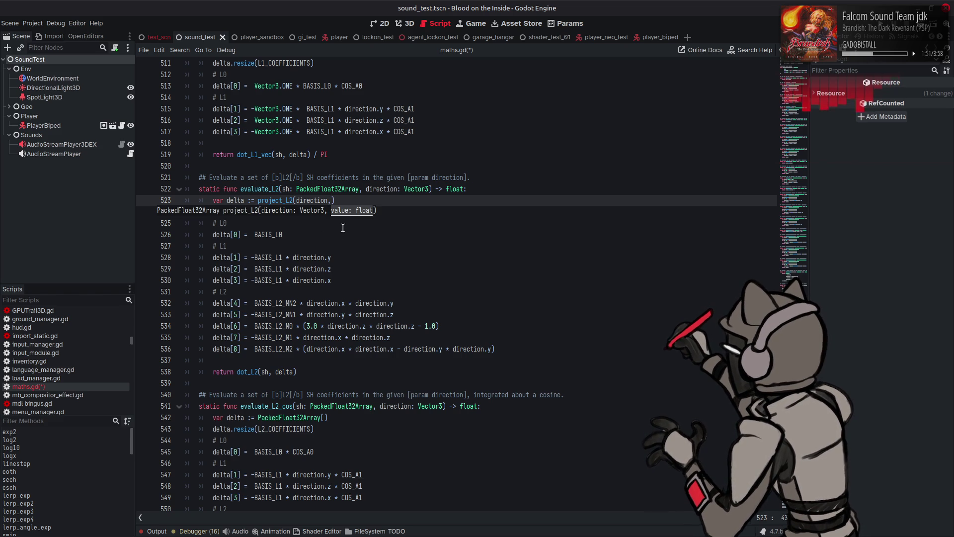
{"action": "type", "text": " 1.0"}
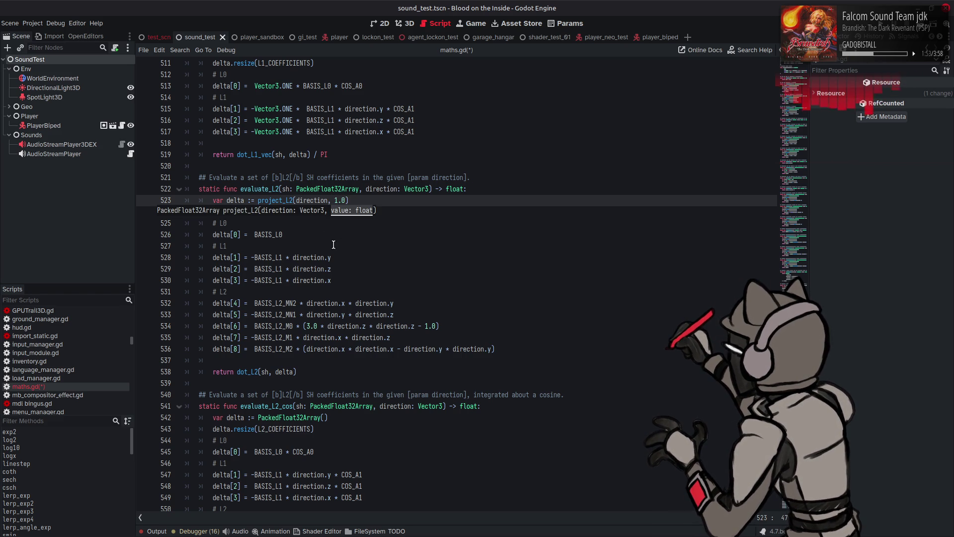
Delete the hand-written coefficient lines 524–536 and the leftover blank line.
{"action": "left_click", "coordinate": [333, 244]}
{"action": "left_click_drag", "start_coordinate": [517, 352], "coordinate": [453, 349]}
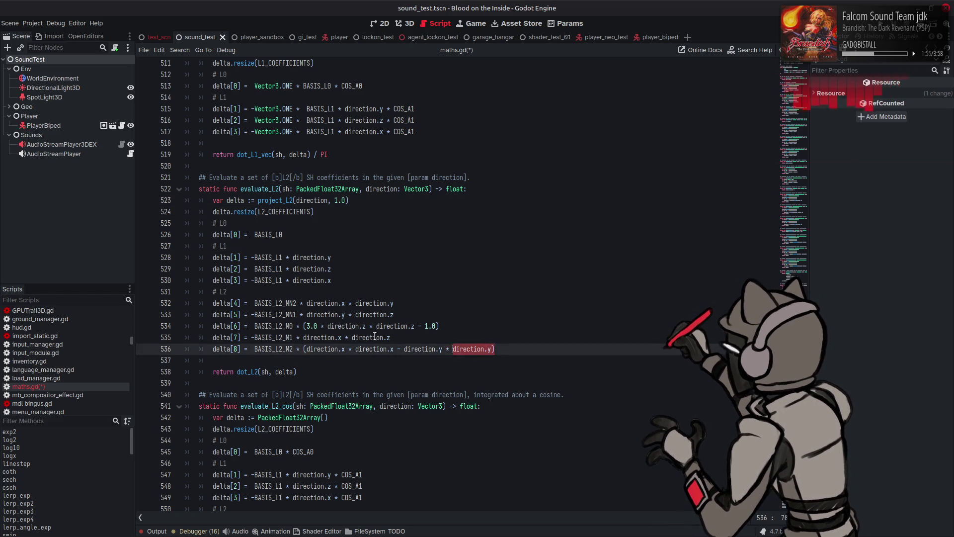
{"action": "key", "text": "shift+Up"}
{"action": "key", "text": "shift+Up"}
{"action": "key", "text": "shift+Up"}
{"action": "key", "text": "Delete"}
{"action": "key", "text": "Down"}
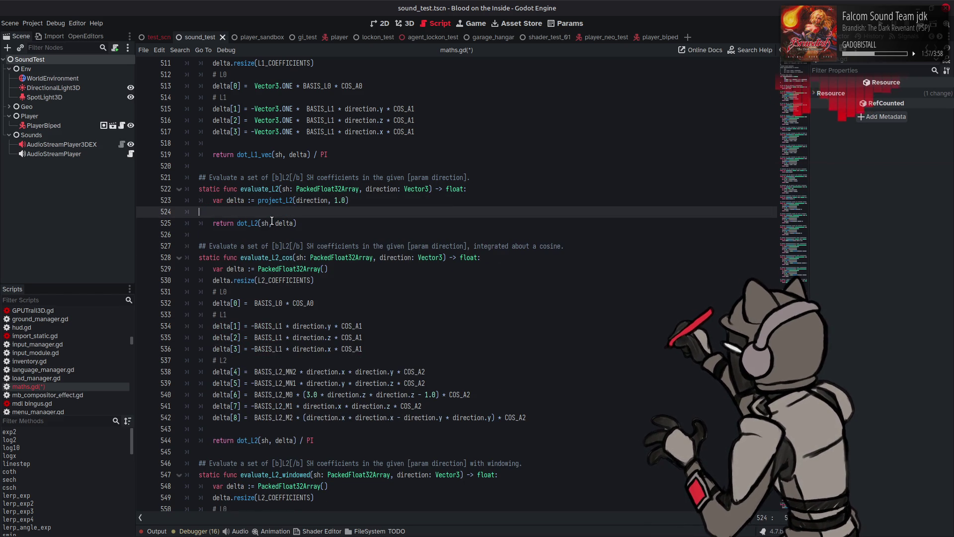
{"action": "key", "text": "BackSpace"}
{"action": "key", "text": "BackSpace"}
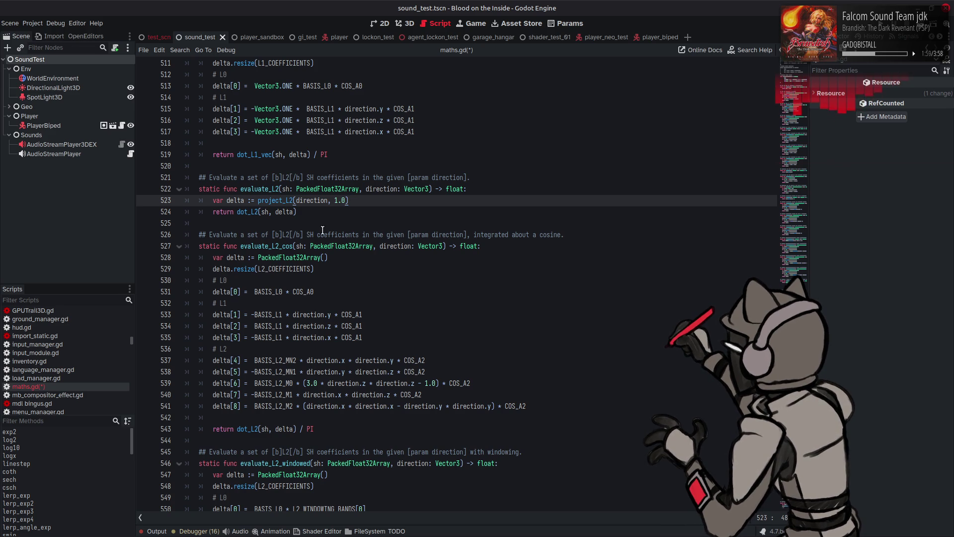
Save maths.gd and read the PackedFloat32Array documentation tooltip.
{"action": "key", "text": "ctrl+s"}
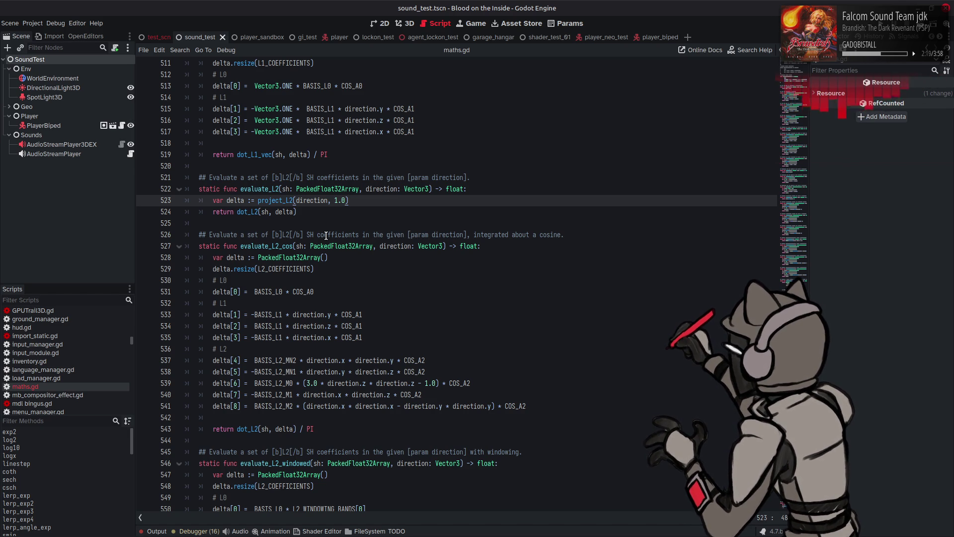
{"action": "mouse_move", "coordinate": [339, 242]}
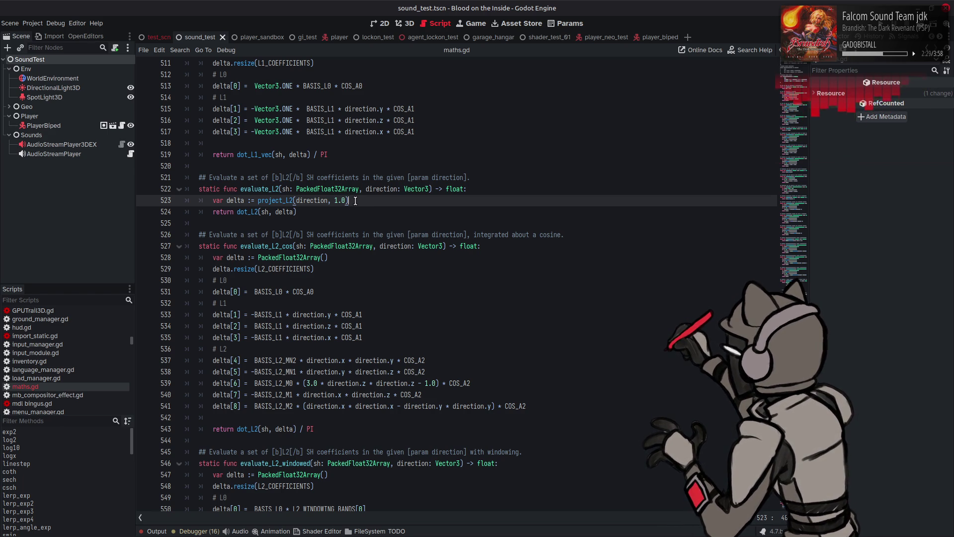
Start evaluate_L2_cos from project_L2(direction, 1.0), removing the array constructor and resize line.
{"action": "left_click", "coordinate": [342, 201]}
{"action": "left_click_drag", "start_coordinate": [348, 201], "coordinate": [255, 202]}
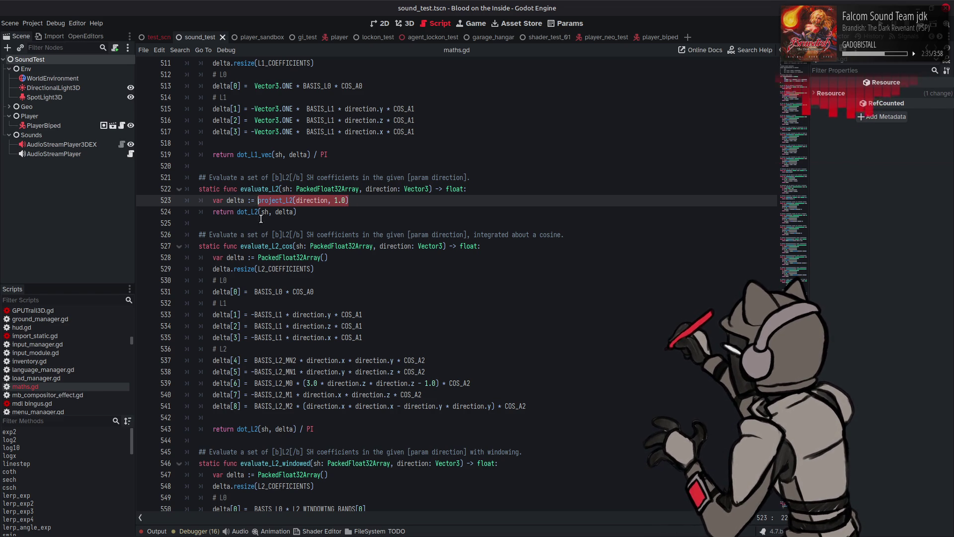
{"action": "mouse_move", "coordinate": [257, 257]}
{"action": "left_mouse_down"}
{"action": "mouse_move", "coordinate": [328, 257]}
{"action": "mouse_move", "coordinate": [132, 266]}
{"action": "left_mouse_up"}
{"action": "key", "text": "ctrl+v"}
{"action": "key", "text": "BackSpace"}
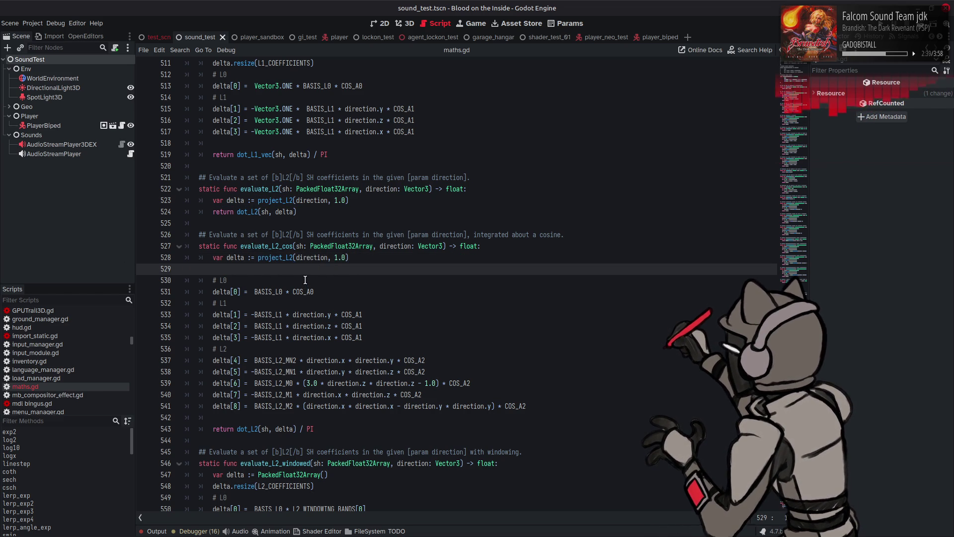
{"action": "key", "text": "BackSpace"}
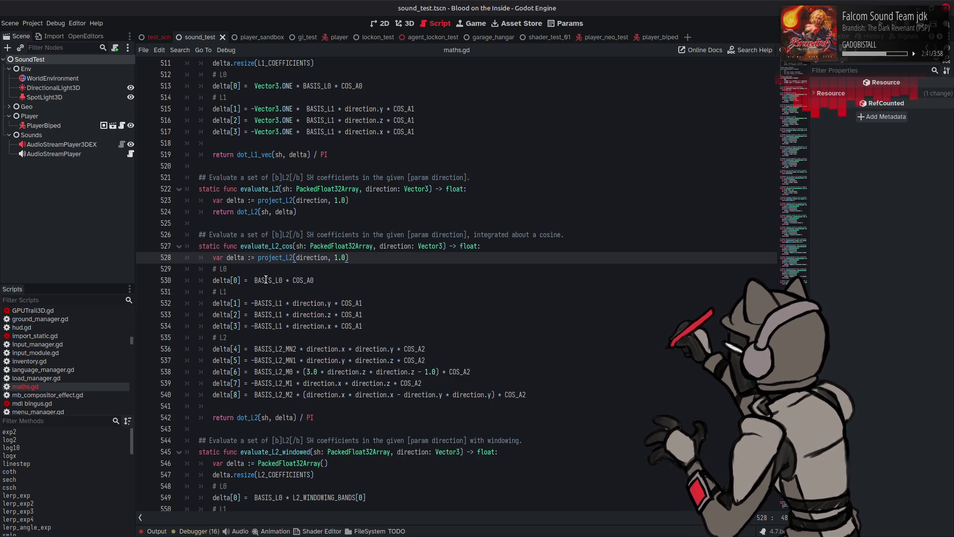
Change delta[0] to delta[0] *= COS_A0.
{"action": "left_click", "coordinate": [244, 283]}
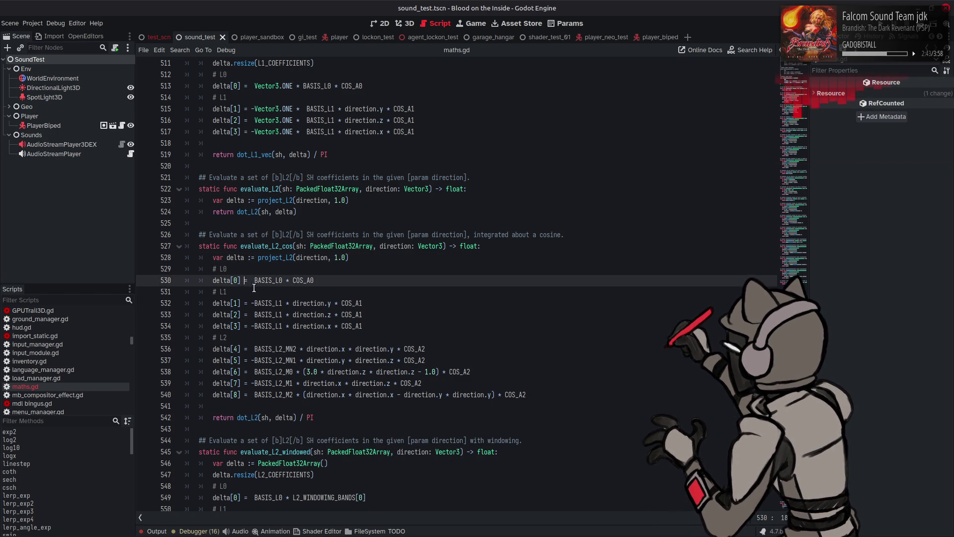
{"action": "type", "text": "+"}
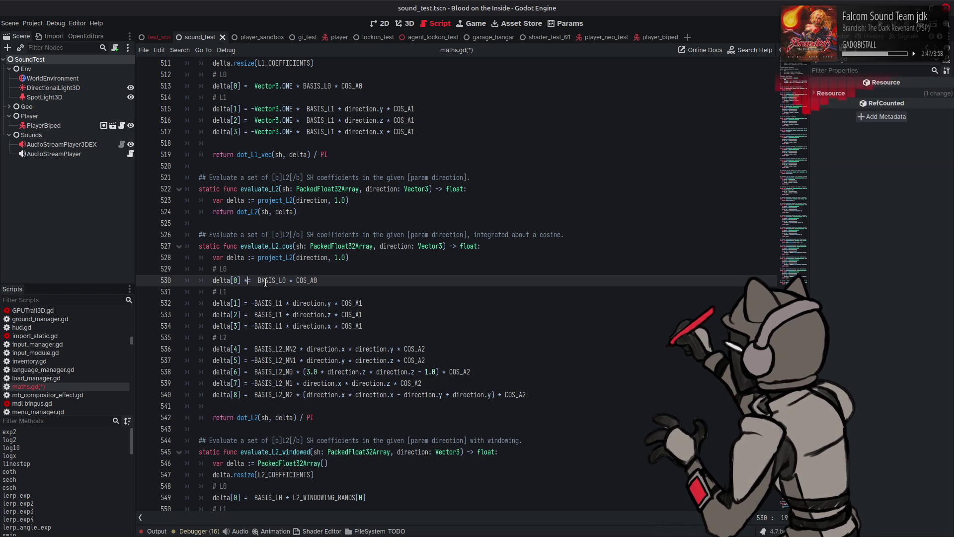
{"action": "key", "text": "BackSpace"}
{"action": "type", "text": "*"}
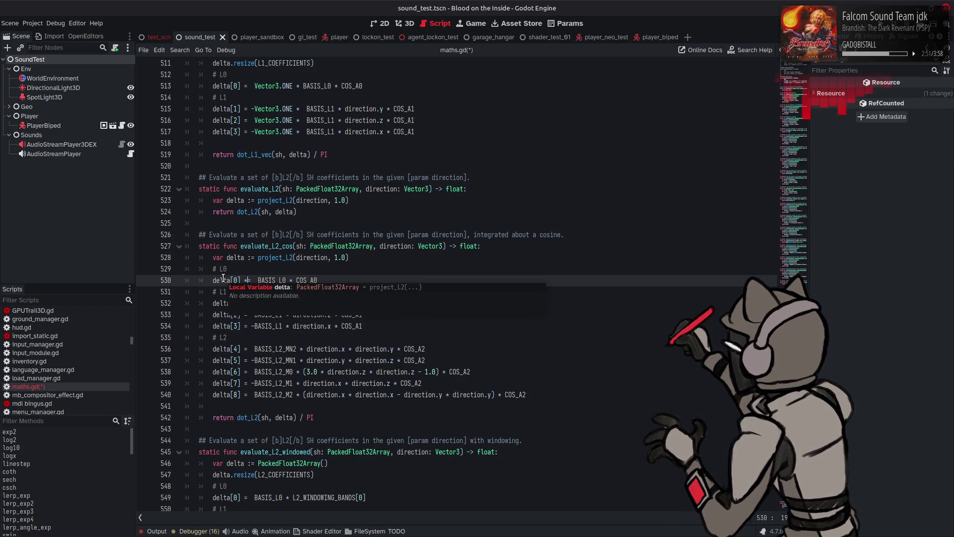
{"action": "left_click_drag", "start_coordinate": [297, 280], "coordinate": [259, 280]}
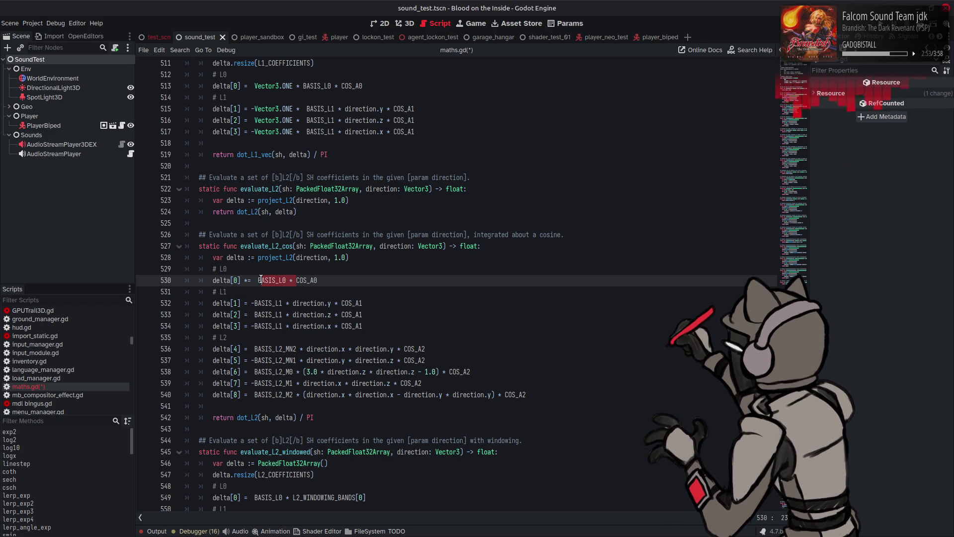
{"action": "key", "text": "BackSpace"}
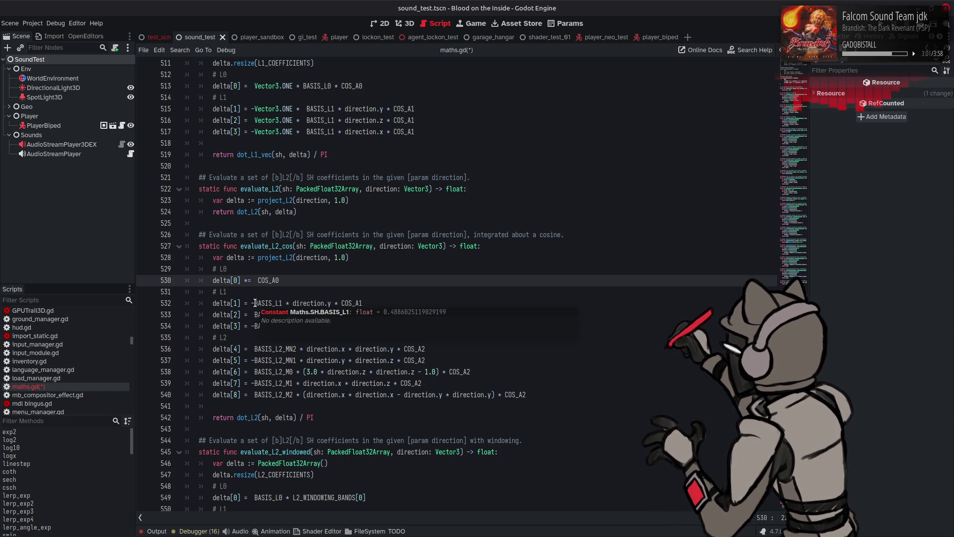
Reduce delta[1], delta[2] and delta[3] to *= COS_A1.
{"action": "left_click_drag", "start_coordinate": [254, 303], "coordinate": [341, 303]}
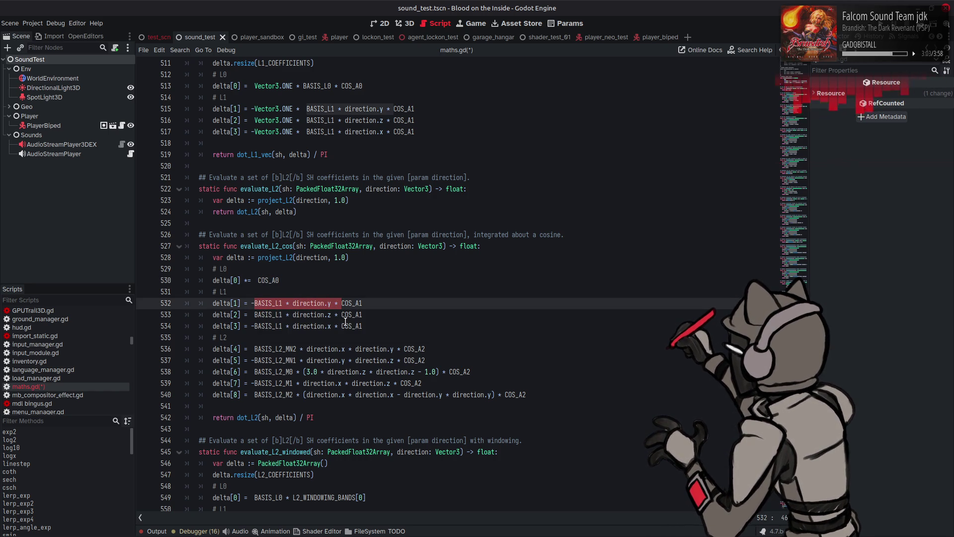
{"action": "key", "text": "BackSpace"}
{"action": "key", "text": "BackSpace"}
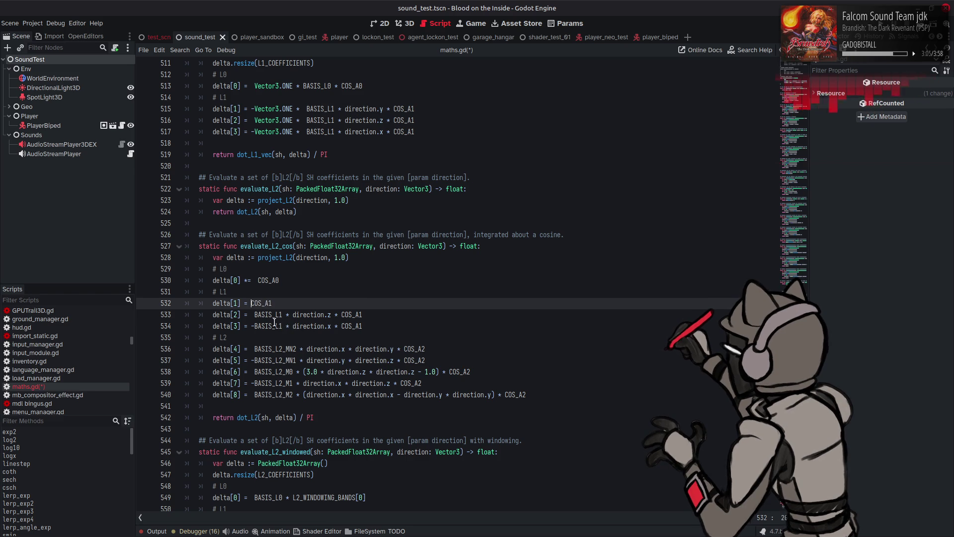
{"action": "key", "text": "Up"}
{"action": "key", "text": "Up"}
{"action": "key", "text": "Right"}
{"action": "key", "text": "Delete"}
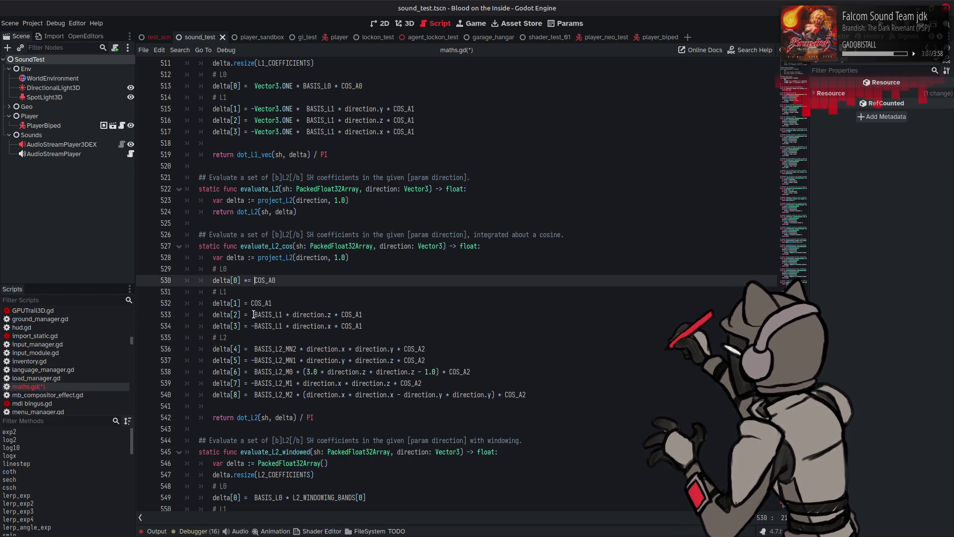
{"action": "mouse_move", "coordinate": [254, 314]}
{"action": "left_mouse_down"}
{"action": "mouse_move", "coordinate": [343, 315]}
{"action": "mouse_move", "coordinate": [251, 326]}
{"action": "left_mouse_up"}
{"action": "key", "text": "BackSpace"}
{"action": "key", "text": "BackSpace"}
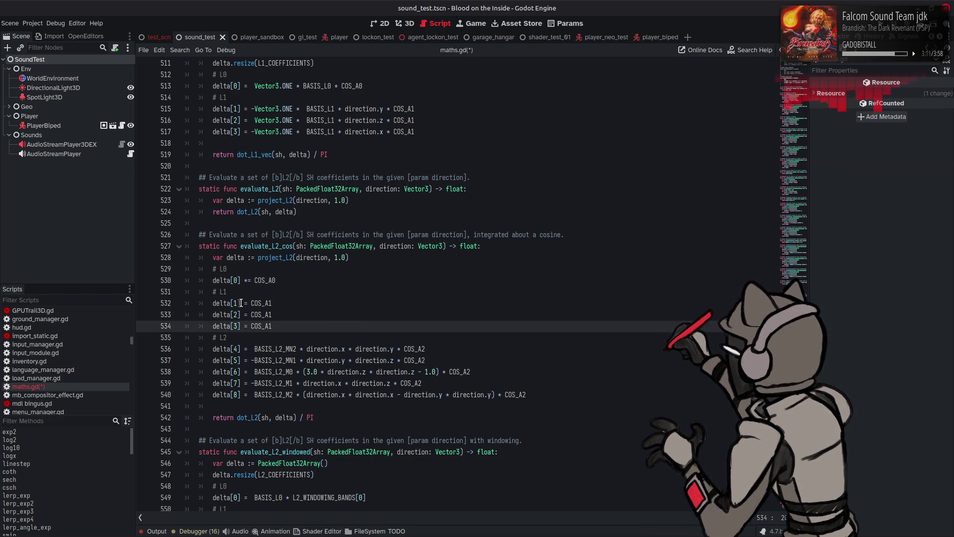
{"action": "left_click", "coordinate": [243, 302]}
{"action": "type", "text": "*"}
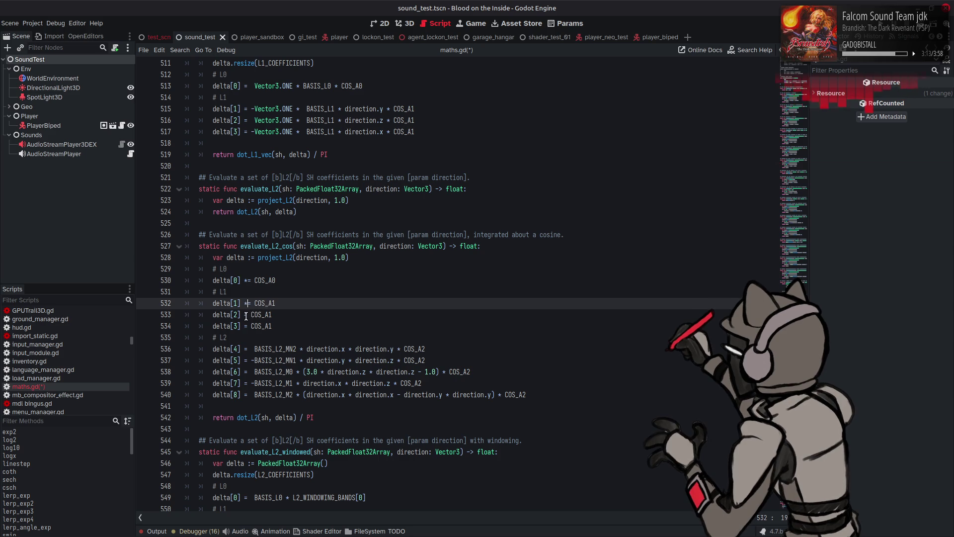
{"action": "left_click", "coordinate": [244, 314]}
{"action": "type", "text": "*"}
{"action": "left_click", "coordinate": [244, 326]}
{"action": "type", "text": "*"}
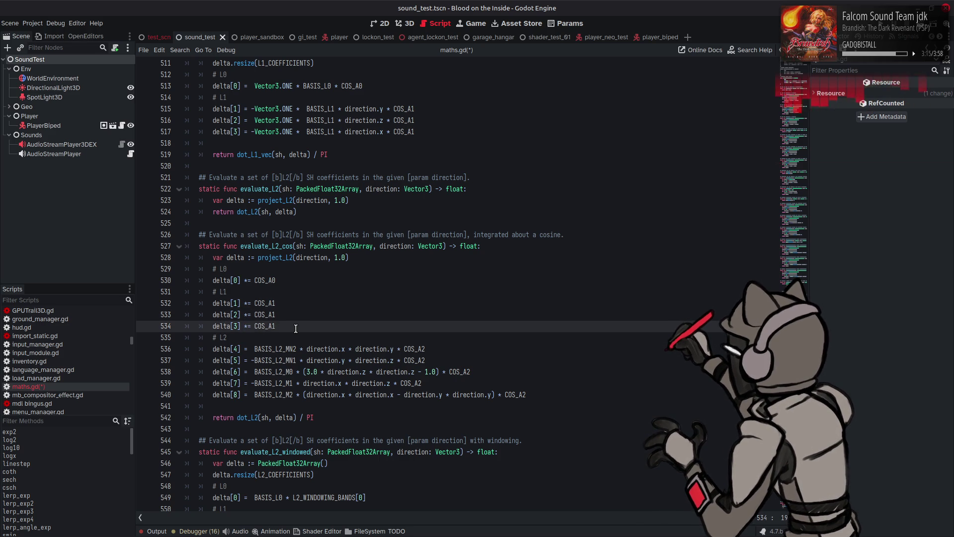
Make delta[4] through delta[7] multiply by COS_A2 and save.
{"action": "double_click", "coordinate": [414, 352]}
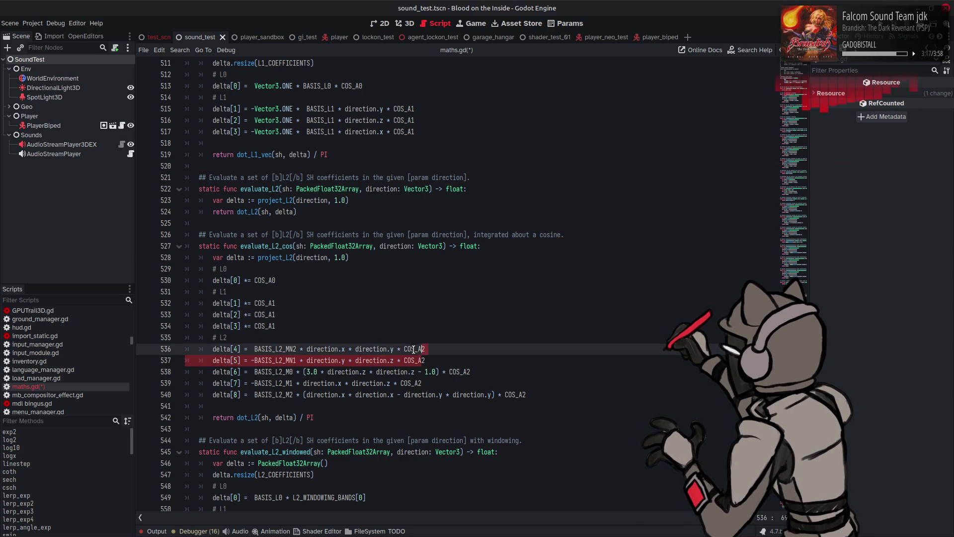
{"action": "left_click", "coordinate": [245, 348]}
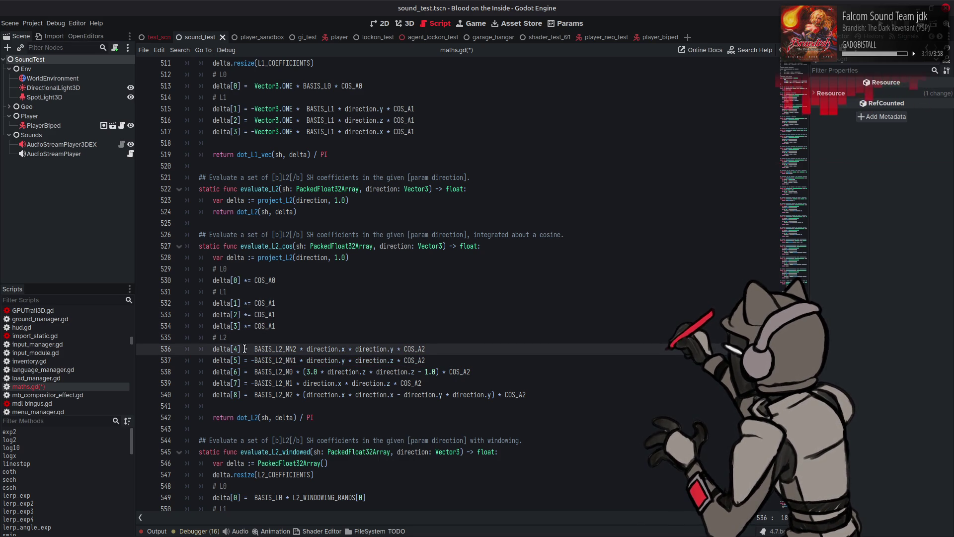
{"action": "type", "text": "*"}
{"action": "left_click_drag", "start_coordinate": [255, 348], "coordinate": [487, 348]}
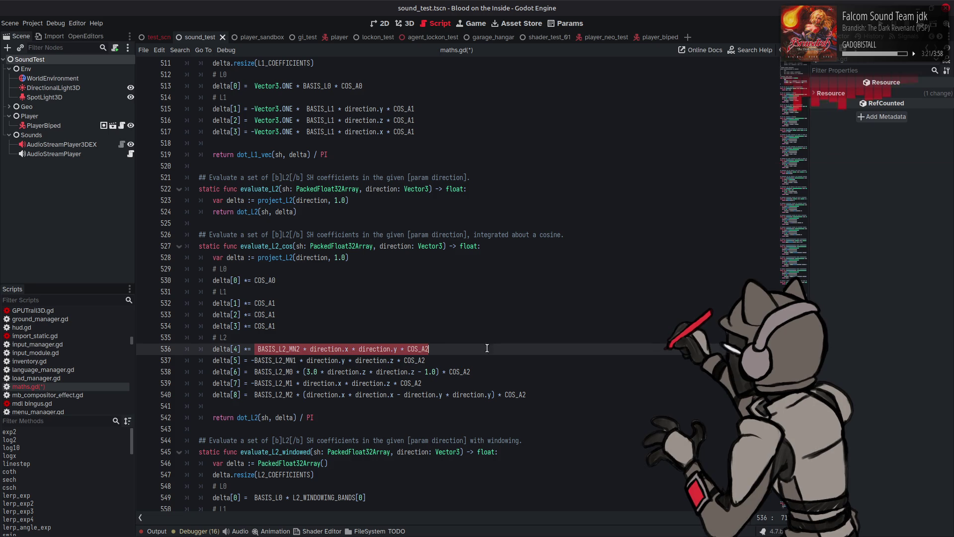
{"action": "type", "text": "COS_A2"}
{"action": "mouse_move", "coordinate": [243, 349]}
{"action": "left_mouse_down"}
{"action": "mouse_move", "coordinate": [295, 348]}
{"action": "mouse_move", "coordinate": [246, 361]}
{"action": "mouse_move", "coordinate": [426, 361]}
{"action": "left_mouse_up"}
{"action": "type", "text": "*= COS_A2"}
{"action": "left_click_drag", "start_coordinate": [243, 372], "coordinate": [492, 372]}
{"action": "type", "text": "*= COS_A2"}
{"action": "left_click_drag", "start_coordinate": [244, 383], "coordinate": [461, 384]}
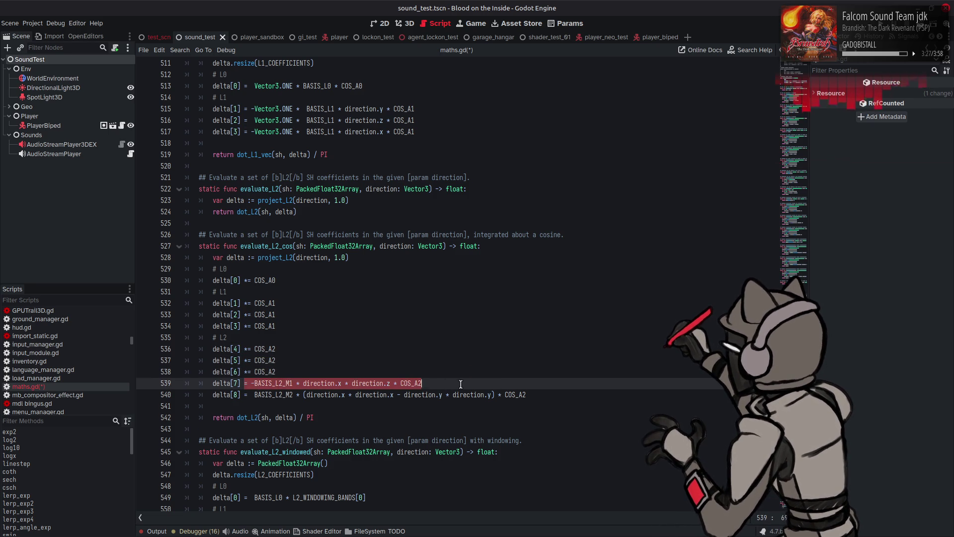
{"action": "type", "text": "*= COS_A2"}
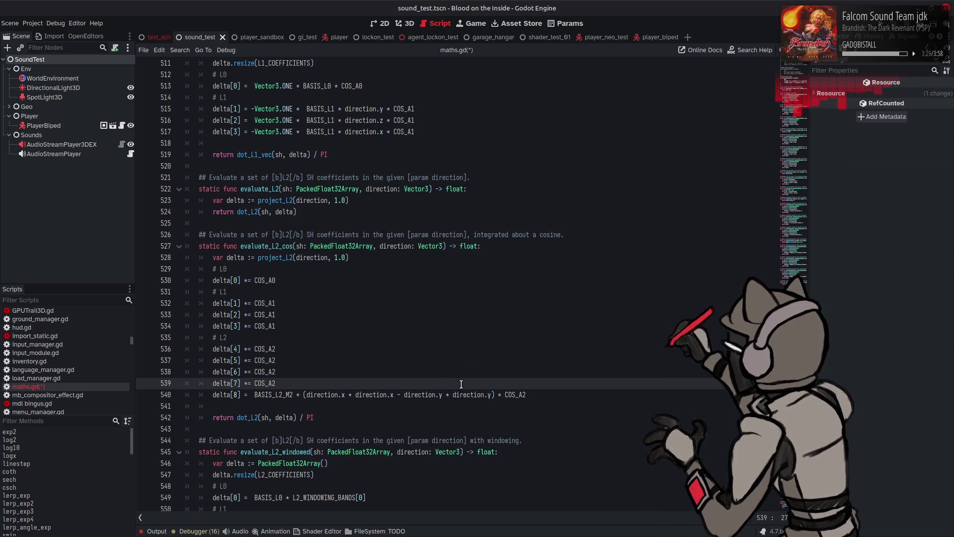
{"action": "key", "text": "ctrl+s"}
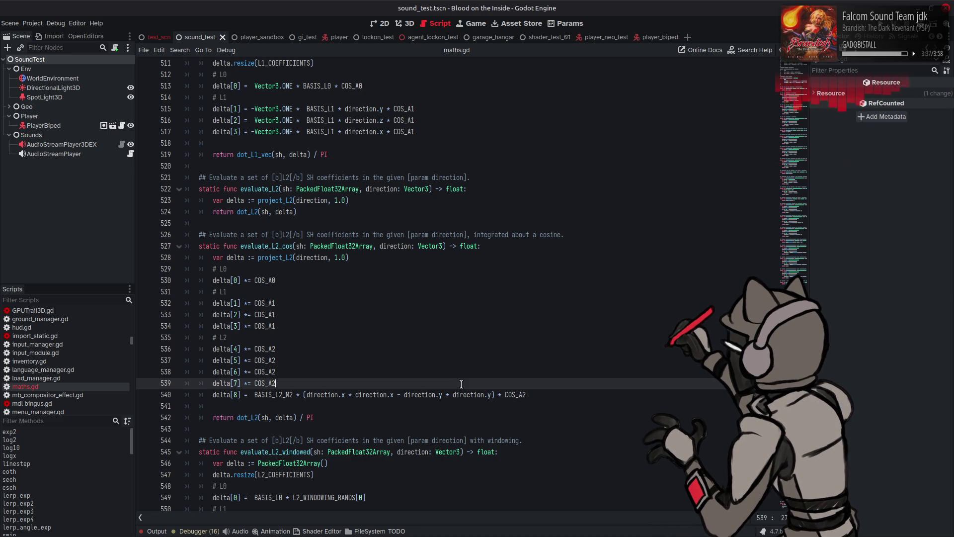
Change delta[8] to *= COS_A2 and remove the blank line before the return.
{"action": "scroll", "coordinate": [461, 384], "scroll_direction": "down", "scroll_amount": 1}
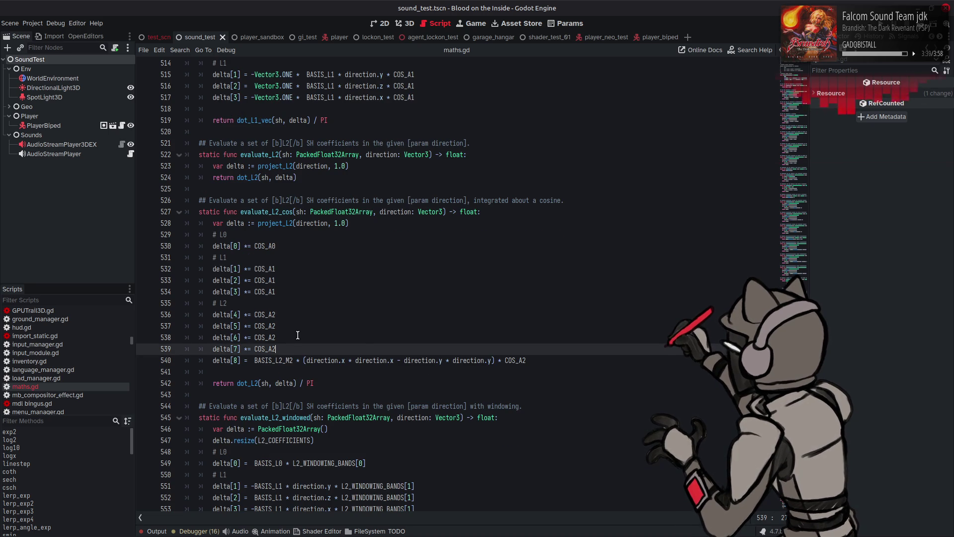
{"action": "left_click_drag", "start_coordinate": [244, 360], "coordinate": [370, 360]}
{"action": "left_click", "coordinate": [568, 360], "text": "shift"}
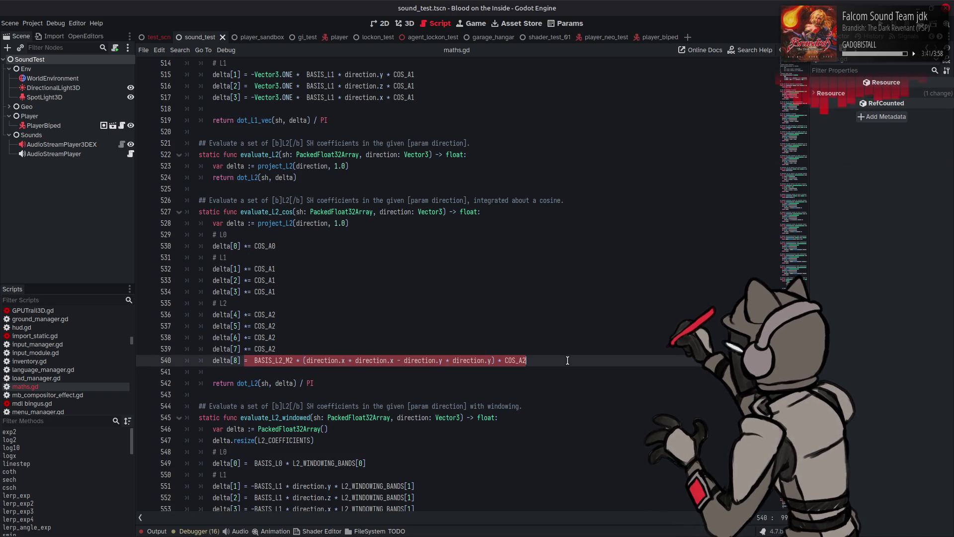
{"action": "type", "text": "*= COS_A2"}
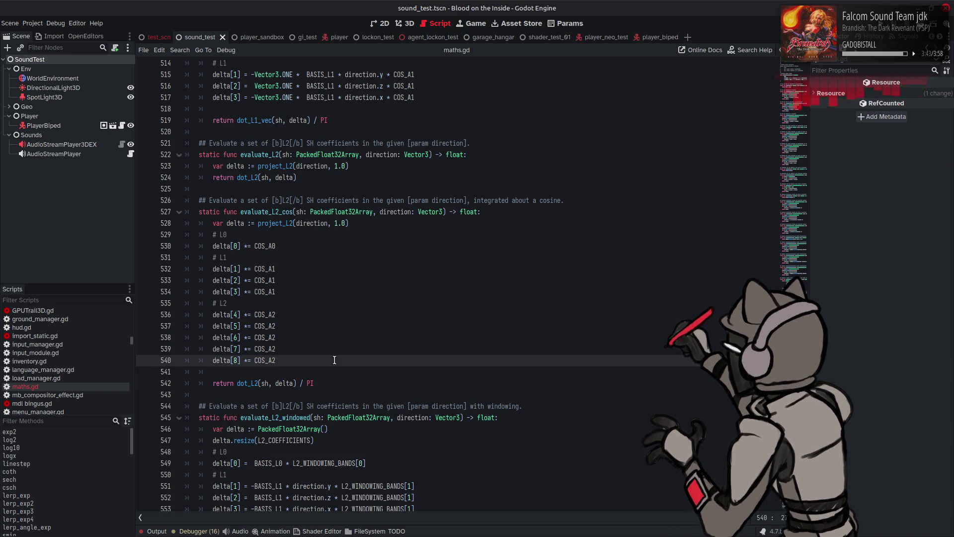
{"action": "key", "text": "Delete"}
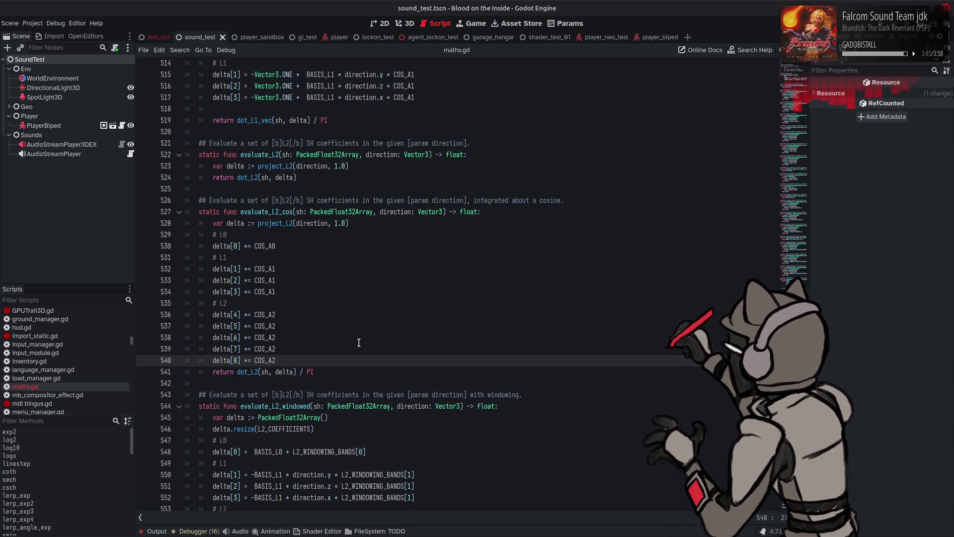
Restore the blank line, save, and paste the cosine-scaled block over evaluate_L2_windowed's body.
{"action": "key", "text": "Return"}
{"action": "key", "text": "ctrl+s"}
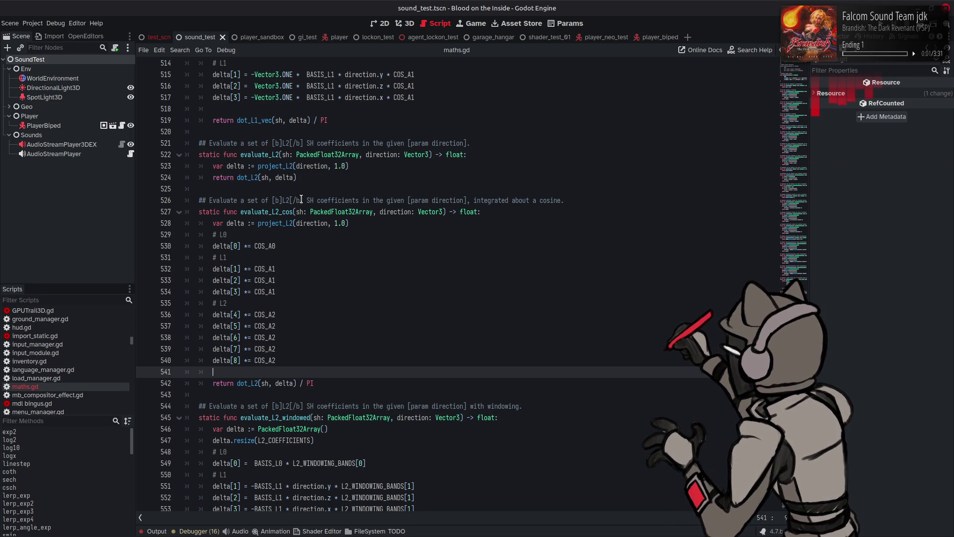
{"action": "left_click", "coordinate": [356, 224]}
{"action": "left_click_drag", "start_coordinate": [356, 224], "coordinate": [208, 226]}
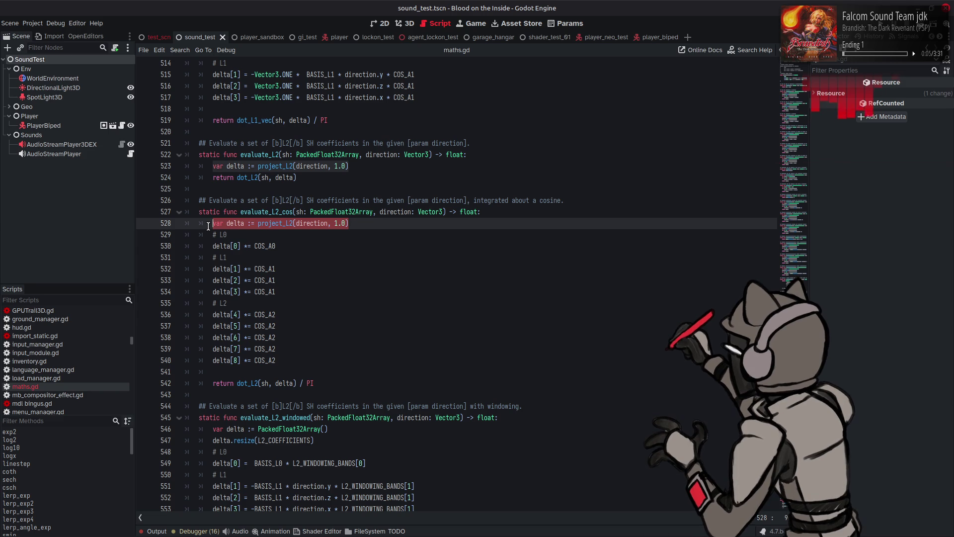
{"action": "mouse_move", "coordinate": [276, 360]}
{"action": "left_mouse_down"}
{"action": "mouse_move", "coordinate": [209, 315]}
{"action": "mouse_move", "coordinate": [211, 227]}
{"action": "left_mouse_up"}
{"action": "key", "text": "ctrl+c"}
{"action": "scroll", "coordinate": [211, 226], "scroll_direction": "down", "scroll_amount": 6}
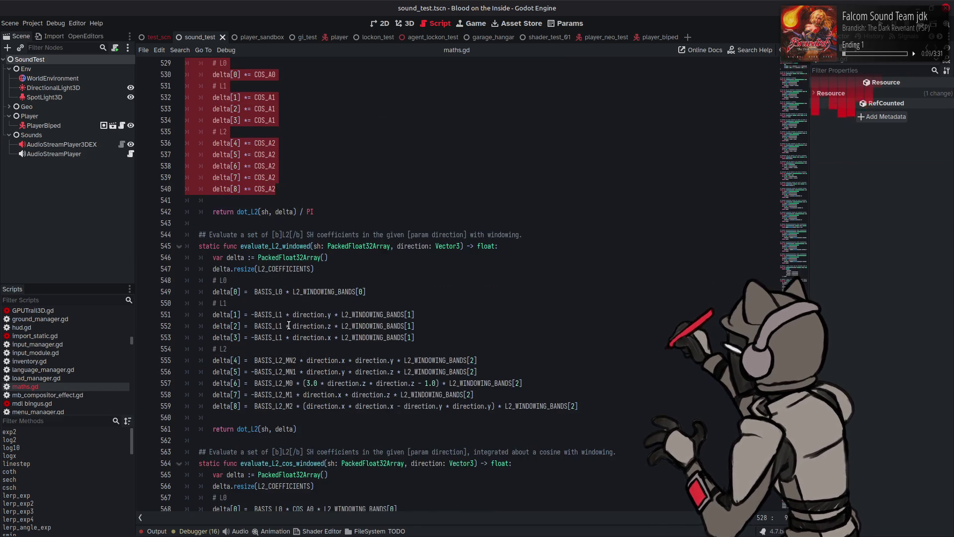
{"action": "mouse_move", "coordinate": [591, 373]}
{"action": "left_mouse_down"}
{"action": "mouse_move", "coordinate": [413, 280]}
{"action": "mouse_move", "coordinate": [212, 223]}
{"action": "left_mouse_up"}
{"action": "key", "text": "ctrl+v"}
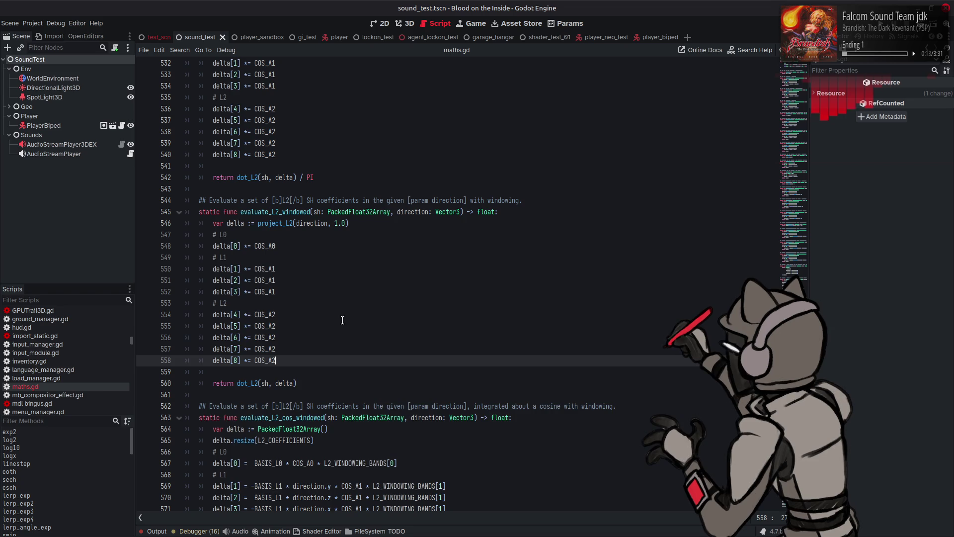
{"action": "key", "text": "ctrl+z"}
{"action": "key", "text": "ctrl+shift+z"}
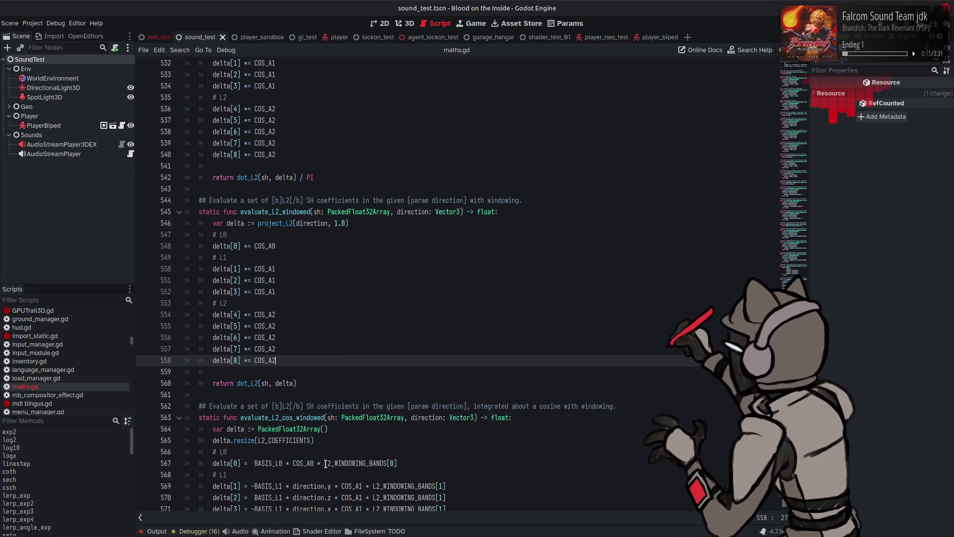
Replace COS_A0 with L2_WINDOWING_BANDS[0] and delta[1–3]'s COS_A1 with L2_WINDOWING_BANDS[1].
{"action": "left_click_drag", "start_coordinate": [324, 462], "coordinate": [423, 462]}
{"action": "key", "text": "ctrl+c"}
{"action": "double_click", "coordinate": [268, 246]}
{"action": "key", "text": "ctrl+v"}
{"action": "double_click", "coordinate": [271, 268]}
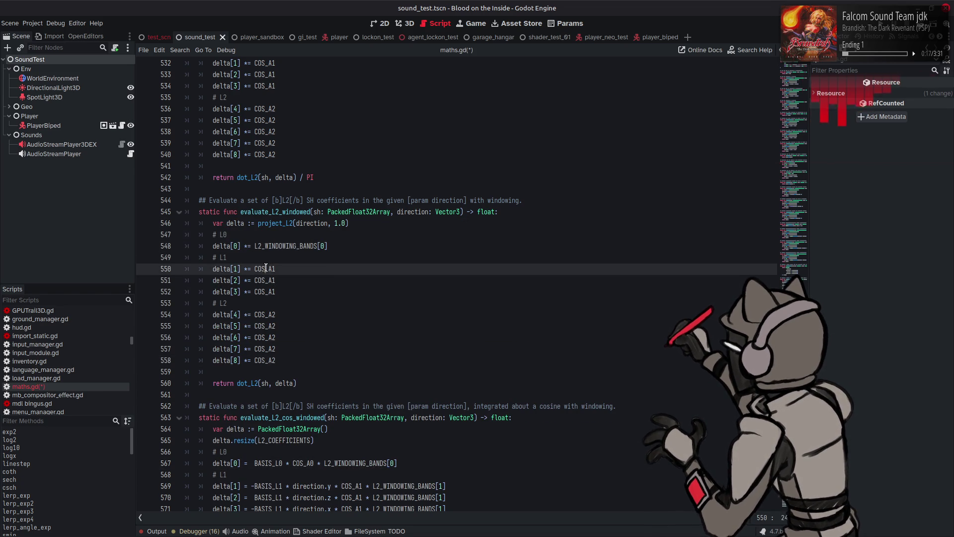
{"action": "key", "text": "ctrl+v"}
{"action": "key", "text": "Left"}
{"action": "key", "text": "BackSpace"}
{"action": "type", "text": "1"}
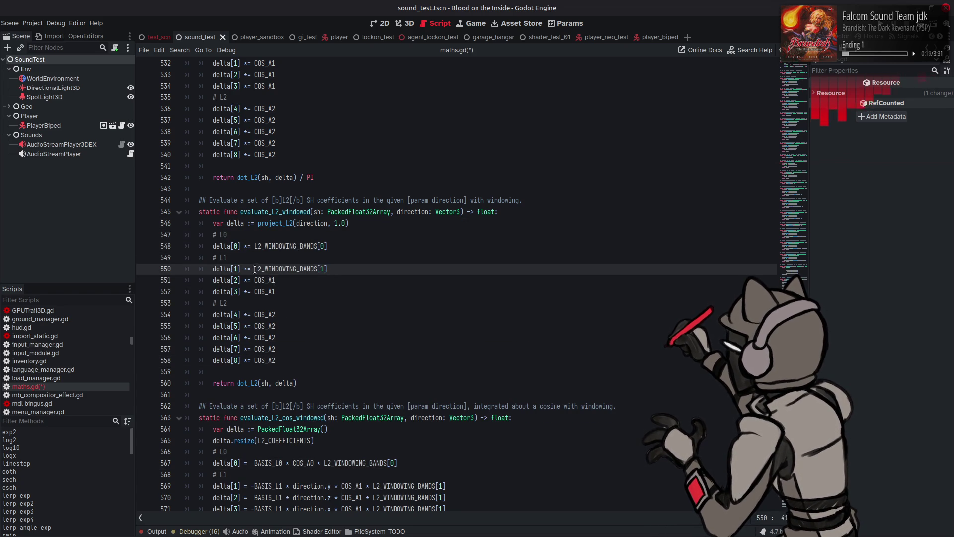
{"action": "left_click_drag", "start_coordinate": [254, 268], "coordinate": [357, 265]}
{"action": "key", "text": "ctrl+c"}
{"action": "double_click", "coordinate": [264, 280]}
{"action": "key", "text": "ctrl+v"}
{"action": "double_click", "coordinate": [264, 291]}
{"action": "key", "text": "ctrl+v"}
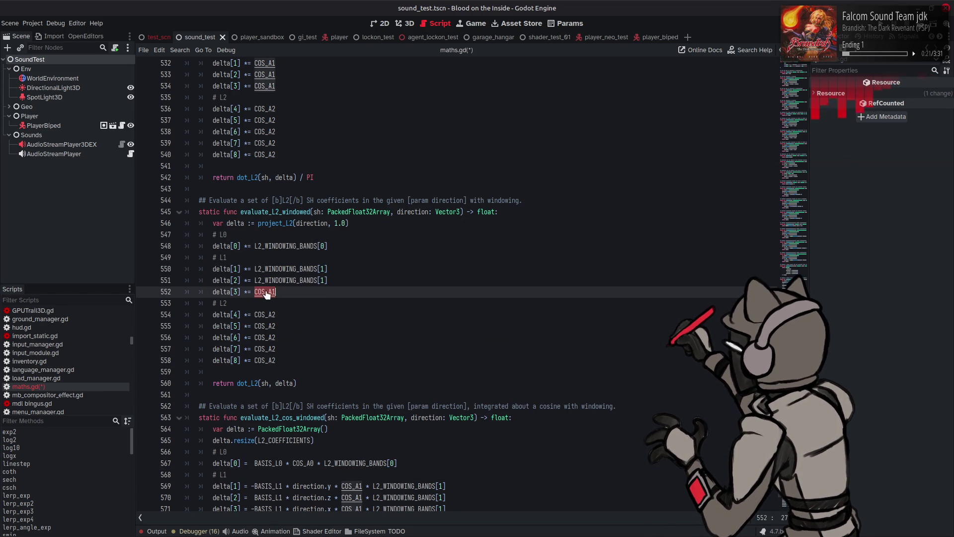
Replace COS_A2 with L2_WINDOWING_BANDS[2] for delta[4] through delta[8].
{"action": "double_click", "coordinate": [264, 314]}
{"action": "key", "text": "ctrl+v"}
{"action": "key", "text": "BackSpace"}
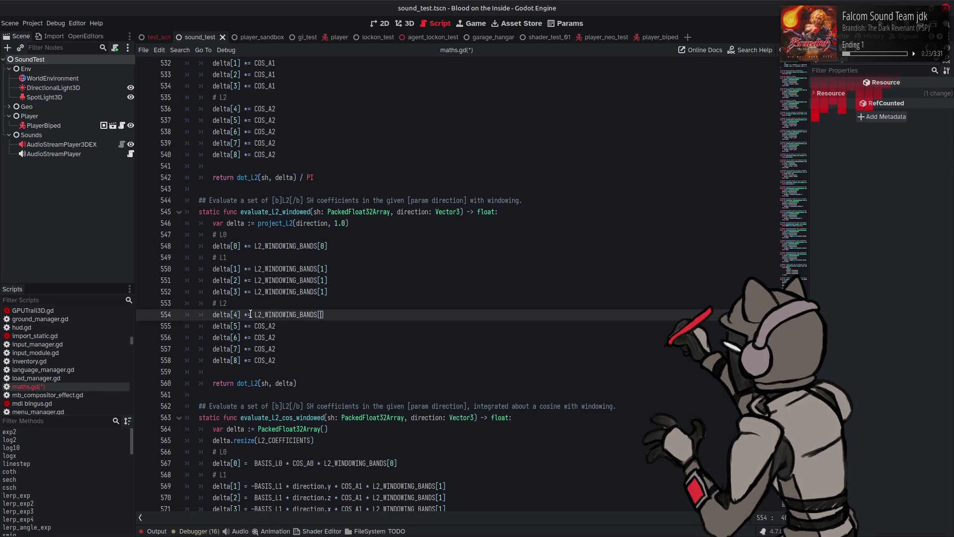
{"action": "type", "text": "2"}
{"action": "left_click", "coordinate": [233, 337]}
{"action": "left_click_drag", "start_coordinate": [255, 314], "coordinate": [327, 314]}
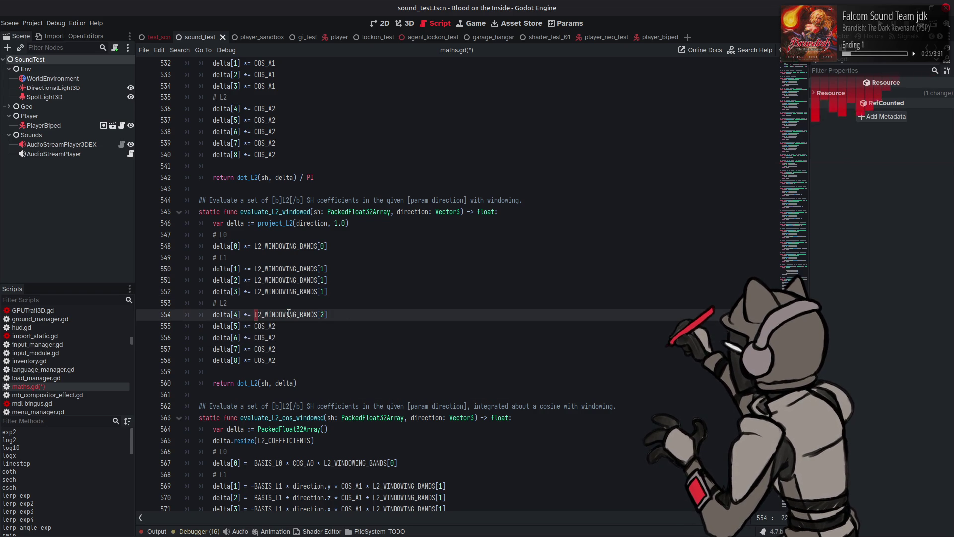
{"action": "key", "text": "ctrl+c"}
{"action": "double_click", "coordinate": [264, 326]}
{"action": "key", "text": "ctrl+v"}
{"action": "double_click", "coordinate": [265, 337]}
{"action": "key", "text": "ctrl+v"}
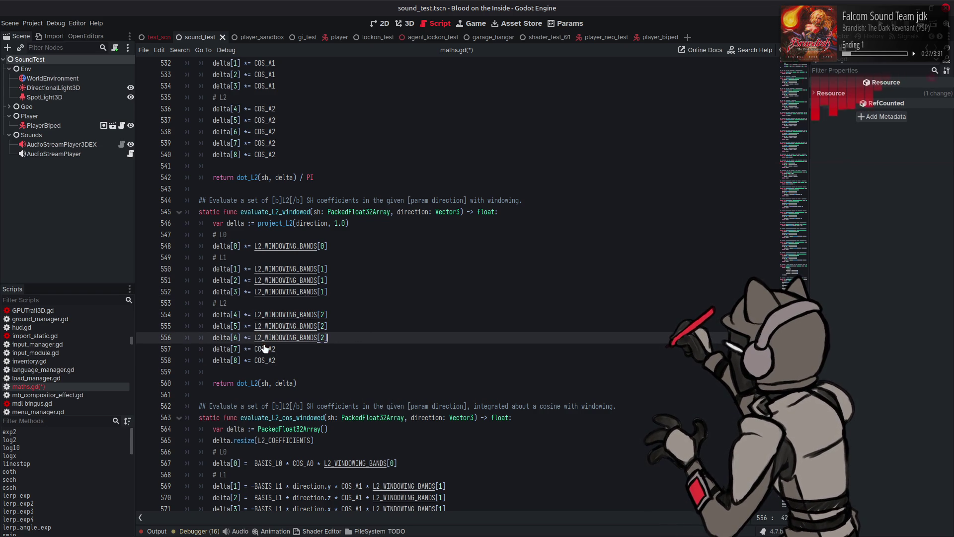
{"action": "double_click", "coordinate": [265, 348]}
{"action": "key", "text": "ctrl+v"}
{"action": "double_click", "coordinate": [264, 360]}
{"action": "key", "text": "ctrl+v"}
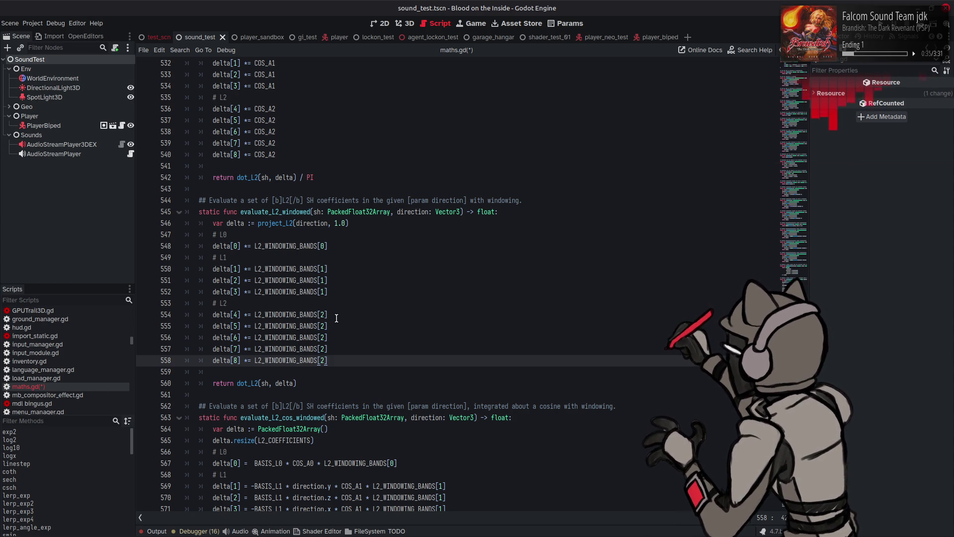
{"action": "scroll", "coordinate": [333, 317], "scroll_direction": "down", "scroll_amount": 3}
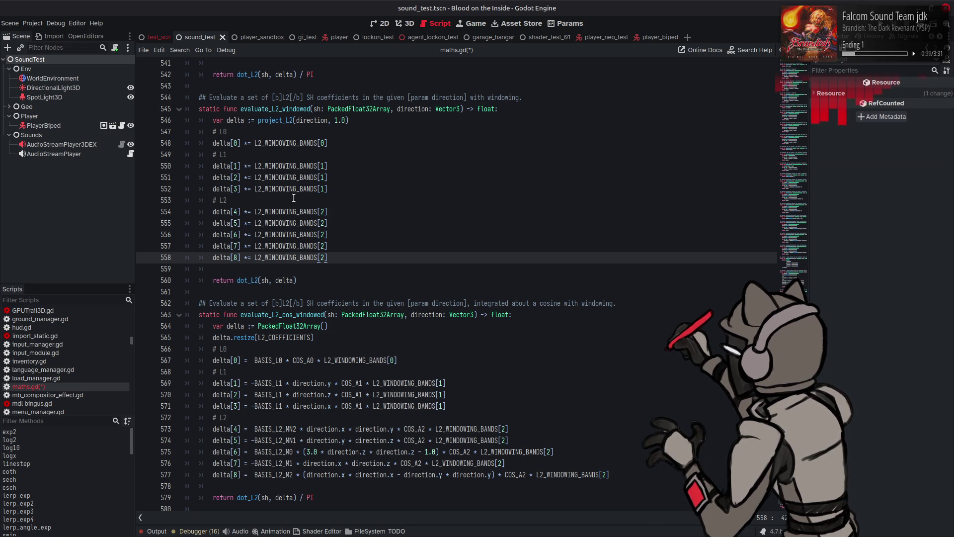
{"action": "scroll", "coordinate": [294, 198], "scroll_direction": "up", "scroll_amount": 4}
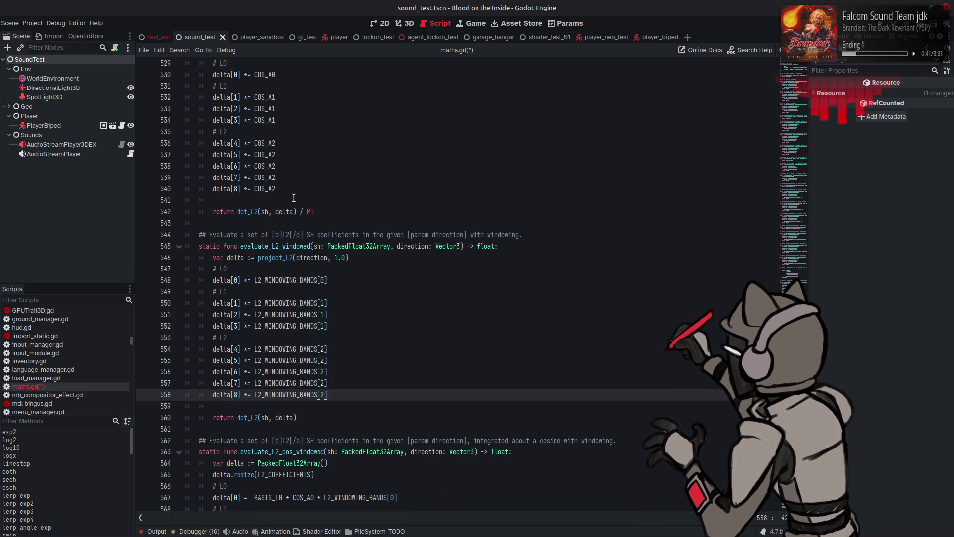
{"action": "scroll", "coordinate": [294, 197], "scroll_direction": "up", "scroll_amount": 3}
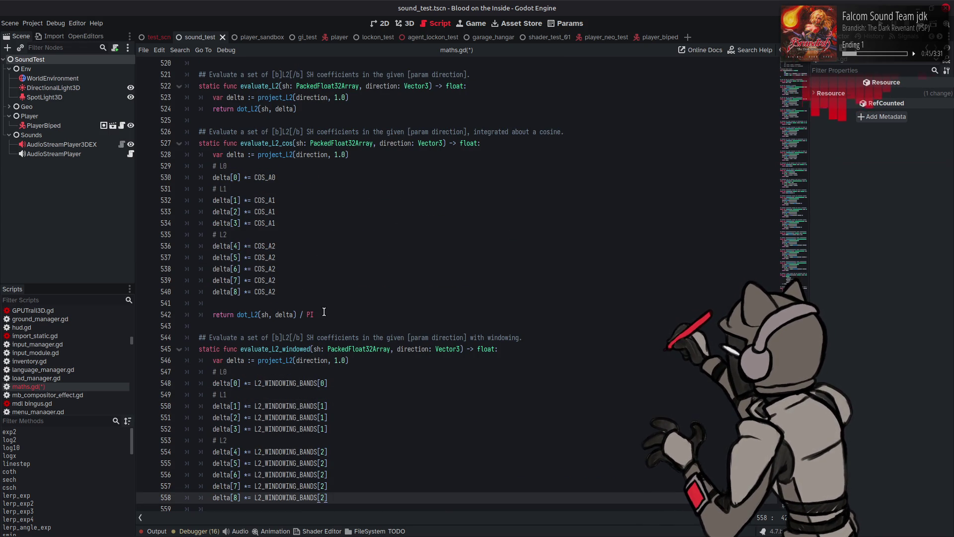
Replace the evaluate_L2_cos_windowed body with a copy of the evaluate_L2_cos body.
{"action": "mouse_move", "coordinate": [320, 314]}
{"action": "left_mouse_down"}
{"action": "mouse_move", "coordinate": [224, 194]}
{"action": "mouse_move", "coordinate": [214, 154]}
{"action": "left_mouse_up"}
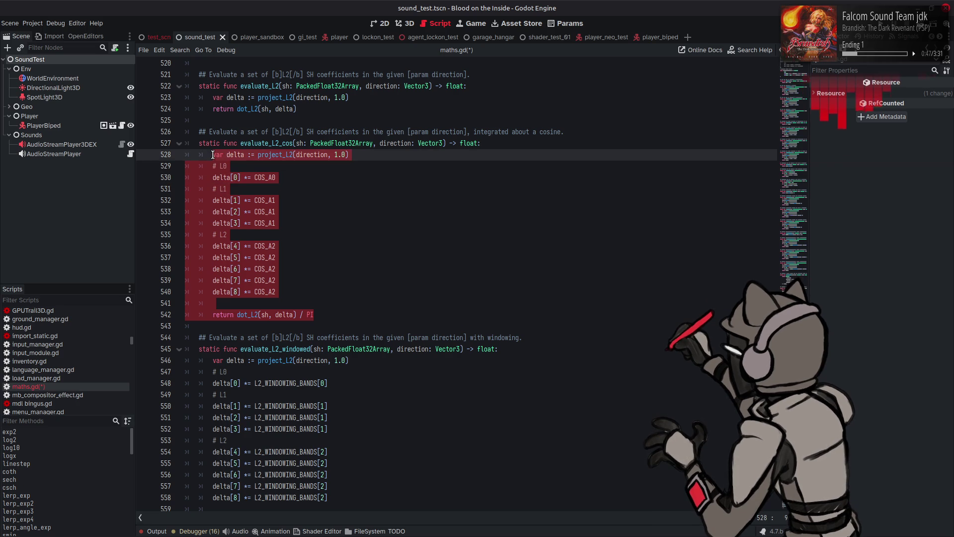
{"action": "scroll", "coordinate": [286, 269], "scroll_direction": "down", "scroll_amount": 10}
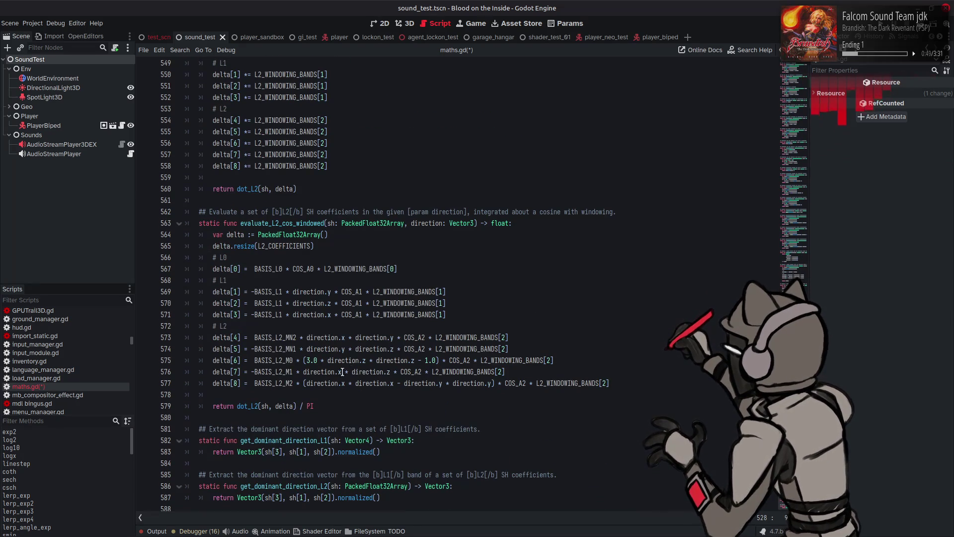
{"action": "left_click_drag", "start_coordinate": [318, 406], "coordinate": [213, 235]}
{"action": "key", "text": "ctrl+v"}
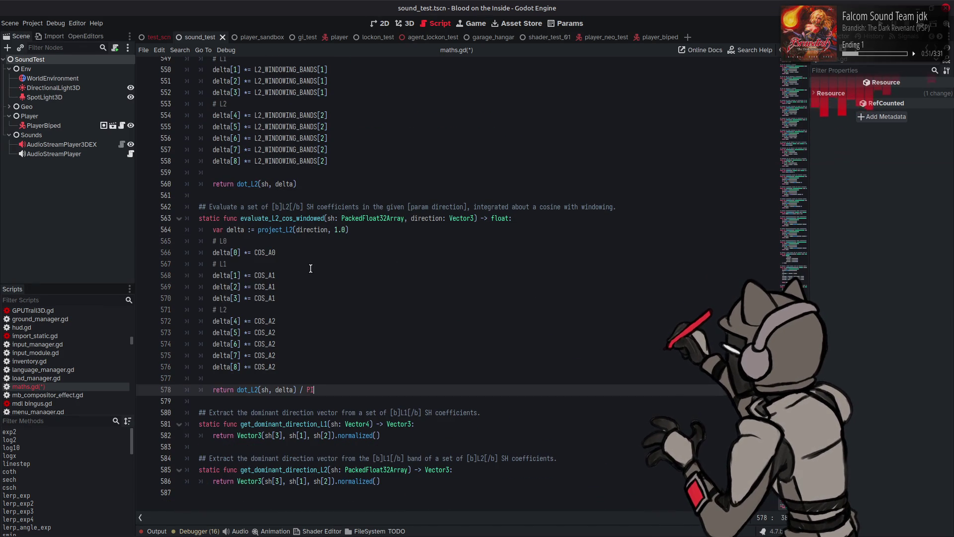
{"action": "key", "text": "ctrl+z"}
{"action": "key", "text": "ctrl+shift+z"}
{"action": "scroll", "coordinate": [317, 265], "scroll_direction": "up", "scroll_amount": 4}
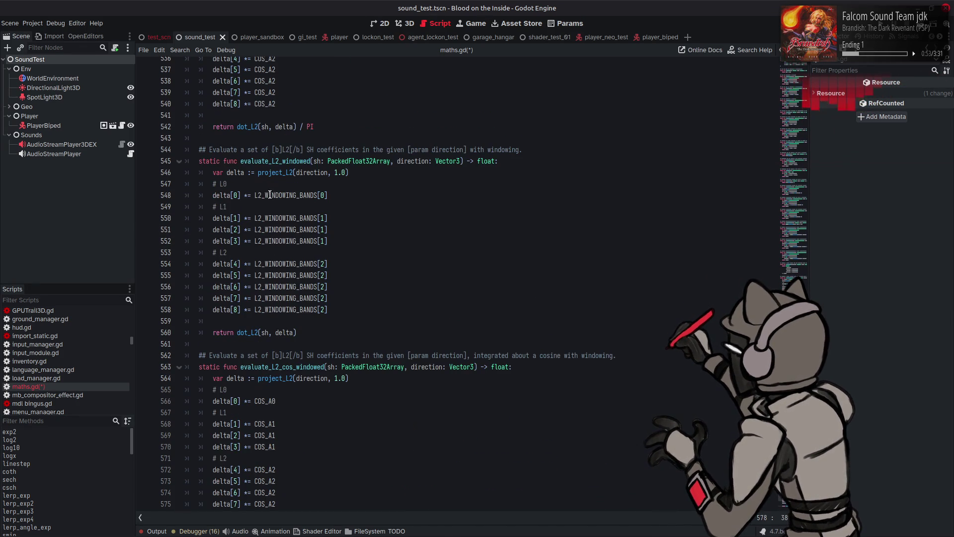
Append * L2_WINDOWING_BANDS[0] to the L0 line and L2_WINDOWING_BANDS[1] to the three L1 lines.
{"action": "left_click_drag", "start_coordinate": [254, 195], "coordinate": [374, 200]}
{"action": "left_click", "coordinate": [300, 427]}
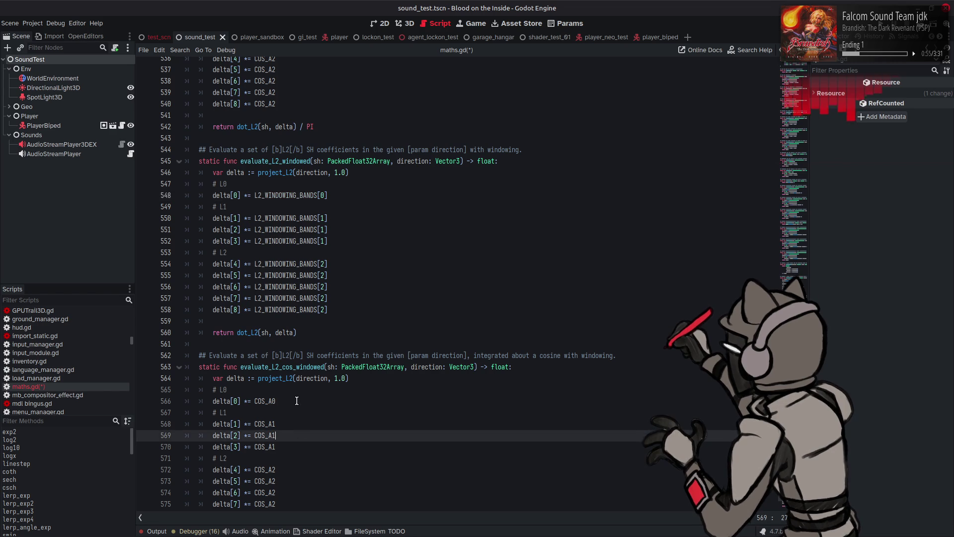
{"action": "left_click", "coordinate": [297, 401]}
{"action": "type", "text": "*"}
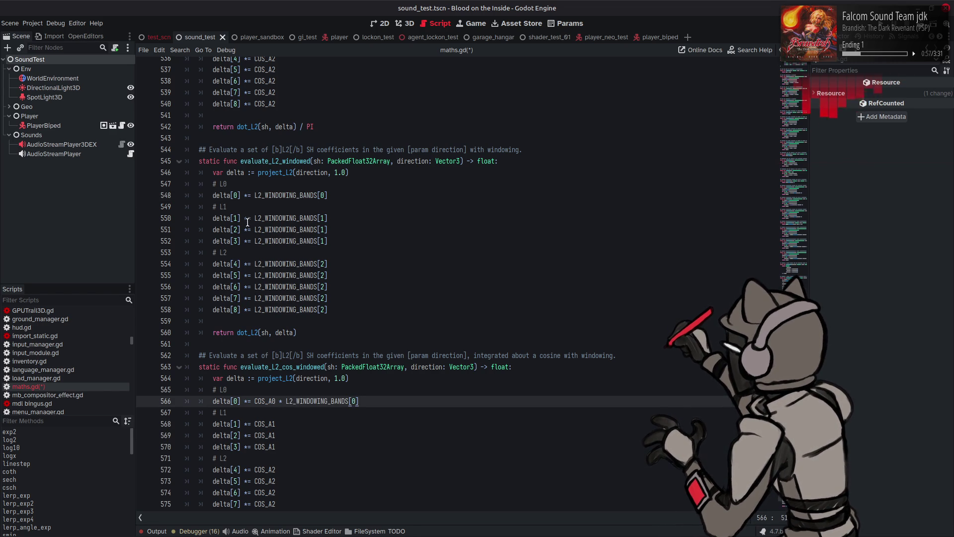
{"action": "left_click", "coordinate": [311, 427]}
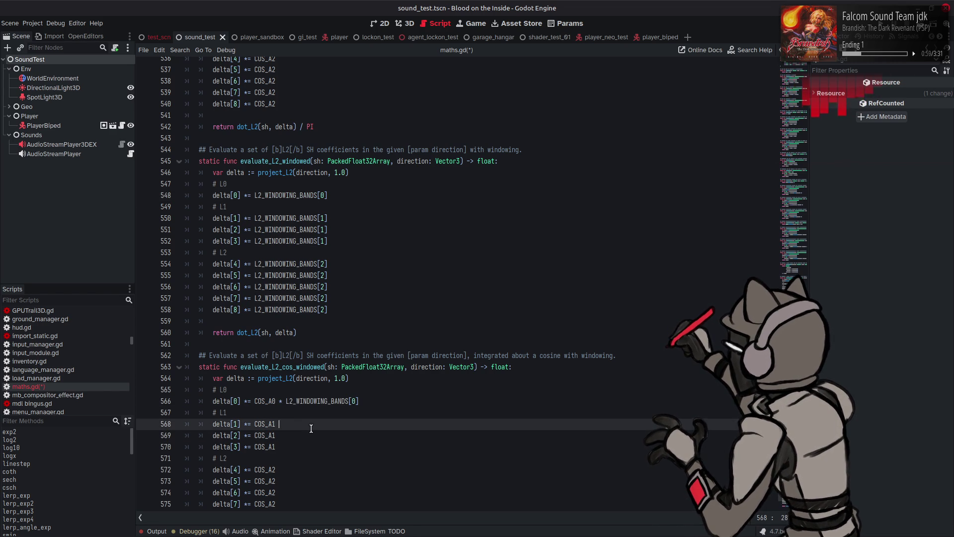
{"action": "type", "text": "* L2_WINDOWING_BANDS[1"}
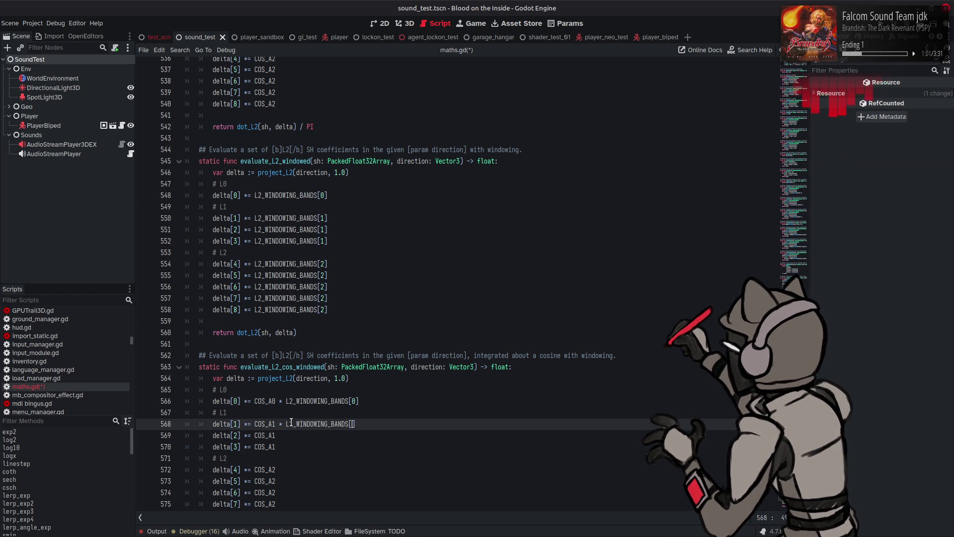
{"action": "left_click_drag", "start_coordinate": [276, 424], "coordinate": [390, 424]}
{"action": "key", "text": "ctrl+c"}
{"action": "key", "text": "Down"}
{"action": "key", "text": "ctrl+v"}
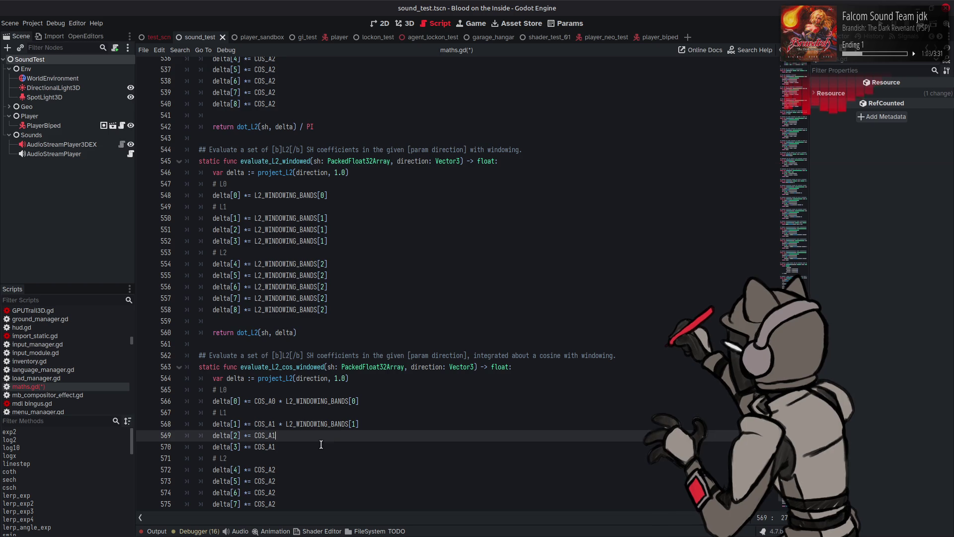
{"action": "key", "text": "Down"}
{"action": "key", "text": "ctrl+v"}
Append * L2_WINDOWING_BANDS[2] to the L2 lines 572–576 and save maths.gd.
{"action": "scroll", "coordinate": [326, 431], "scroll_direction": "down", "scroll_amount": 3}
{"action": "left_click", "coordinate": [315, 368]}
{"action": "key", "text": "ctrl+v"}
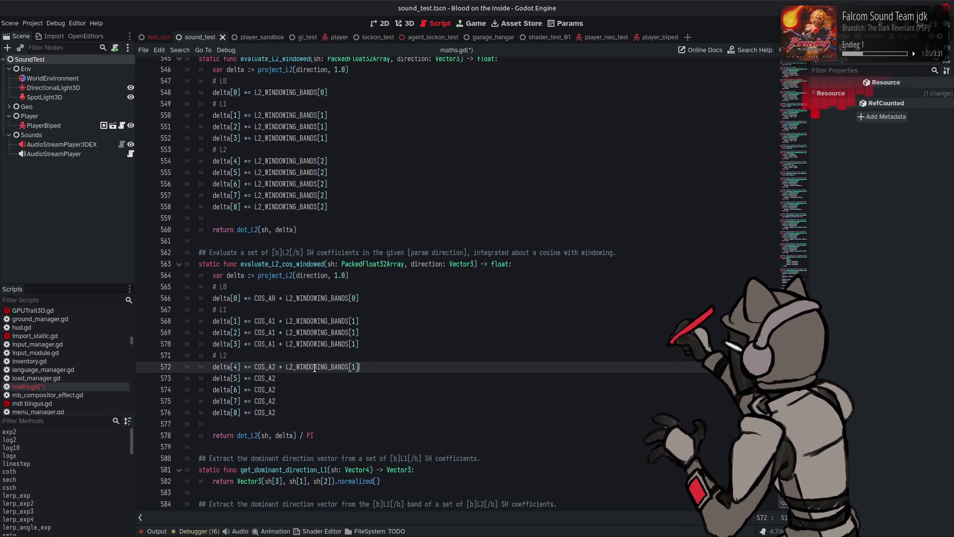
{"action": "key", "text": "BackSpace"}
{"action": "type", "text": "2"}
{"action": "left_click_drag", "start_coordinate": [277, 367], "coordinate": [400, 370]}
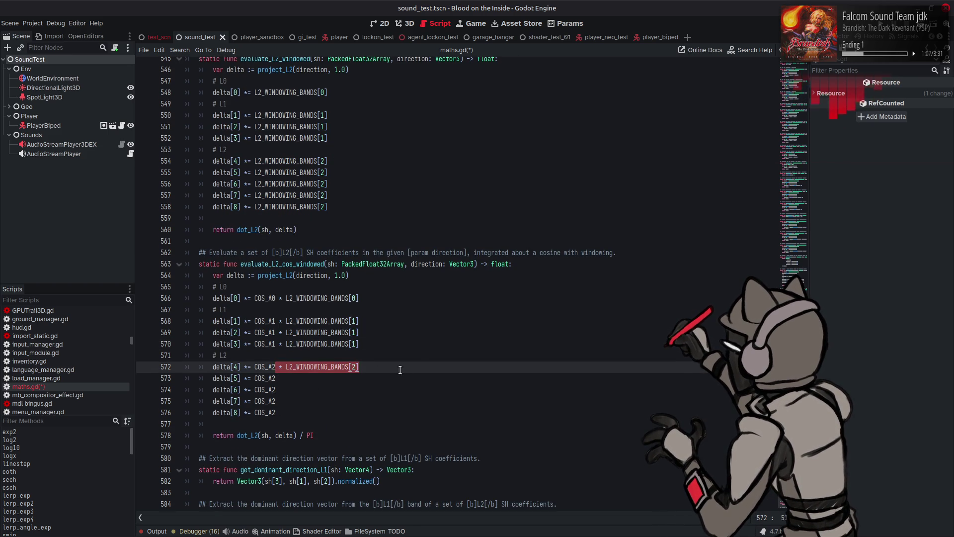
{"action": "key", "text": "ctrl+c"}
{"action": "key", "text": "Down"}
{"action": "key", "text": "ctrl+v"}
{"action": "key", "text": "Down"}
{"action": "key", "text": "ctrl+v"}
{"action": "key", "text": "Down"}
{"action": "key", "text": "ctrl+v"}
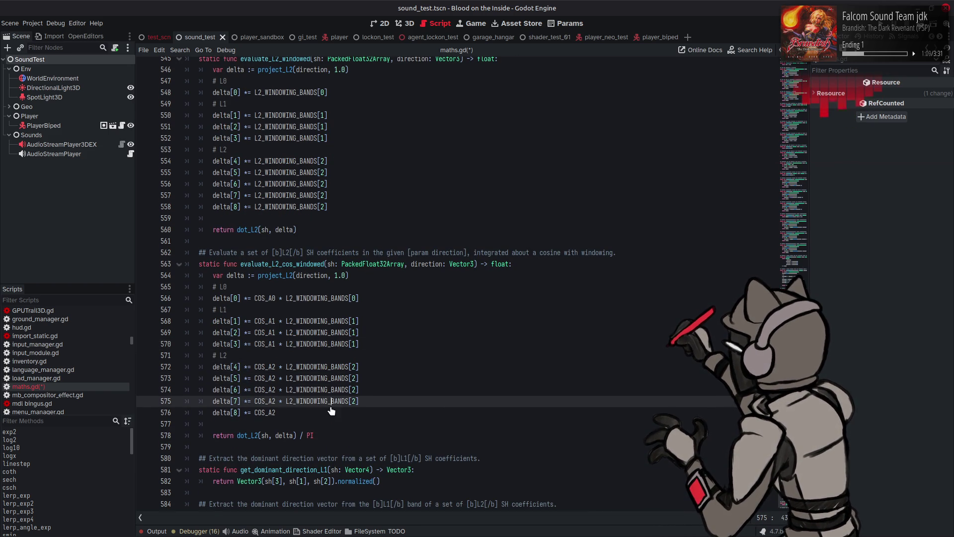
{"action": "key", "text": "Down"}
{"action": "key", "text": "ctrl+v"}
{"action": "key", "text": "ctrl+s"}
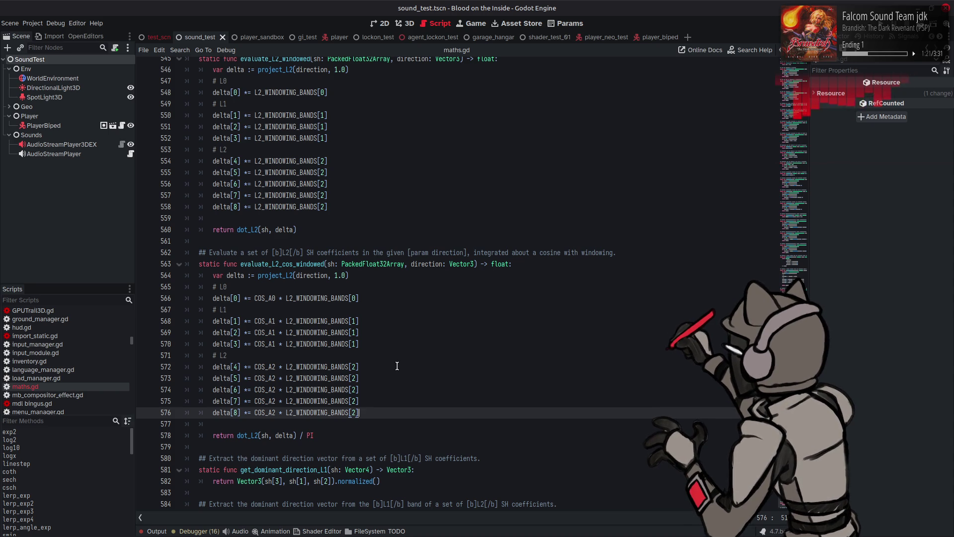
Select the whole evaluate_L1_vec function to copy it.
{"action": "scroll", "coordinate": [407, 360], "scroll_direction": "up", "scroll_amount": 3}
{"action": "scroll", "coordinate": [409, 358], "scroll_direction": "up", "scroll_amount": 4}
{"action": "scroll", "coordinate": [408, 354], "scroll_direction": "up", "scroll_amount": 3}
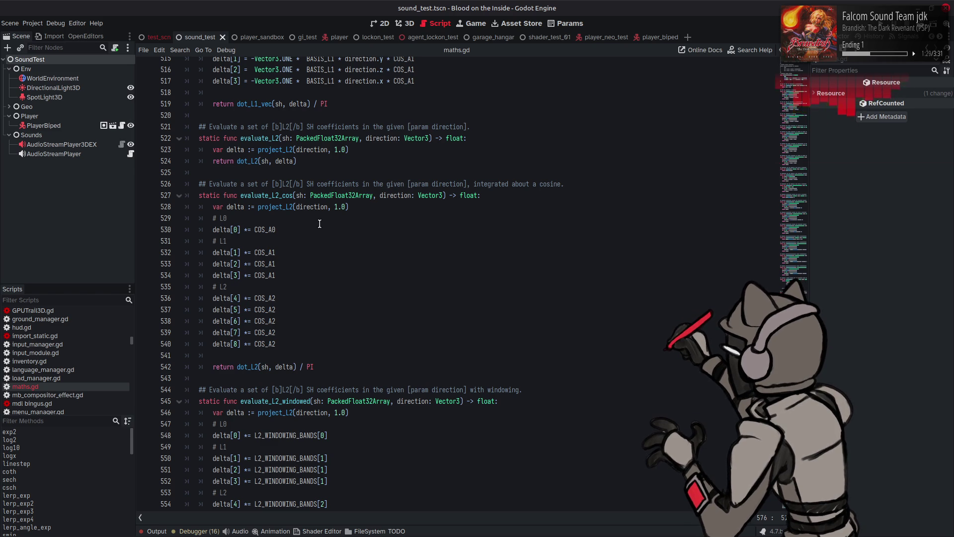
{"action": "scroll", "coordinate": [326, 227], "scroll_direction": "up", "scroll_amount": 2}
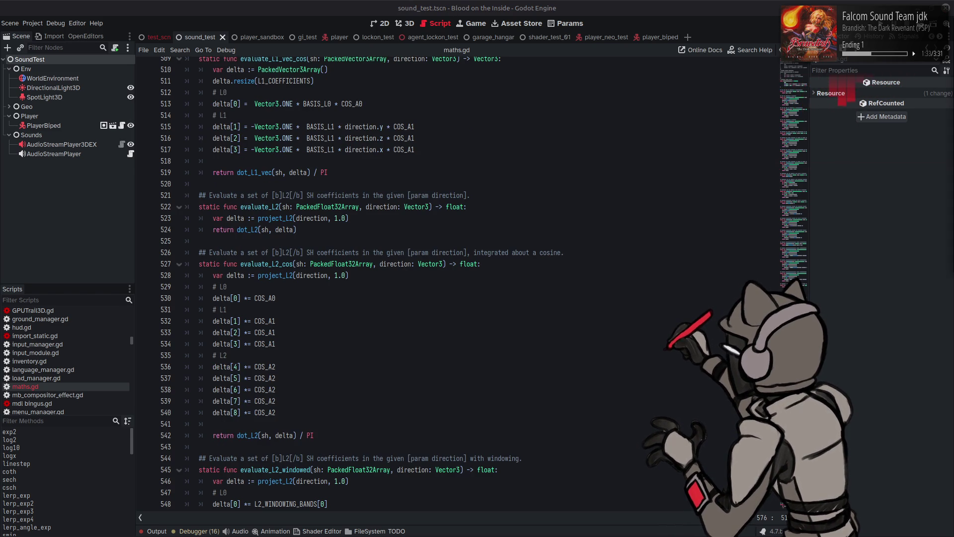
{"action": "left_click", "coordinate": [309, 231]}
{"action": "key", "text": "shift+Up"}
{"action": "key", "text": "shift+Up"}
{"action": "key", "text": "shift+Up"}
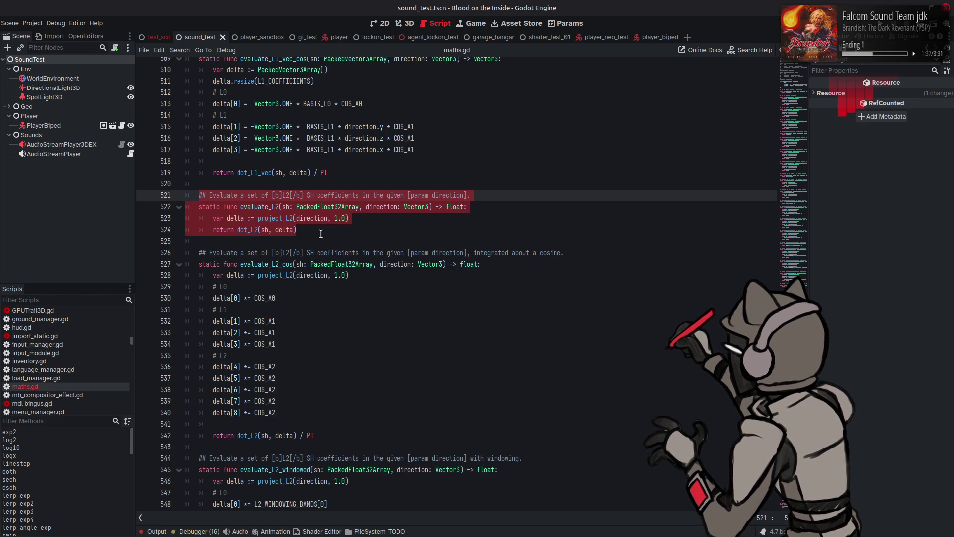
{"action": "scroll", "coordinate": [316, 235], "scroll_direction": "up", "scroll_amount": 3}
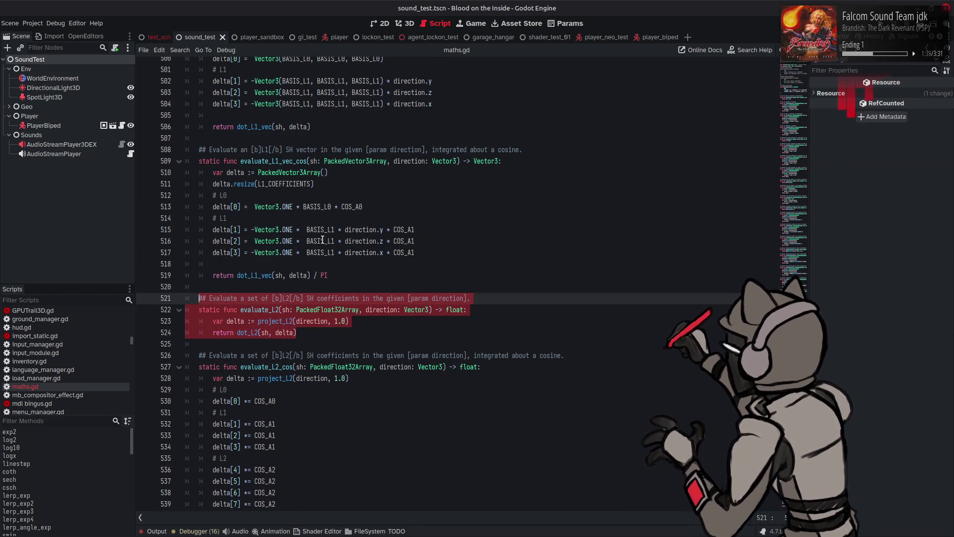
{"action": "scroll", "coordinate": [328, 248], "scroll_direction": "up", "scroll_amount": 3}
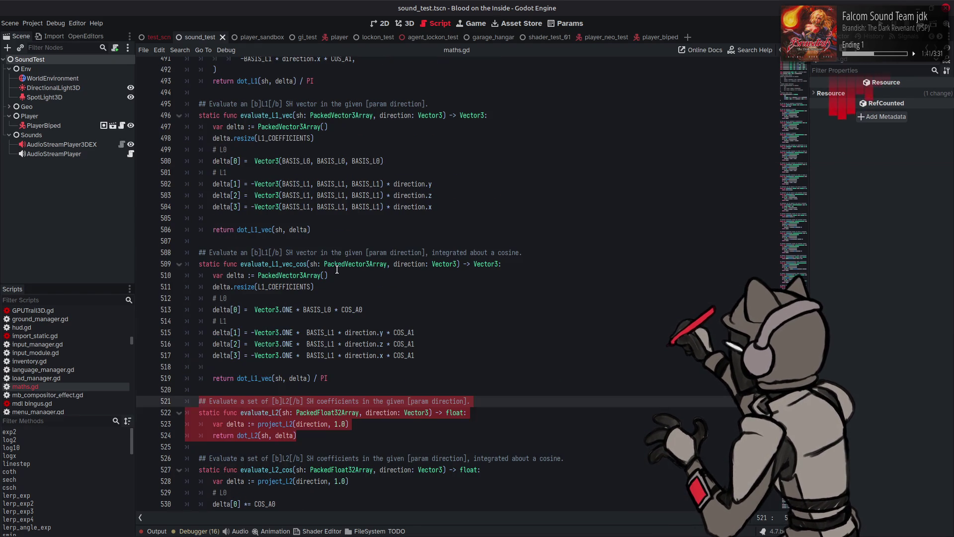
{"action": "left_click", "coordinate": [323, 230]}
{"action": "key", "text": "shift+Up"}
{"action": "key", "text": "shift+Up"}
{"action": "key", "text": "shift+Up"}
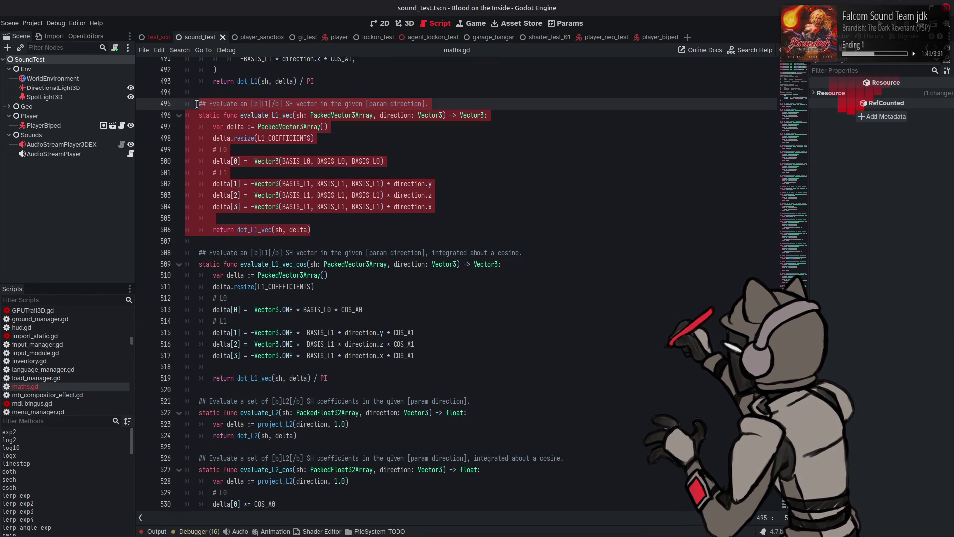
Paste the evaluate_L1_vec copy on a new line below evaluate_L2, at line 526.
{"action": "scroll", "coordinate": [311, 365], "scroll_direction": "down", "scroll_amount": 4}
{"action": "left_click", "coordinate": [311, 299]}
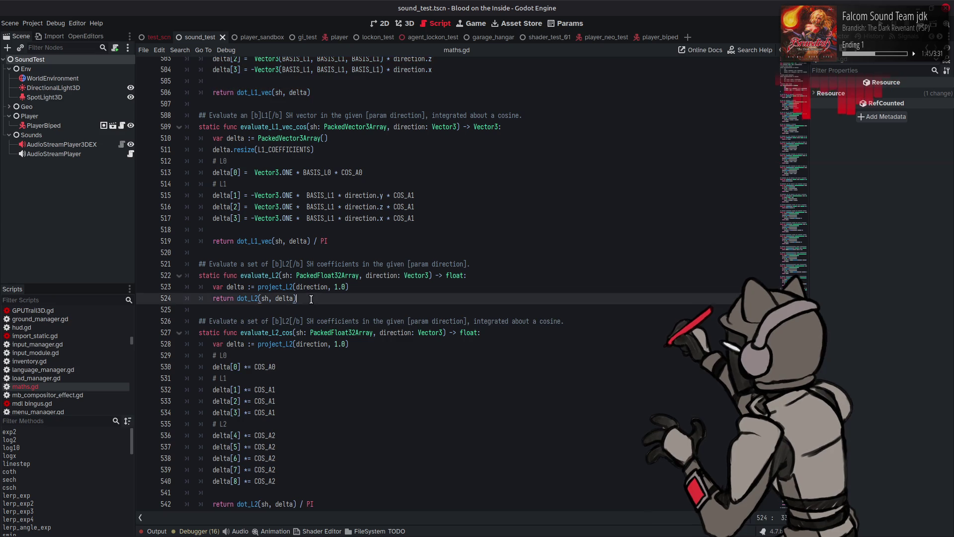
{"action": "key", "text": "Return"}
{"action": "key", "text": "Down"}
{"action": "key", "text": "ctrl+v"}
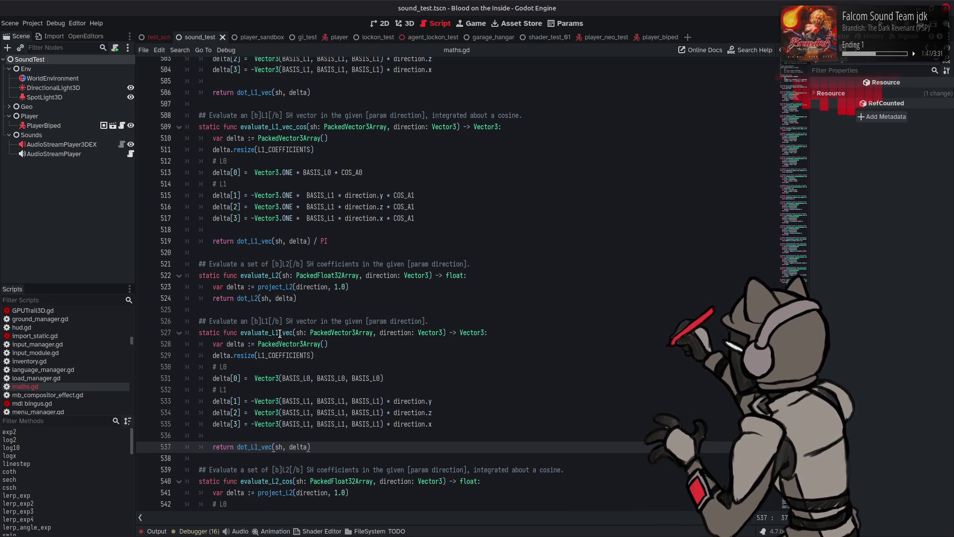
Rename the pasted duplicate to evaluate_L2_vec and change its doc comment band label to L2.
{"action": "left_click", "coordinate": [281, 331]}
{"action": "key", "text": "BackSpace"}
{"action": "type", "text": "2"}
{"action": "left_click", "coordinate": [270, 321]}
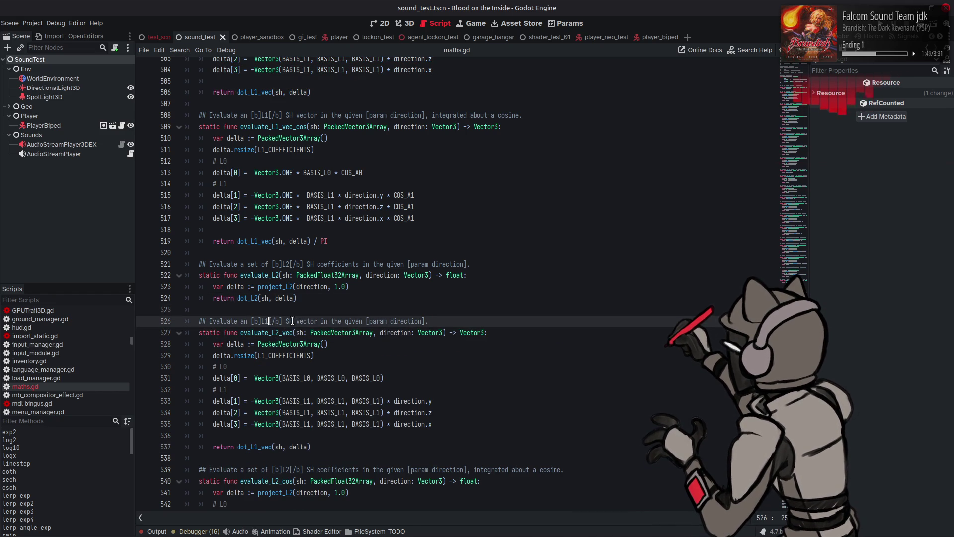
{"action": "key", "text": "BackSpace"}
{"action": "type", "text": "2"}
Resize delta to L2_COEFFICIENTS and select evaluate_L2's two body lines.
{"action": "scroll", "coordinate": [414, 288], "scroll_direction": "down", "scroll_amount": 1}
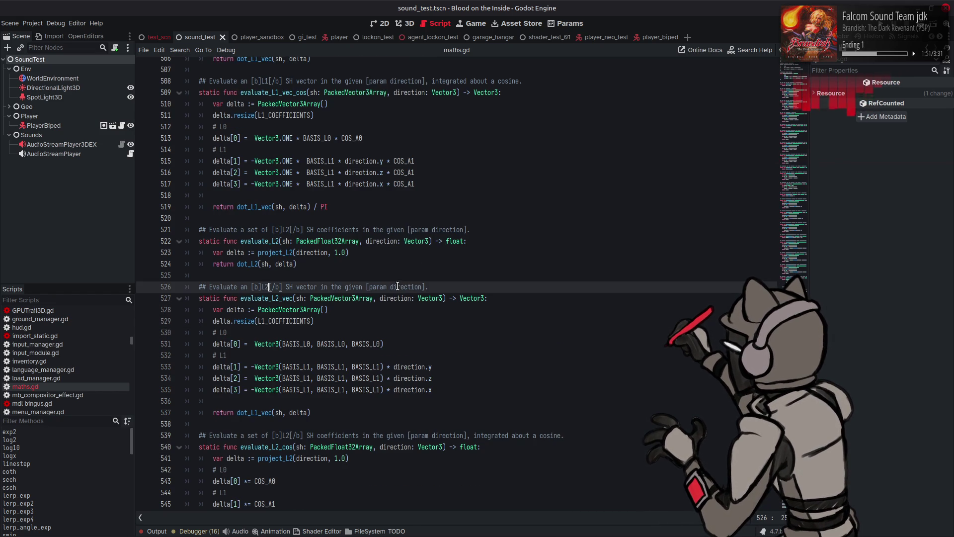
{"action": "left_click", "coordinate": [266, 322]}
{"action": "key", "text": "BackSpace"}
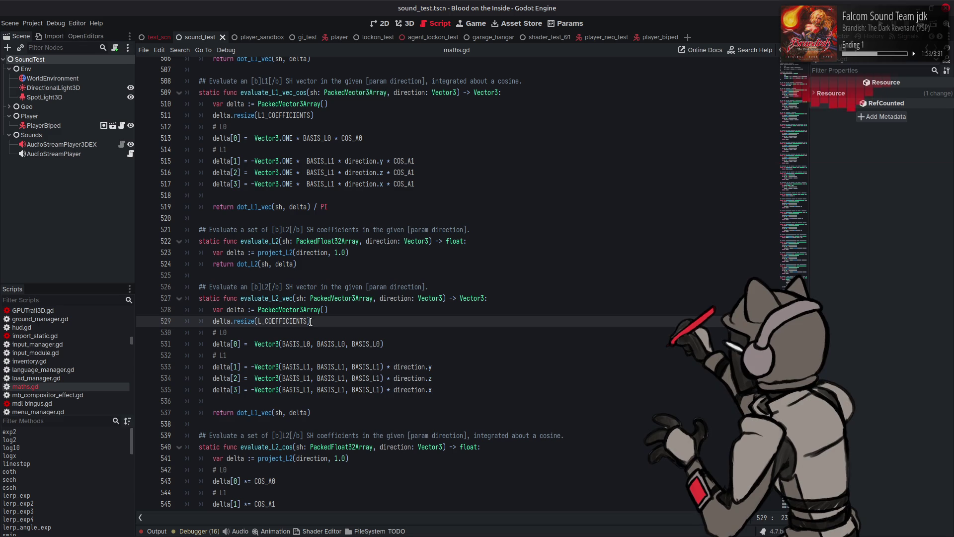
{"action": "type", "text": "2"}
{"action": "left_click", "coordinate": [328, 312]}
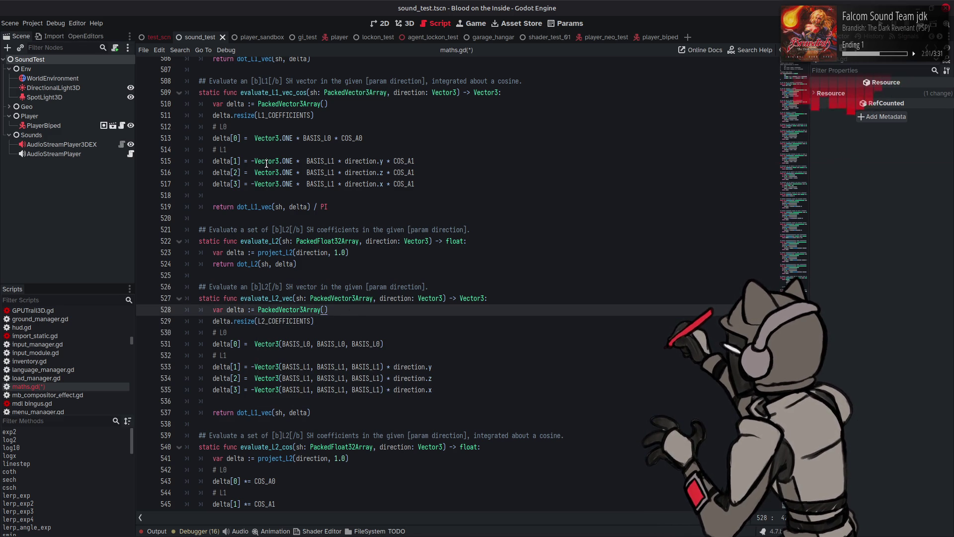
{"action": "left_click", "coordinate": [381, 328]}
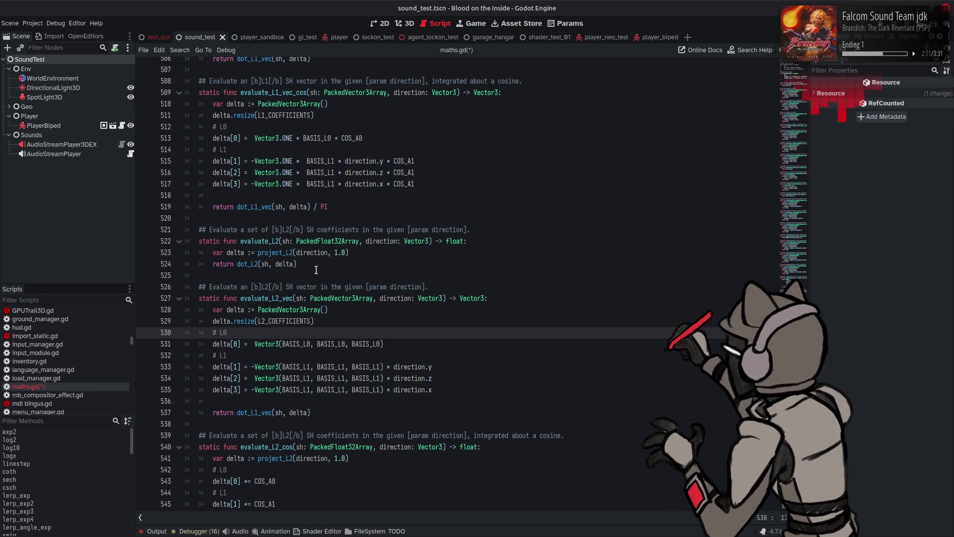
{"action": "left_click_drag", "start_coordinate": [316, 268], "coordinate": [210, 253]}
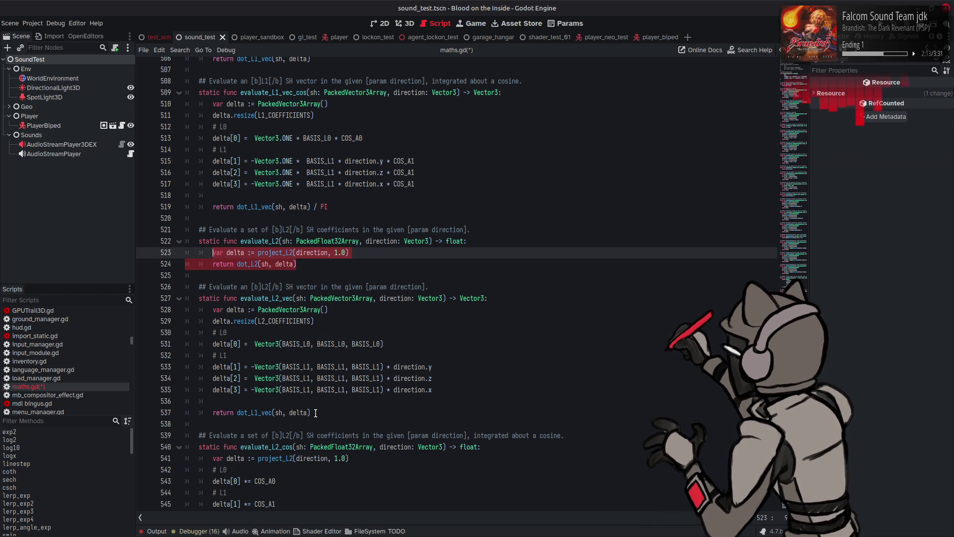
Replace the evaluate_L2_vec body with evaluate_L2's two body lines.
{"action": "key", "text": "ctrl+c"}
{"action": "mouse_move", "coordinate": [315, 412]}
{"action": "left_mouse_down"}
{"action": "mouse_move", "coordinate": [278, 390]}
{"action": "mouse_move", "coordinate": [213, 309]}
{"action": "left_mouse_up"}
{"action": "key", "text": "ctrl+v"}
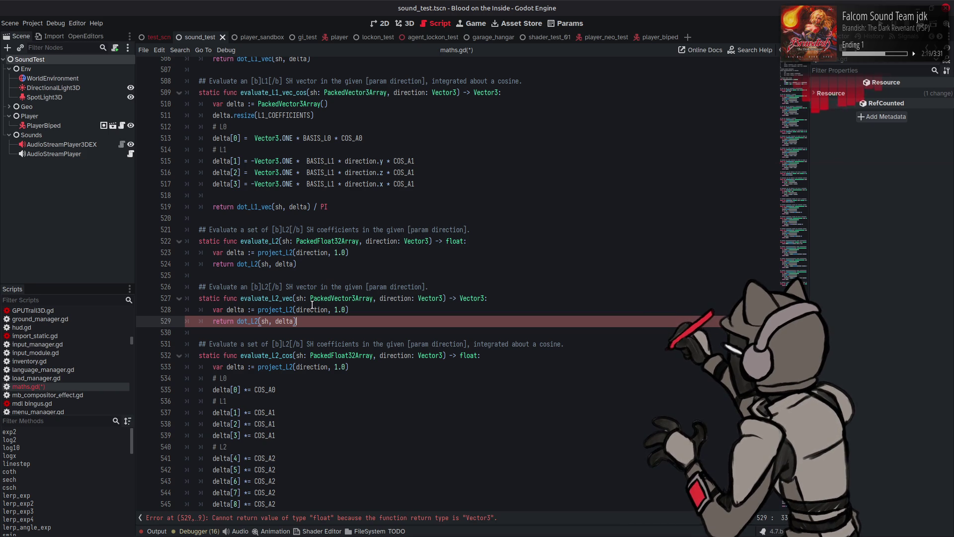
{"action": "left_click", "coordinate": [382, 287]}
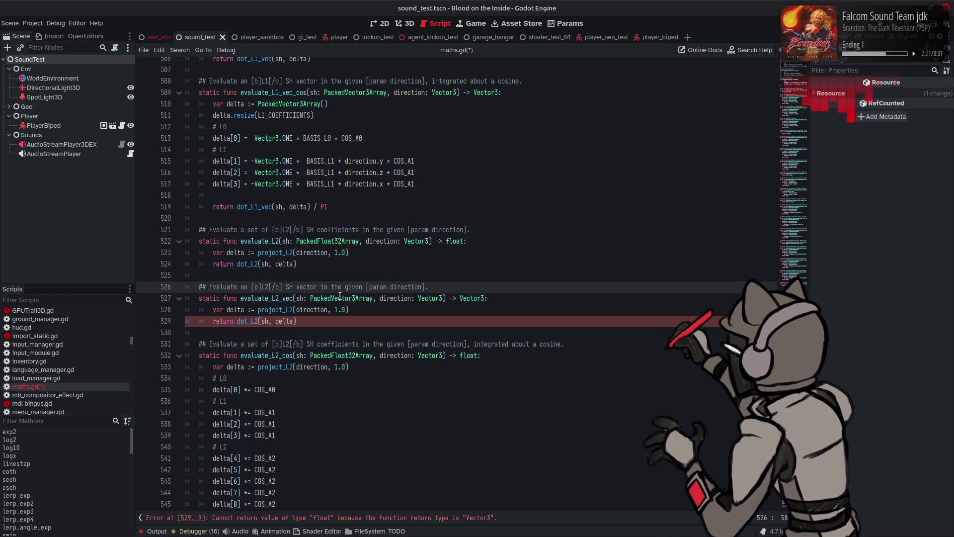
Change the lines to project_L2_vec(direction, Vector3.ONE) and return dot_L2_vec(sh, delta).
{"action": "left_click", "coordinate": [292, 308]}
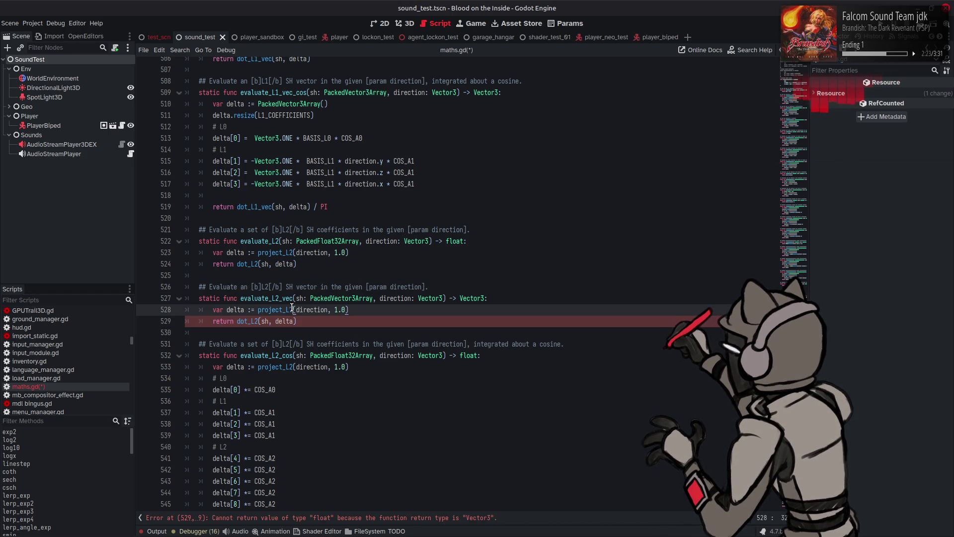
{"action": "type", "text": "_vec"}
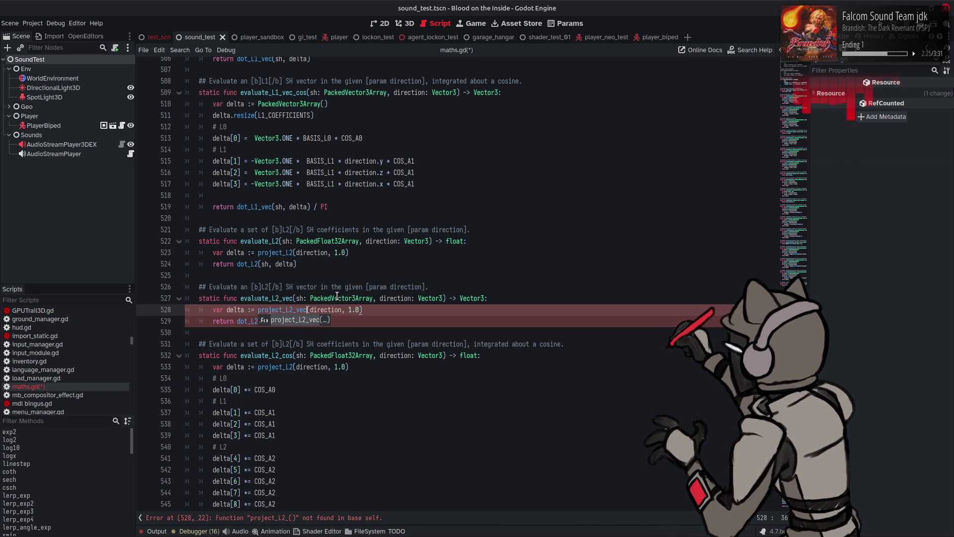
{"action": "left_click_drag", "start_coordinate": [347, 309], "coordinate": [359, 309]}
{"action": "type", "text": "Vec"}
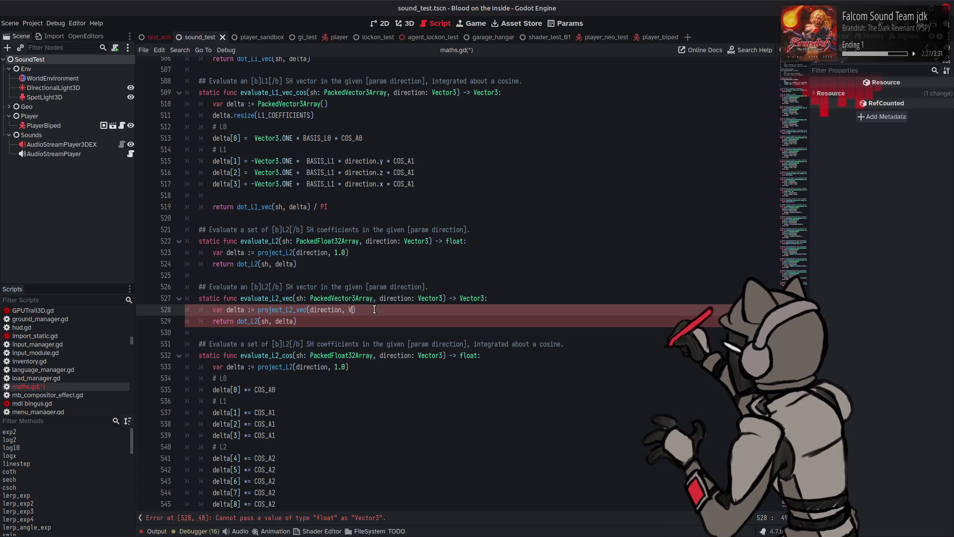
{"action": "key", "text": "Return"}
{"action": "type", "text": ".ONE"}
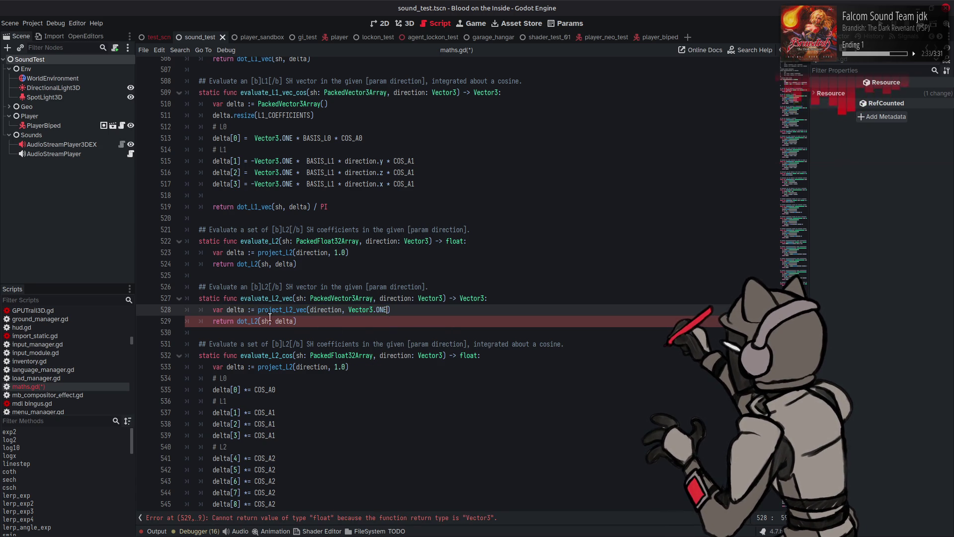
{"action": "key", "text": "Down"}
{"action": "type", "text": "_"}
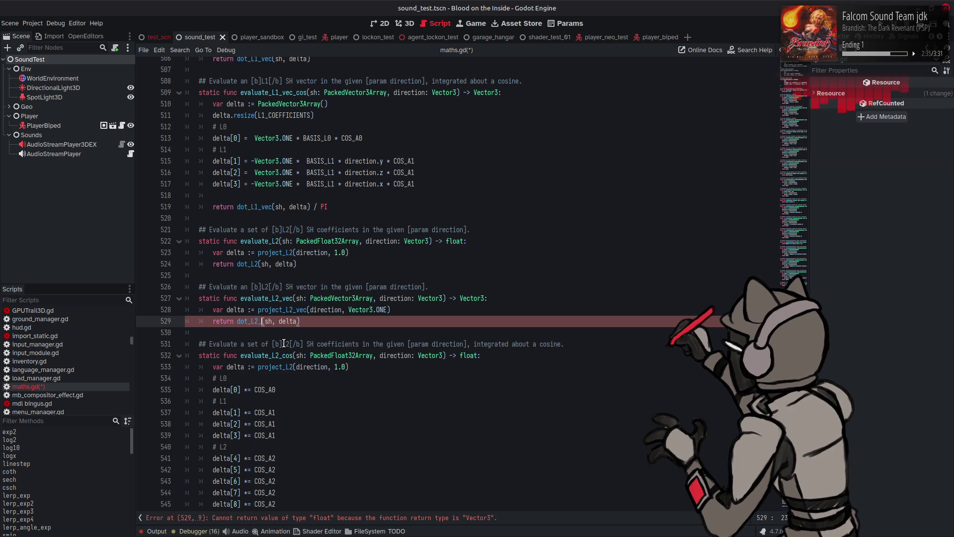
{"action": "type", "text": "vec"}
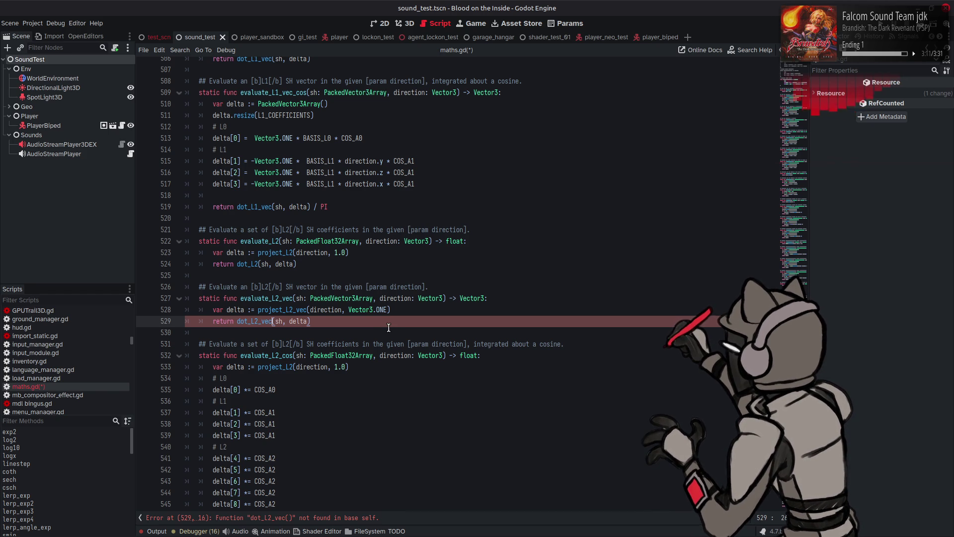
Scroll up to the dot_L1_vec and dot_L2 helpers around line 345.
{"action": "scroll", "coordinate": [389, 327], "scroll_direction": "up", "scroll_amount": 6}
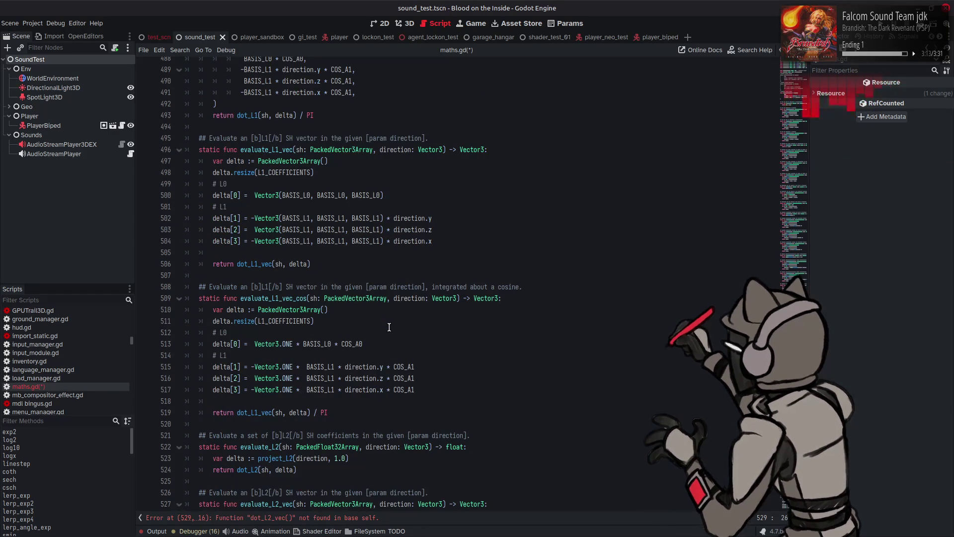
{"action": "scroll", "coordinate": [388, 328], "scroll_direction": "up", "scroll_amount": 15}
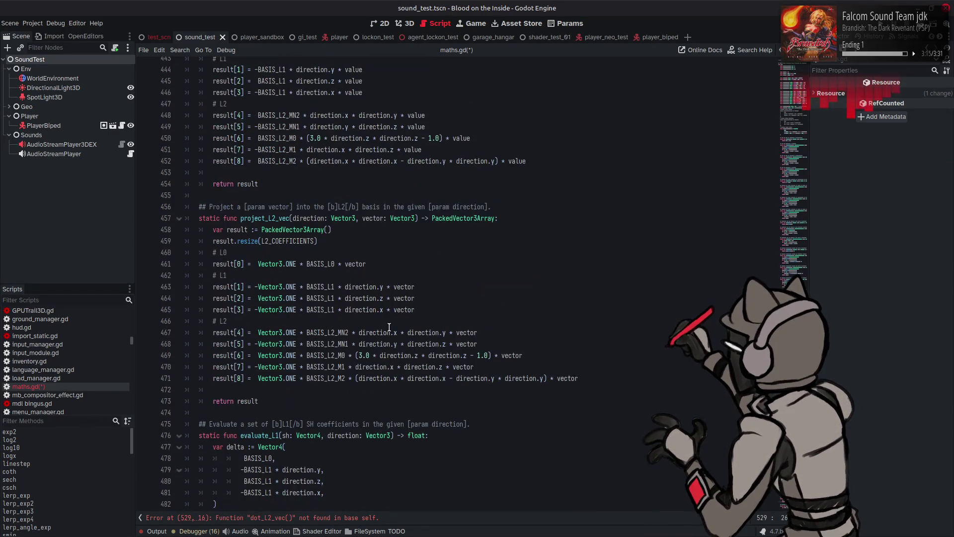
{"action": "scroll", "coordinate": [389, 327], "scroll_direction": "up", "scroll_amount": 15}
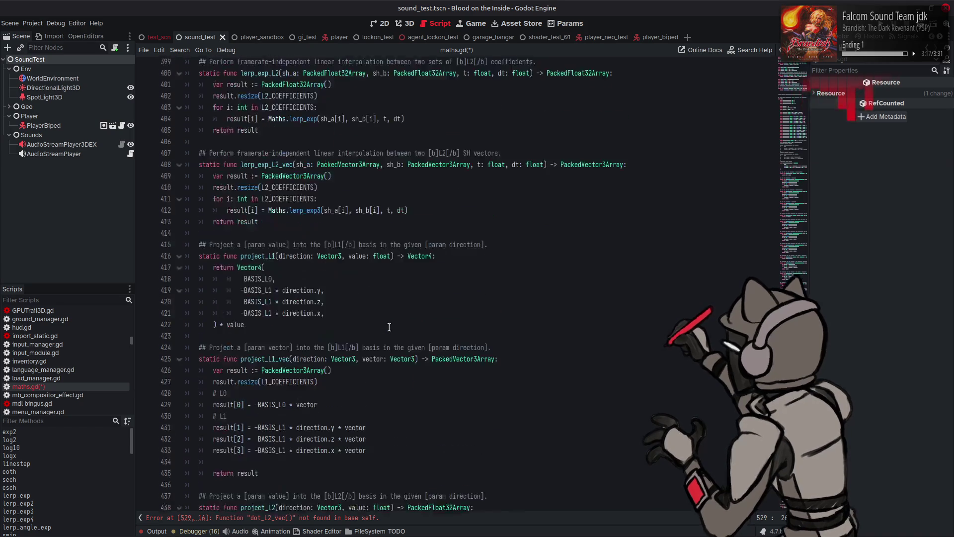
{"action": "scroll", "coordinate": [389, 327], "scroll_direction": "up", "scroll_amount": 12}
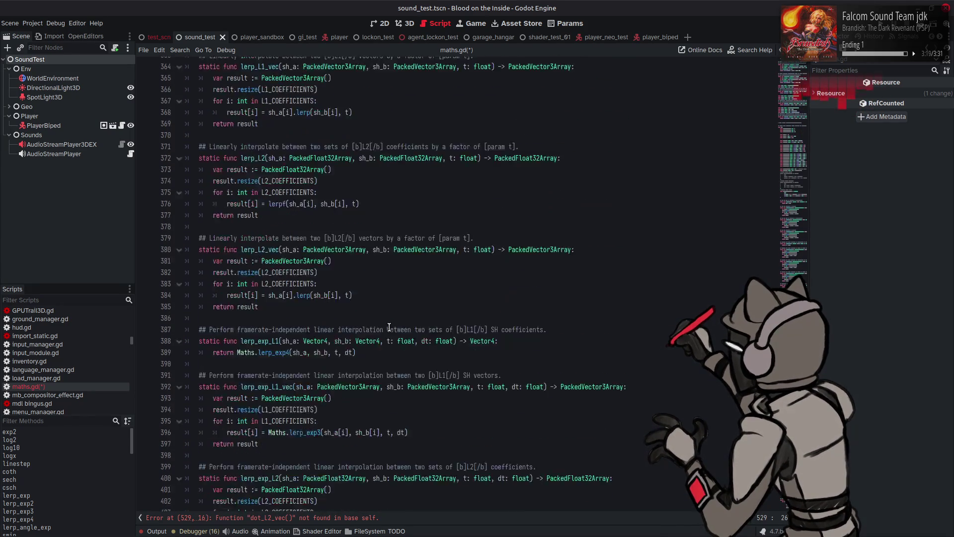
{"action": "scroll", "coordinate": [389, 327], "scroll_direction": "up", "scroll_amount": 7}
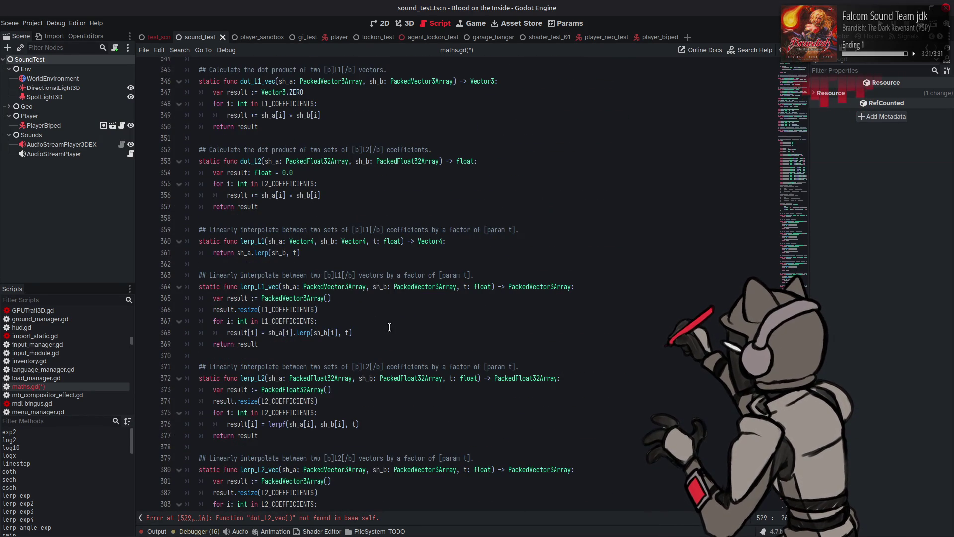
Copy dot_L1_vec and paste it below dot_L2.
{"action": "scroll", "coordinate": [287, 219], "scroll_direction": "up", "scroll_amount": 1}
{"action": "left_click_drag", "start_coordinate": [269, 196], "coordinate": [199, 138]}
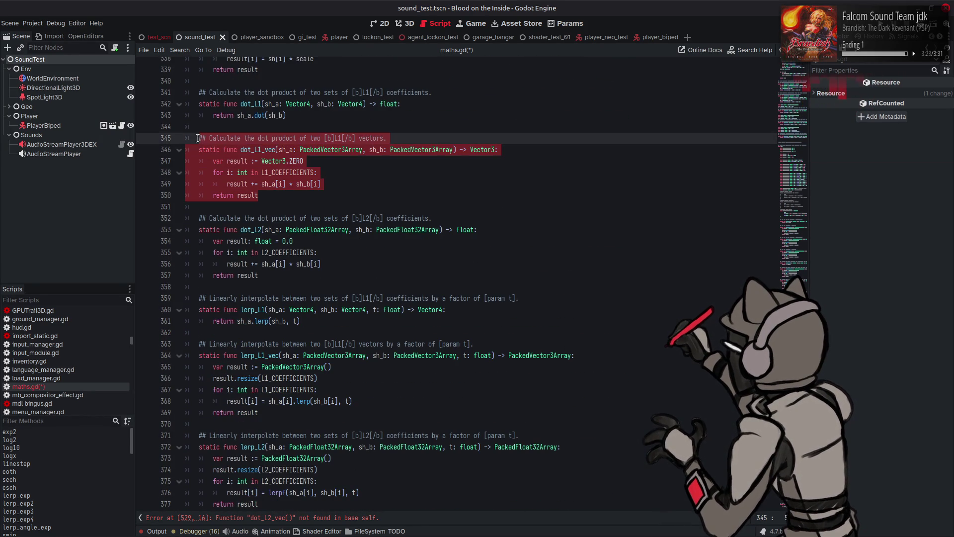
{"action": "left_click", "coordinate": [267, 274]}
{"action": "key", "text": "Return"}
{"action": "key", "text": "Return"}
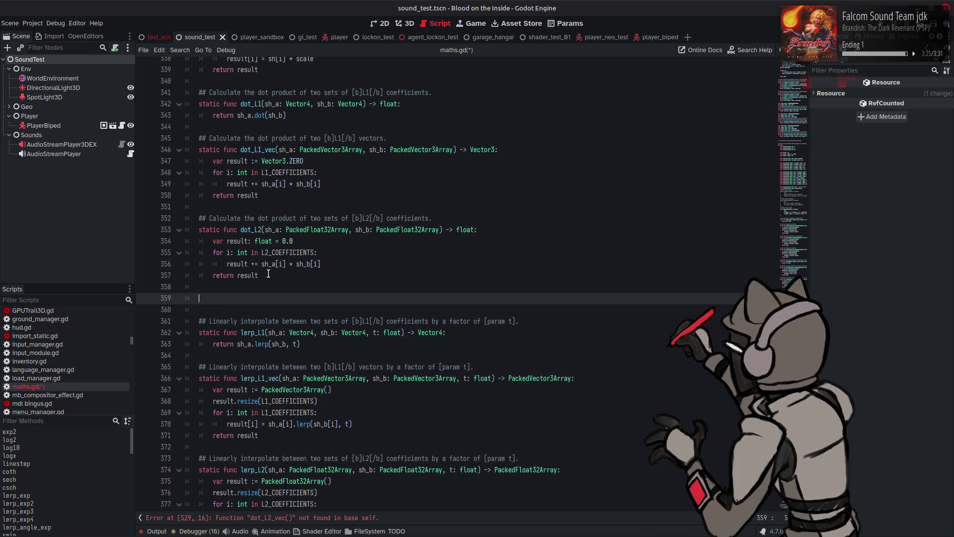
{"action": "key", "text": "ctrl+v"}
Rename the copy to dot_L2_vec and make it loop over L2_COEFFICIENTS.
{"action": "left_click", "coordinate": [338, 297]}
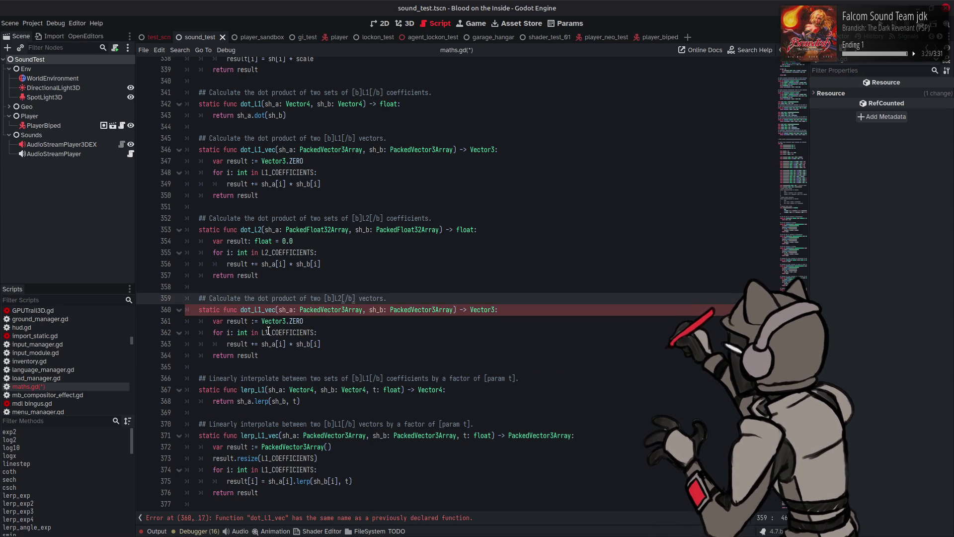
{"action": "left_click", "coordinate": [268, 331]}
{"action": "key", "text": "BackSpace"}
{"action": "type", "text": "2"}
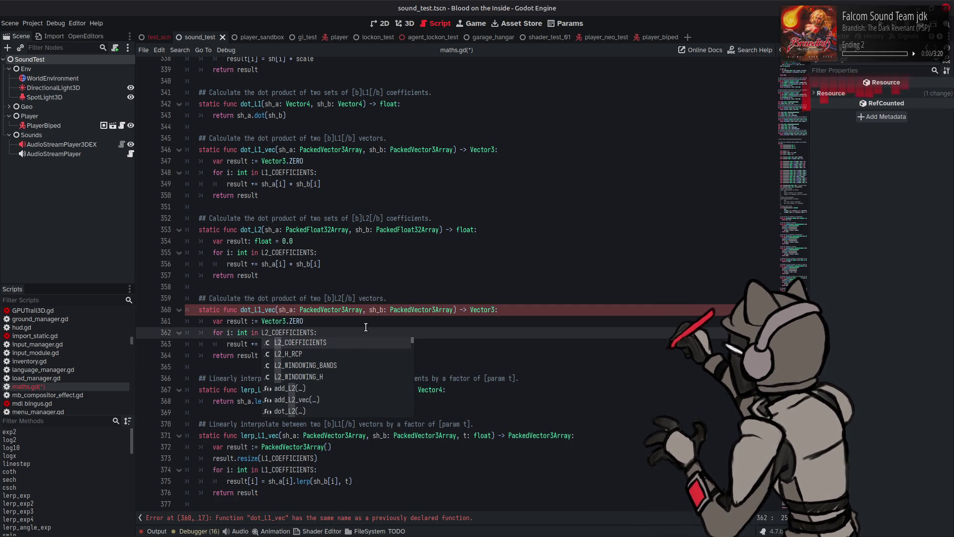
{"action": "key", "text": "End"}
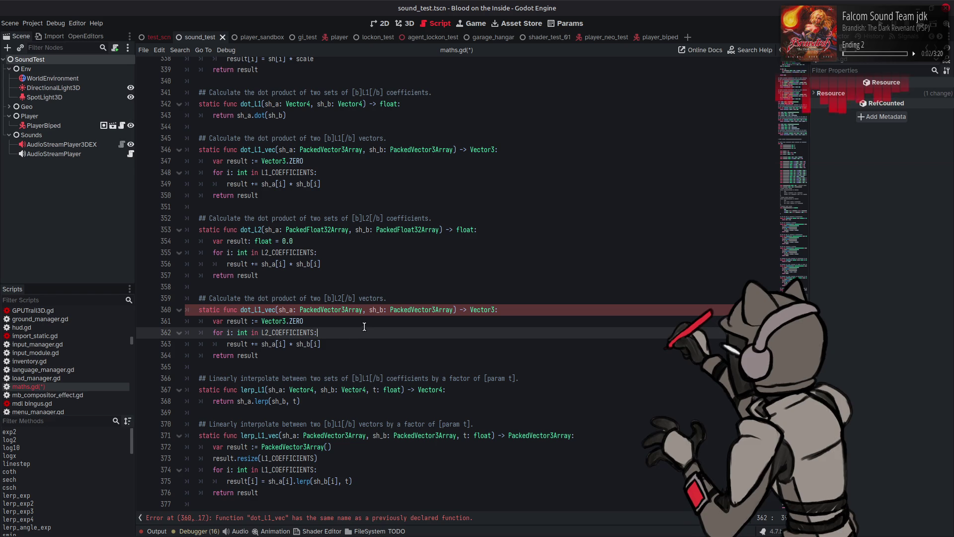
{"action": "left_click", "coordinate": [262, 309]}
{"action": "key", "text": "BackSpace"}
{"action": "type", "text": "2"}
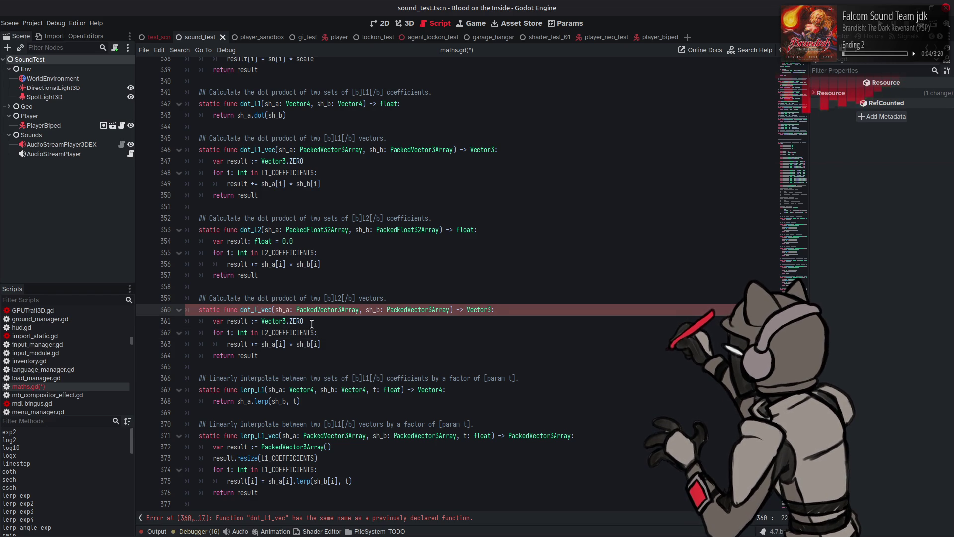
{"action": "left_click", "coordinate": [346, 323]}
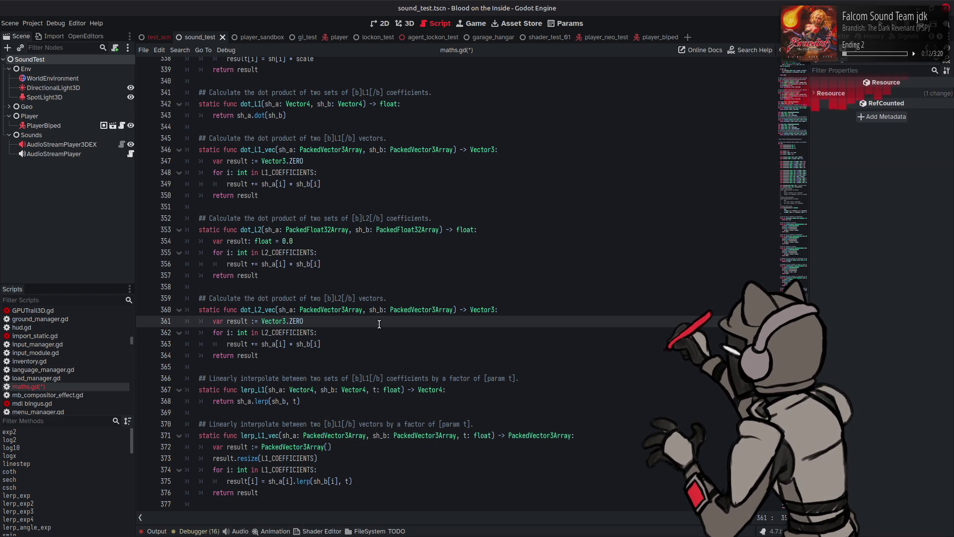
Paste a duplicate of evaluate_L2_cos_windowed directly below it.
{"action": "scroll", "coordinate": [349, 323], "scroll_direction": "down", "scroll_amount": 20}
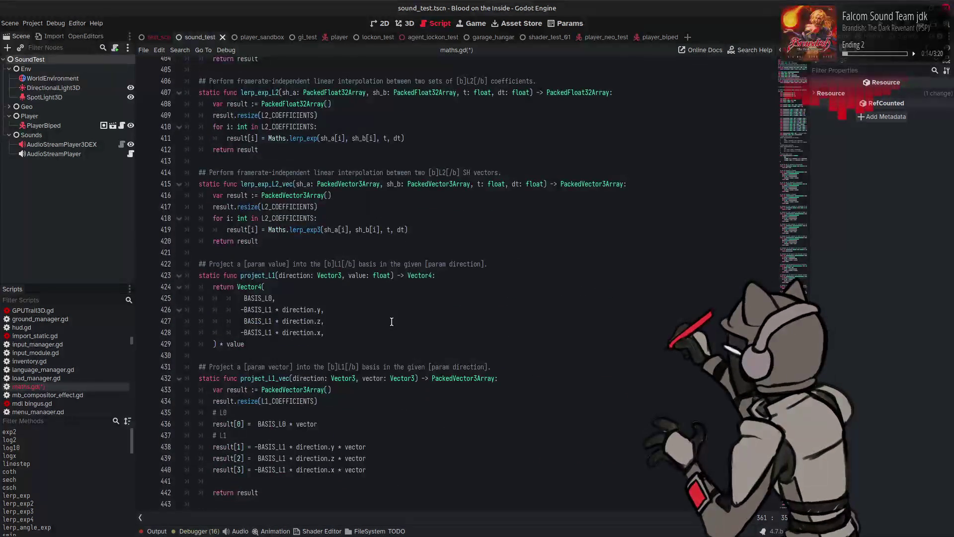
{"action": "scroll", "coordinate": [391, 322], "scroll_direction": "down", "scroll_amount": 13}
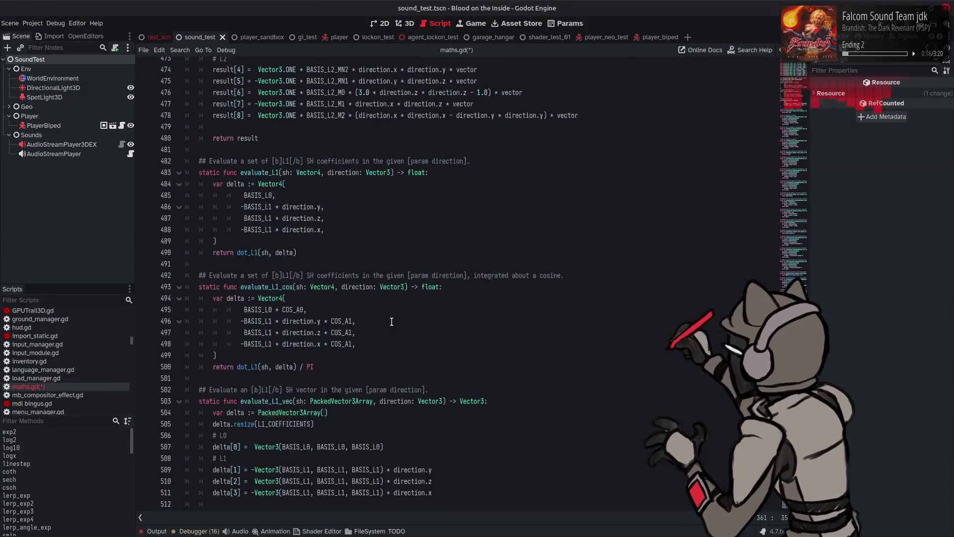
{"action": "scroll", "coordinate": [403, 301], "scroll_direction": "down", "scroll_amount": 8}
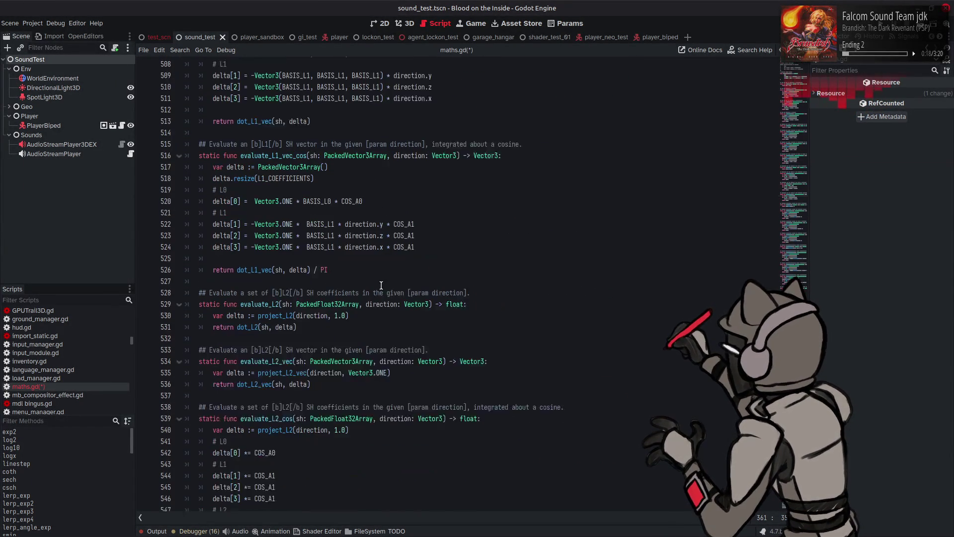
{"action": "scroll", "coordinate": [375, 273], "scroll_direction": "down", "scroll_amount": 2}
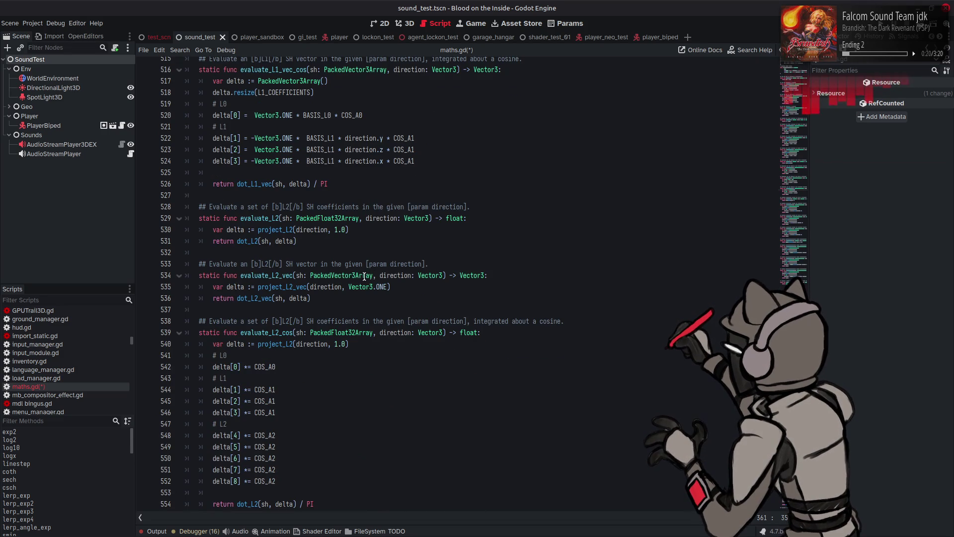
{"action": "mouse_move", "coordinate": [364, 277]}
{"action": "scroll", "coordinate": [358, 273], "scroll_direction": "down", "scroll_amount": 8}
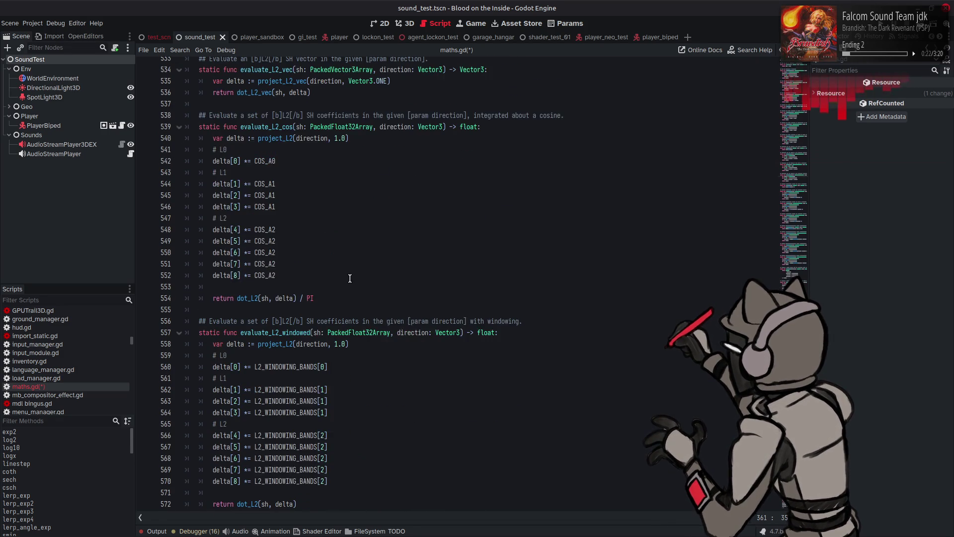
{"action": "scroll", "coordinate": [350, 270], "scroll_direction": "down", "scroll_amount": 5}
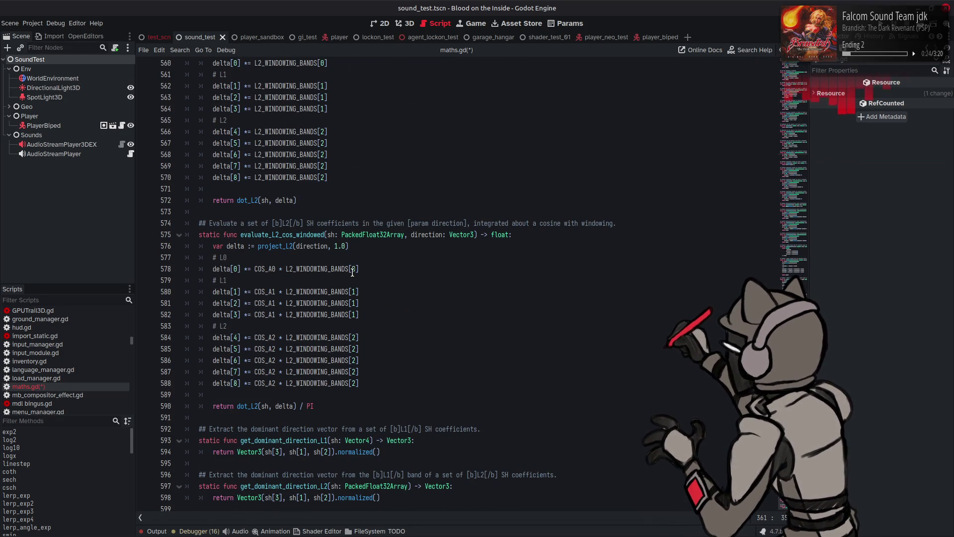
{"action": "mouse_move", "coordinate": [334, 406]}
{"action": "left_mouse_down"}
{"action": "mouse_move", "coordinate": [214, 303]}
{"action": "mouse_move", "coordinate": [199, 223]}
{"action": "left_mouse_up"}
{"action": "key", "text": "ctrl+c"}
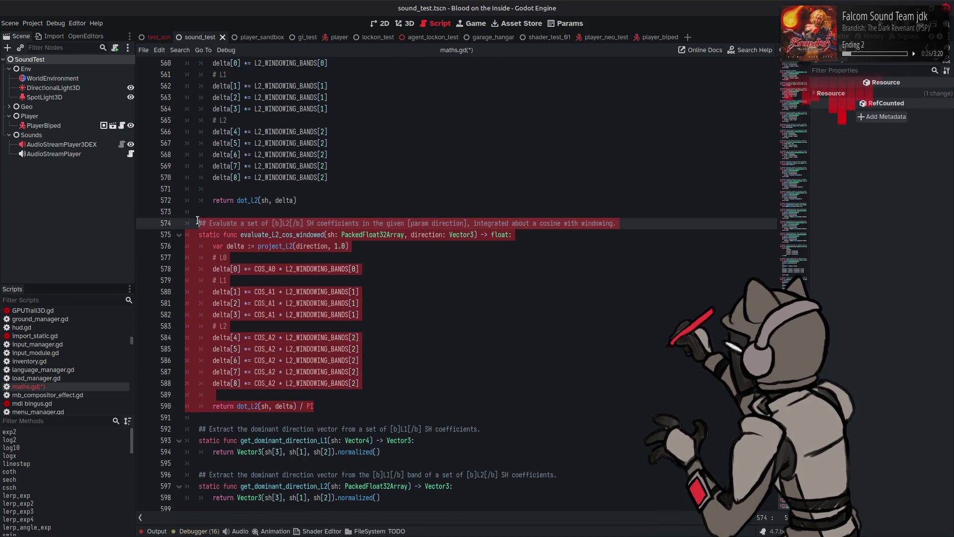
{"action": "left_click", "coordinate": [330, 406]}
{"action": "key", "text": "Return"}
{"action": "key", "text": "Return"}
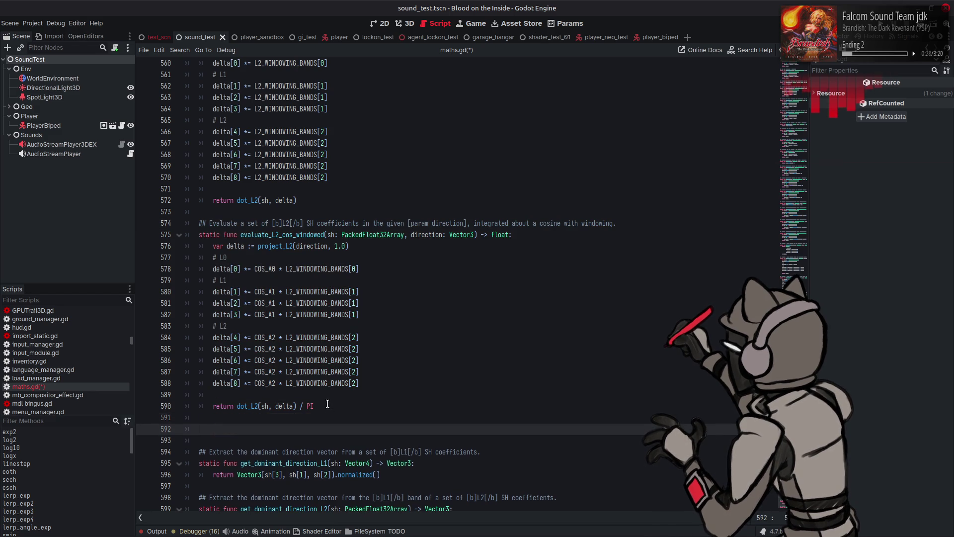
{"action": "key", "text": "ctrl+v"}
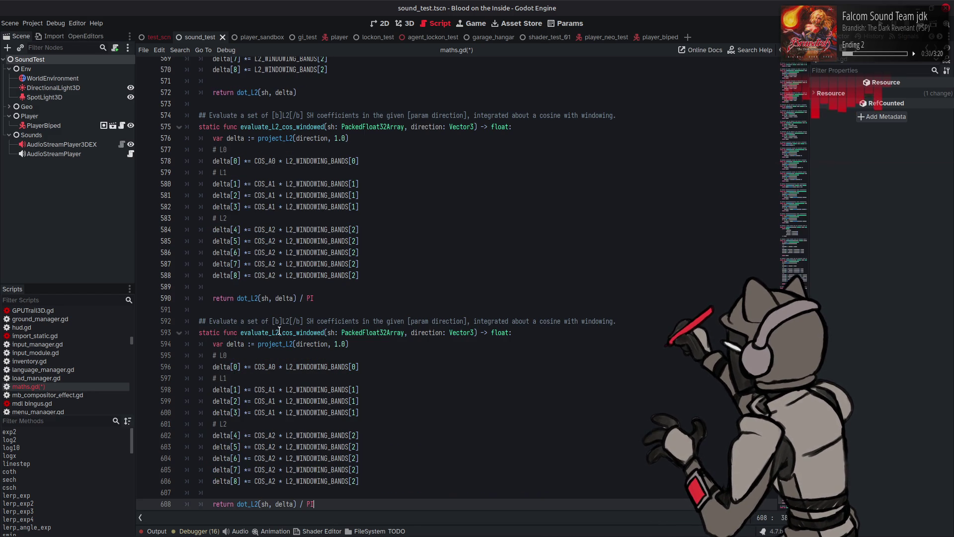
Rename the copy evaluate_L2_vec_cos_windowed with a PackedVector3Array sh and Vector3 return type.
{"action": "left_click", "coordinate": [282, 332]}
{"action": "type", "text": "vec_"}
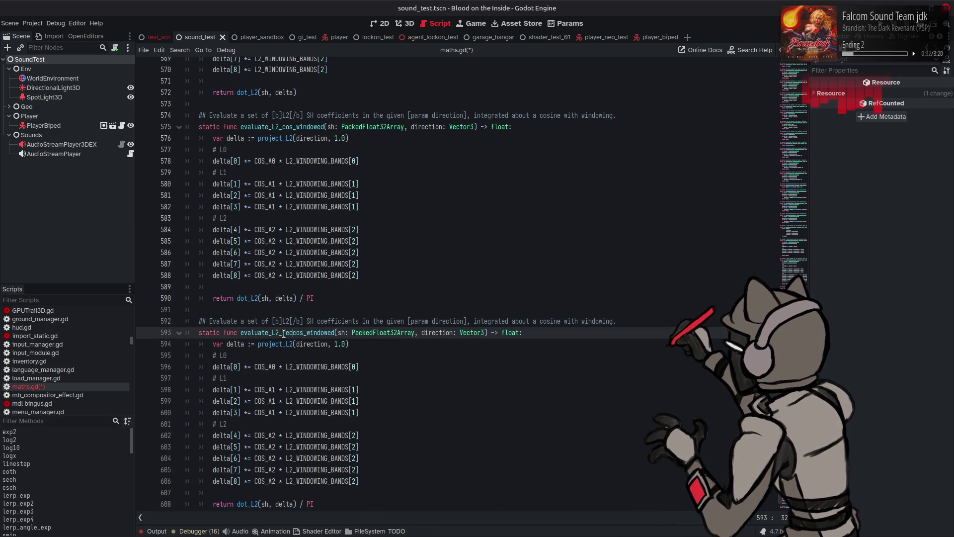
{"action": "double_click", "coordinate": [477, 331]}
{"action": "key", "text": "ctrl+c"}
{"action": "double_click", "coordinate": [514, 332]}
{"action": "key", "text": "ctrl+v"}
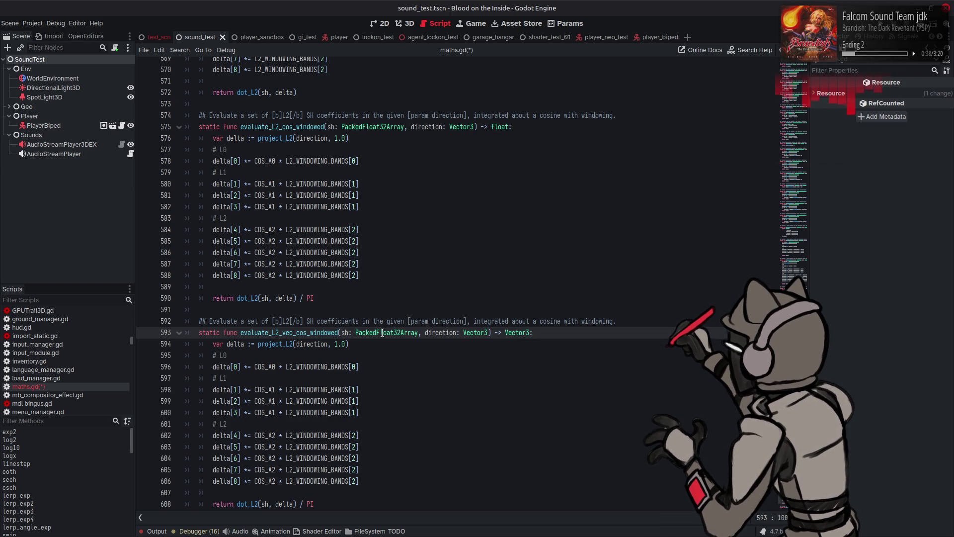
{"action": "left_click_drag", "start_coordinate": [376, 332], "coordinate": [401, 332]}
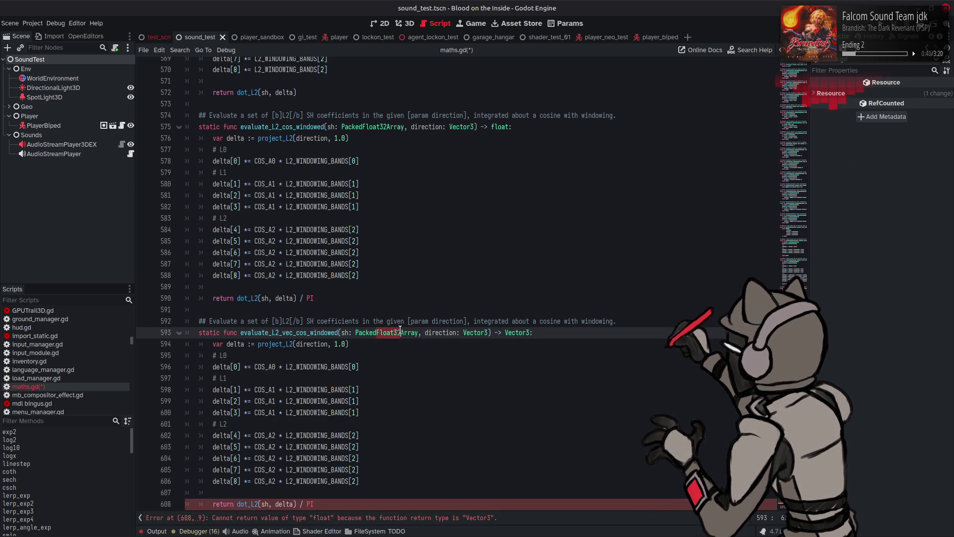
{"action": "type", "text": "Vector3"}
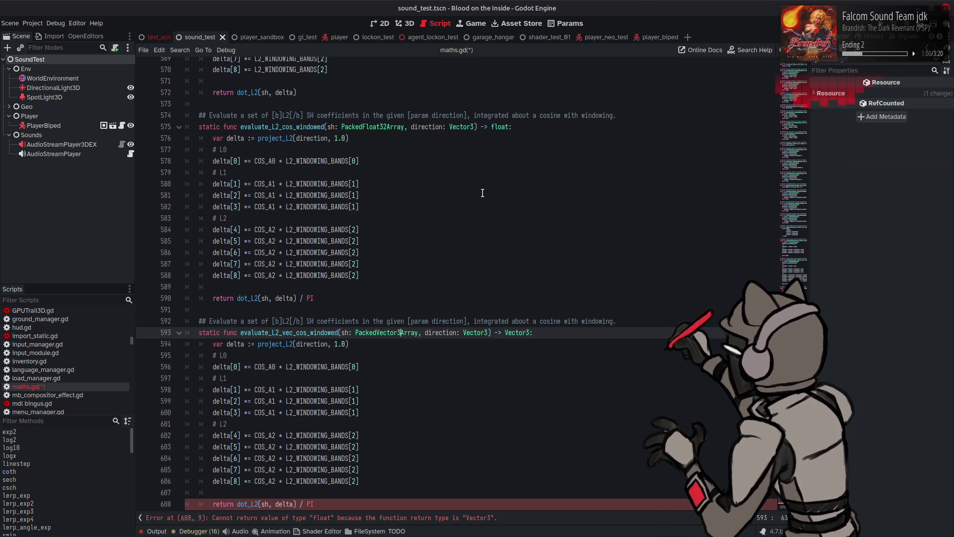
On line 594, change project_L2(direction, 1.0) to project_L2_vec(direction, Vector3.ONE).
{"action": "scroll", "coordinate": [424, 248], "scroll_direction": "down", "scroll_amount": 3}
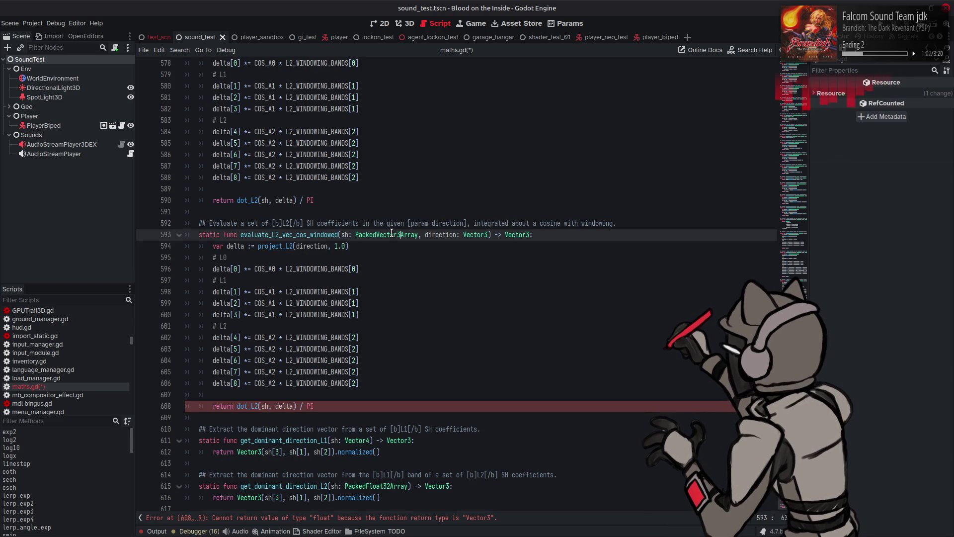
{"action": "left_click", "coordinate": [294, 247]}
{"action": "key", "text": "ctrl+s"}
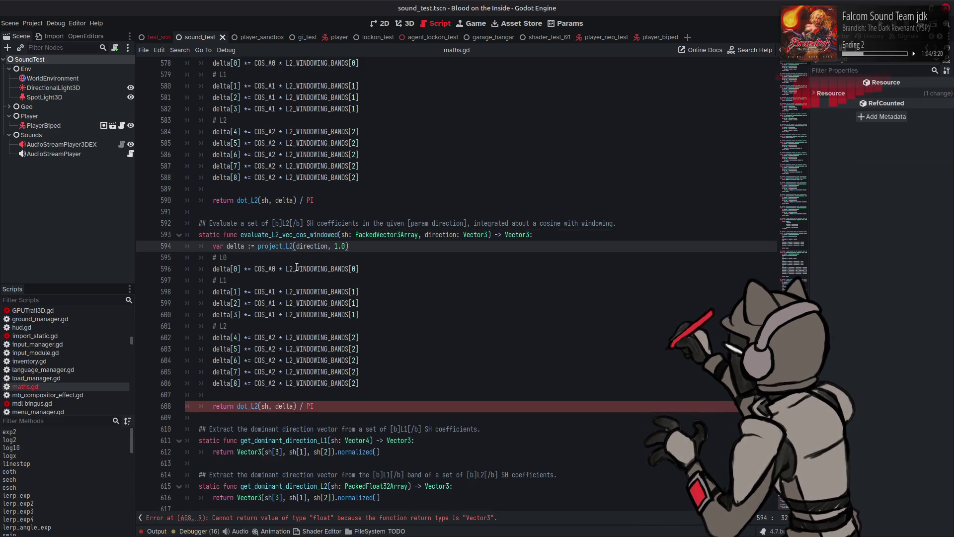
{"action": "type", "text": "_vec"}
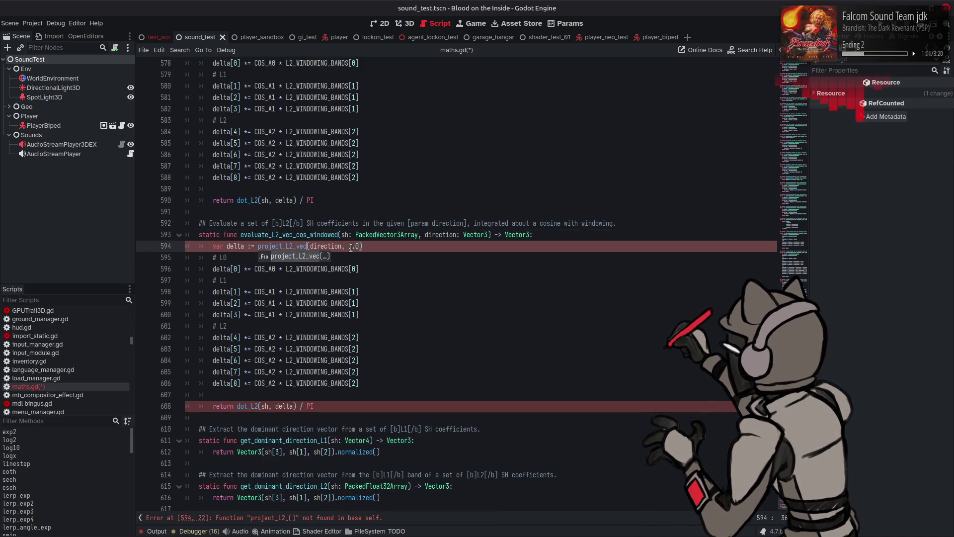
{"action": "left_click", "coordinate": [352, 245]}
{"action": "double_click", "coordinate": [353, 245]}
{"action": "type", "text": "Vec"}
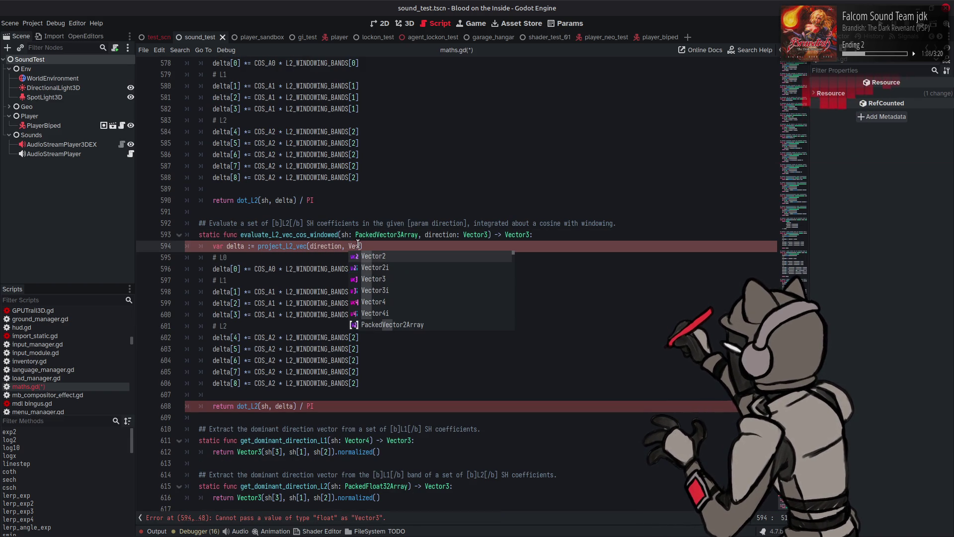
{"action": "type", "text": "tor3"}
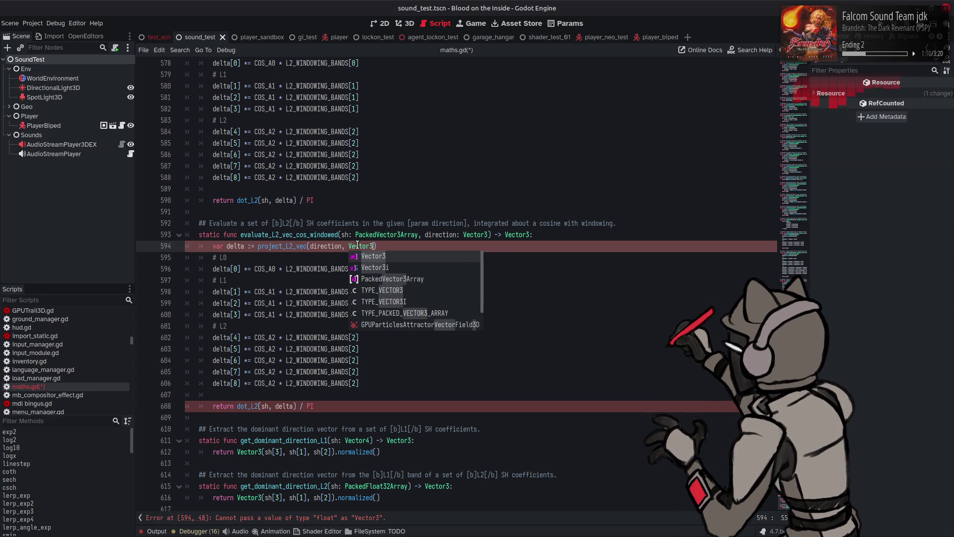
{"action": "type", "text": ".O"}
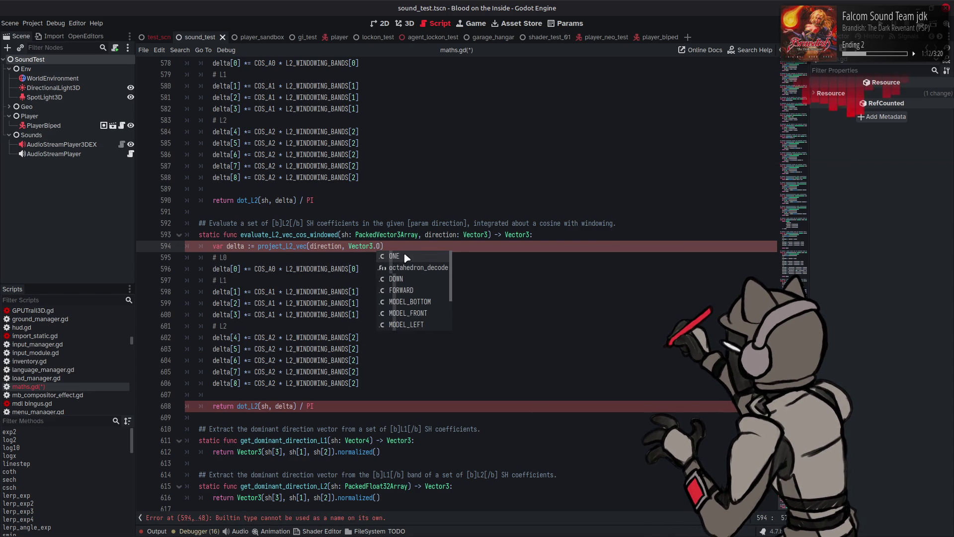
{"action": "key", "text": "Return"}
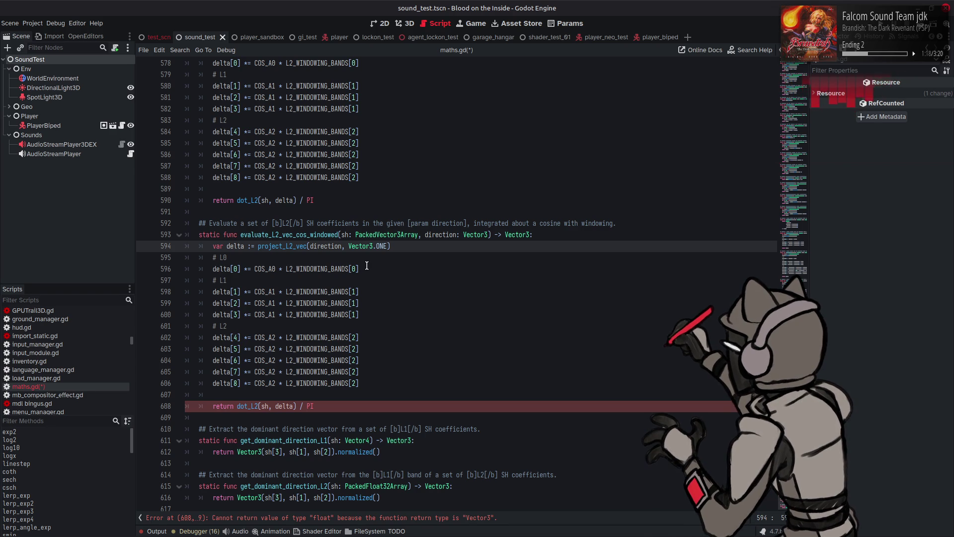
{"action": "scroll", "coordinate": [366, 266], "scroll_direction": "up", "scroll_amount": 10}
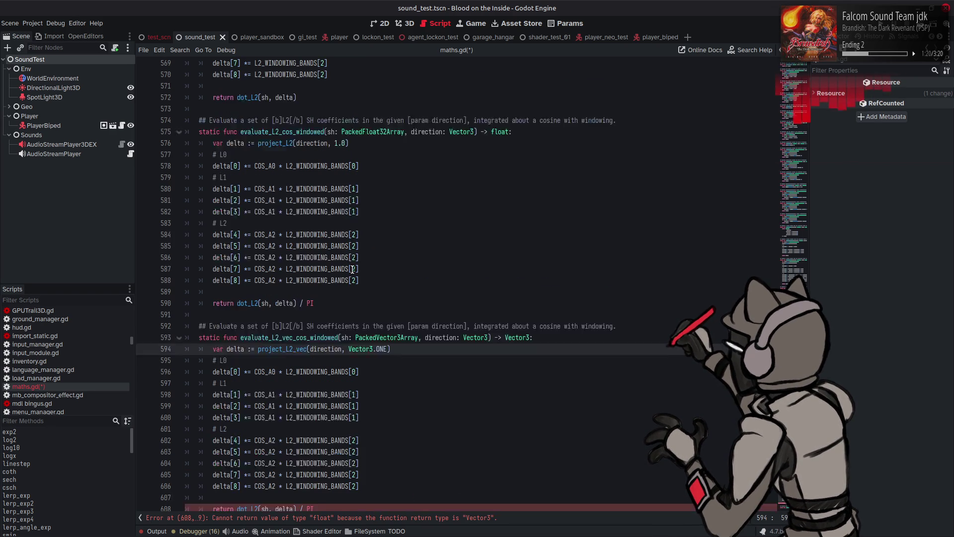
{"action": "scroll", "coordinate": [342, 243], "scroll_direction": "up", "scroll_amount": 12}
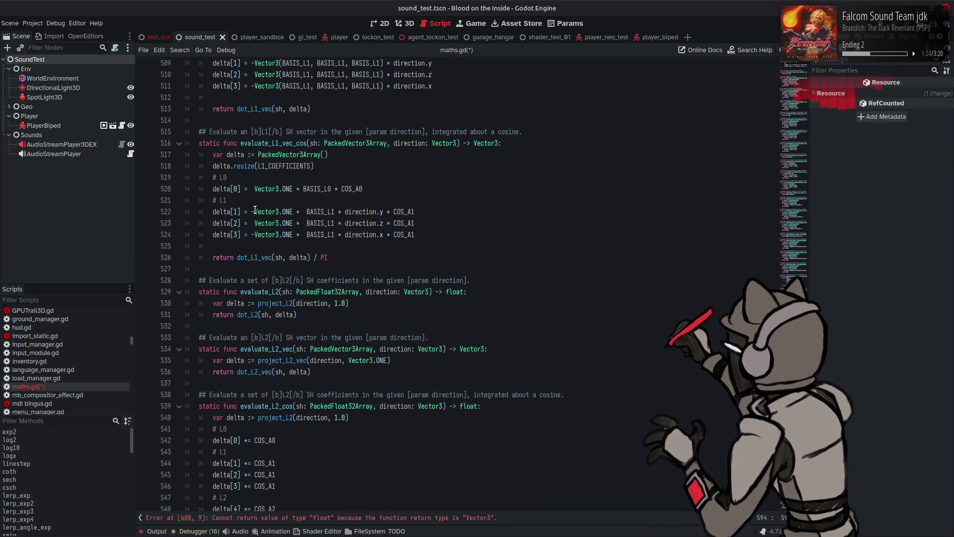
{"action": "left_click_drag", "start_coordinate": [255, 188], "coordinate": [303, 189]}
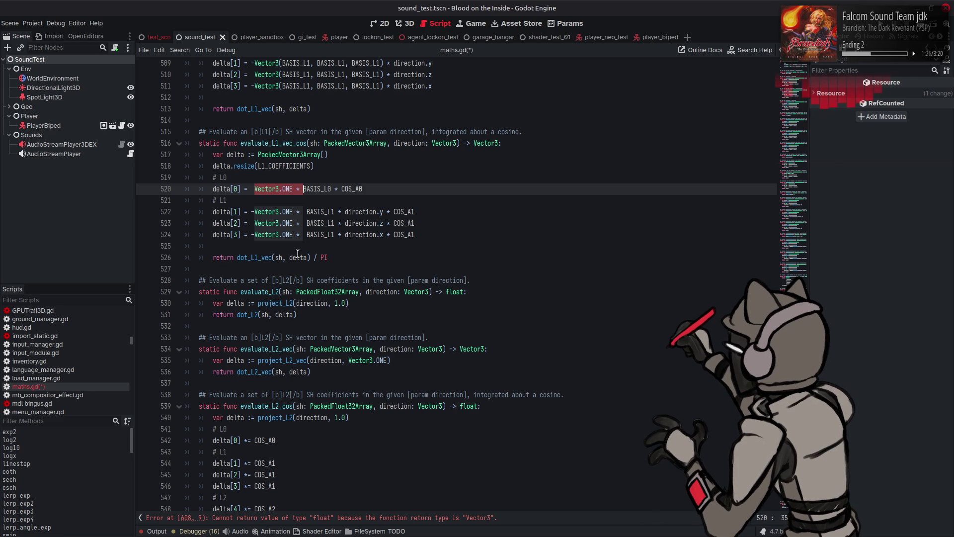
{"action": "scroll", "coordinate": [297, 251], "scroll_direction": "down", "scroll_amount": 18}
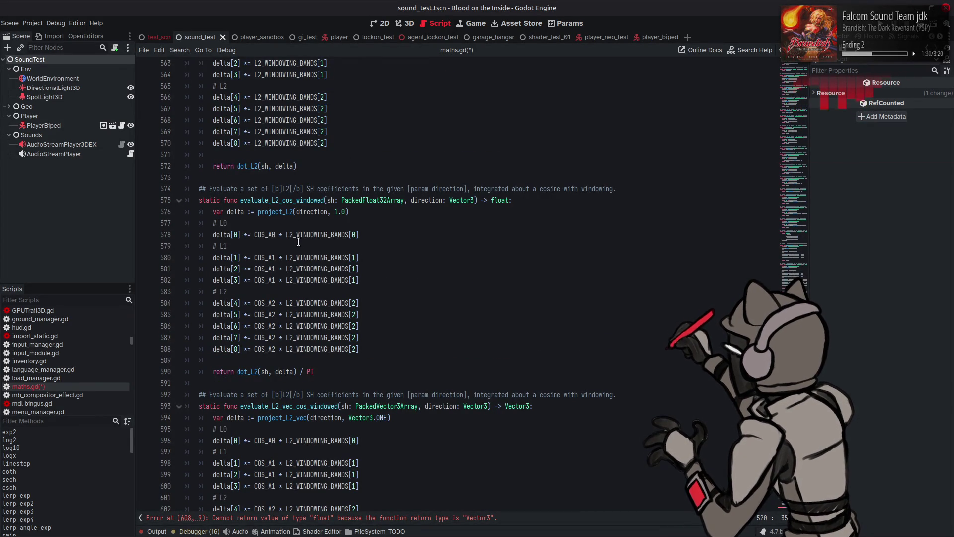
{"action": "scroll", "coordinate": [298, 241], "scroll_direction": "down", "scroll_amount": 5}
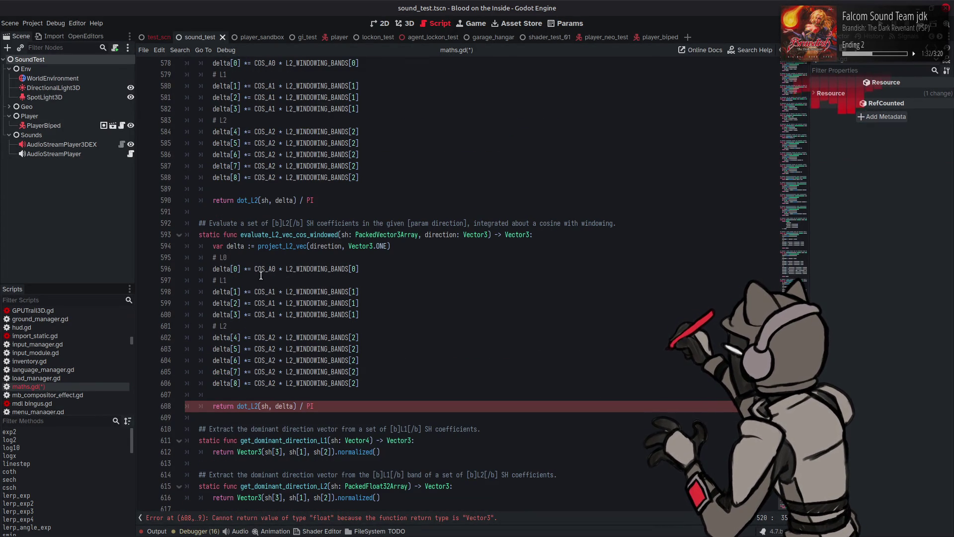
{"action": "left_click", "coordinate": [254, 268]}
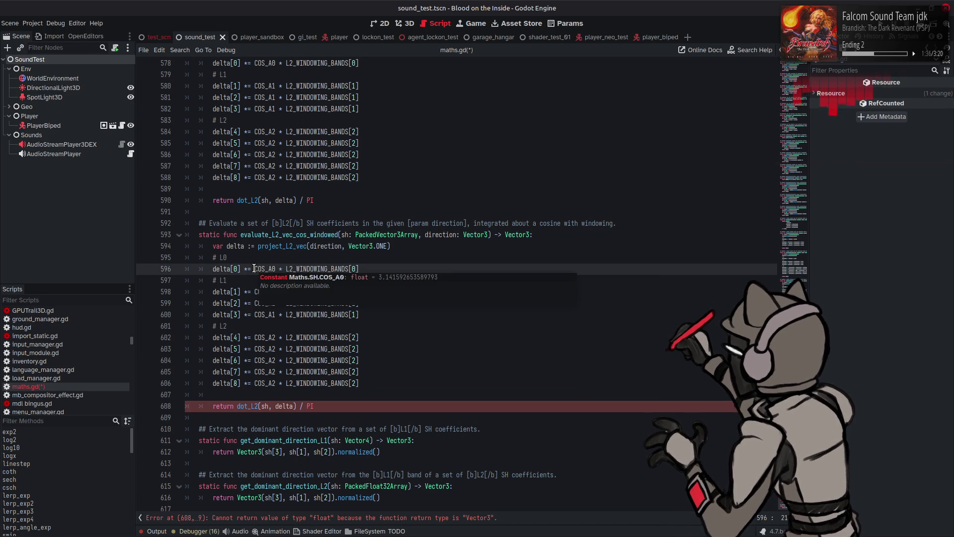
{"action": "scroll", "coordinate": [254, 268], "scroll_direction": "up", "scroll_amount": 20}
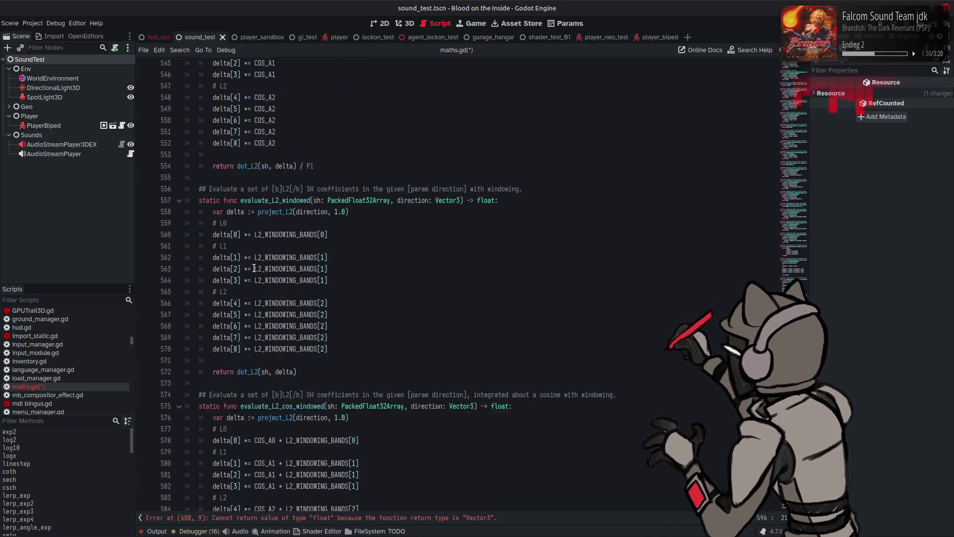
{"action": "scroll", "coordinate": [254, 268], "scroll_direction": "up", "scroll_amount": 5}
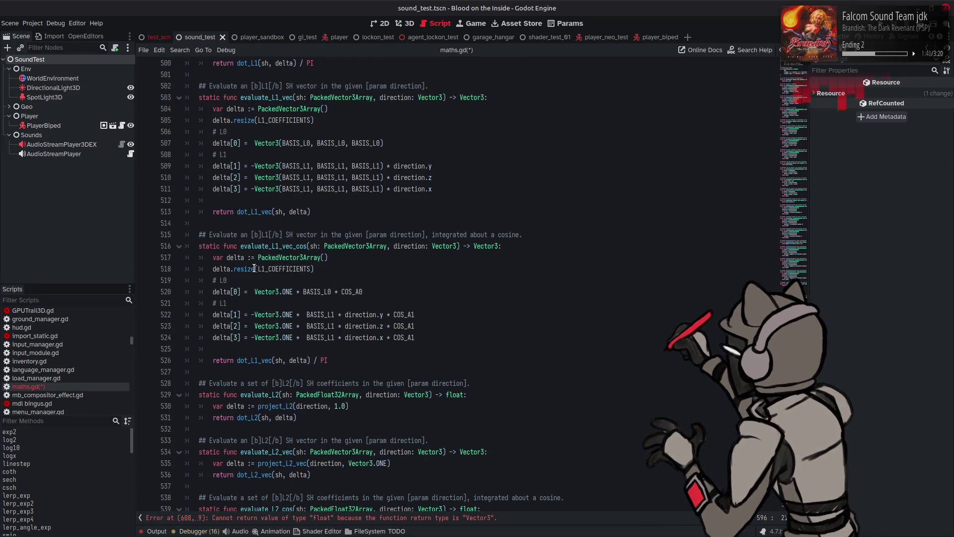
{"action": "scroll", "coordinate": [254, 267], "scroll_direction": "up", "scroll_amount": 4}
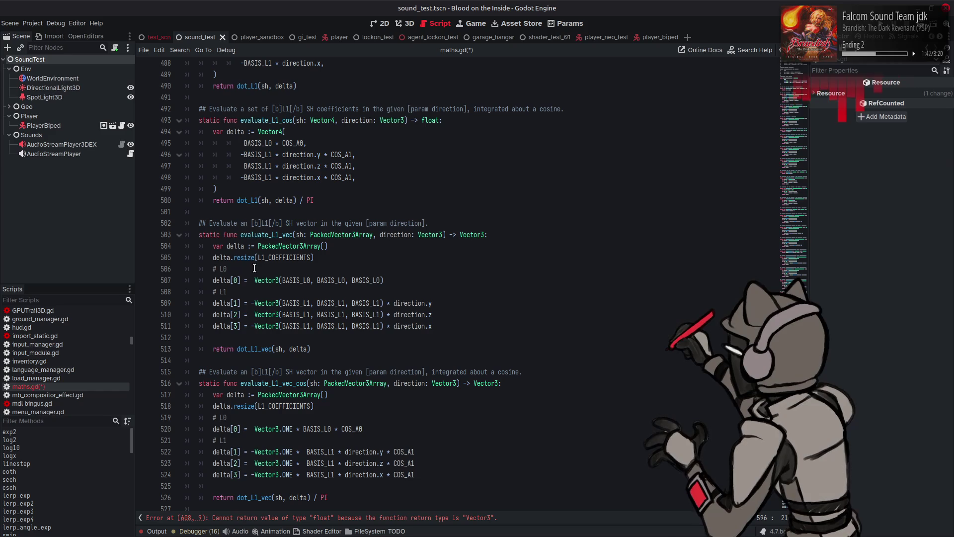
{"action": "scroll", "coordinate": [254, 268], "scroll_direction": "up", "scroll_amount": 3}
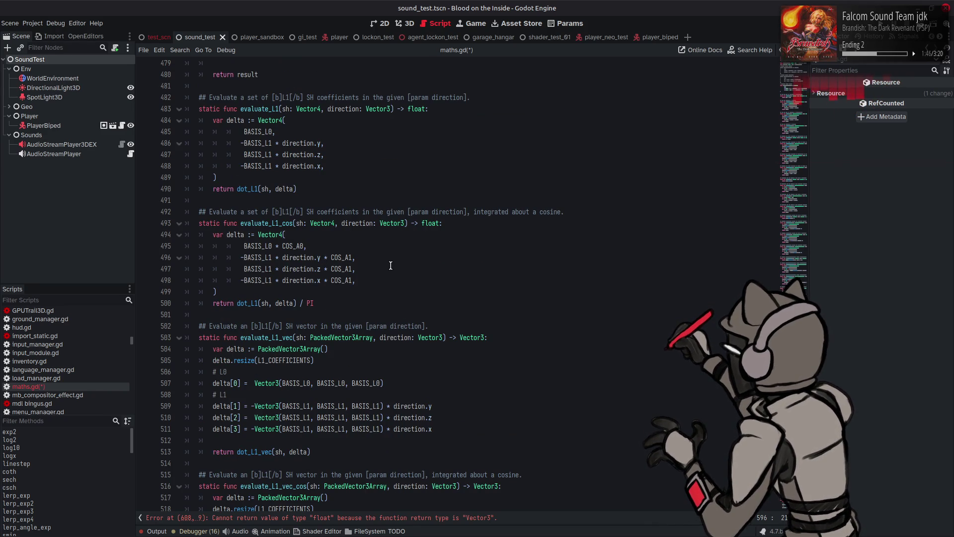
{"action": "scroll", "coordinate": [391, 265], "scroll_direction": "down", "scroll_amount": 20}
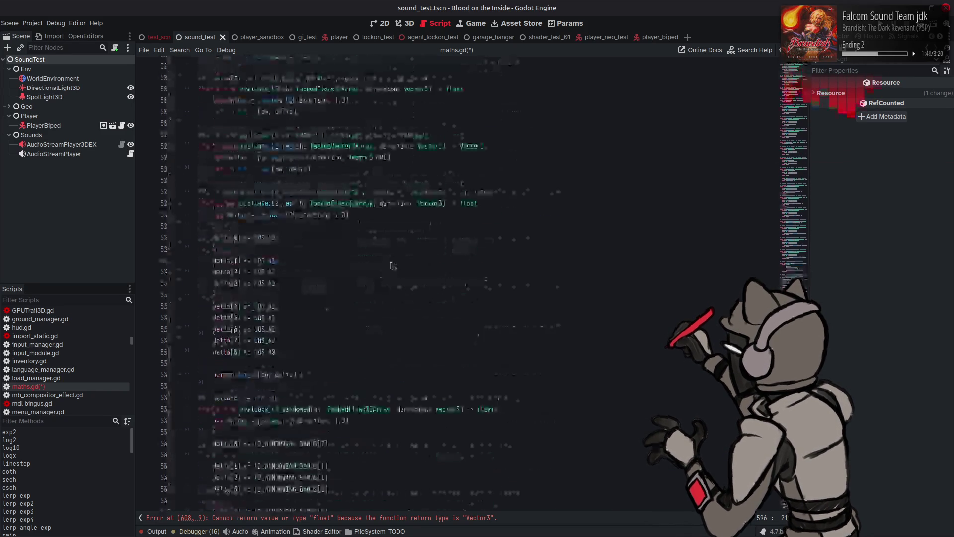
{"action": "scroll", "coordinate": [379, 269], "scroll_direction": "down", "scroll_amount": 3}
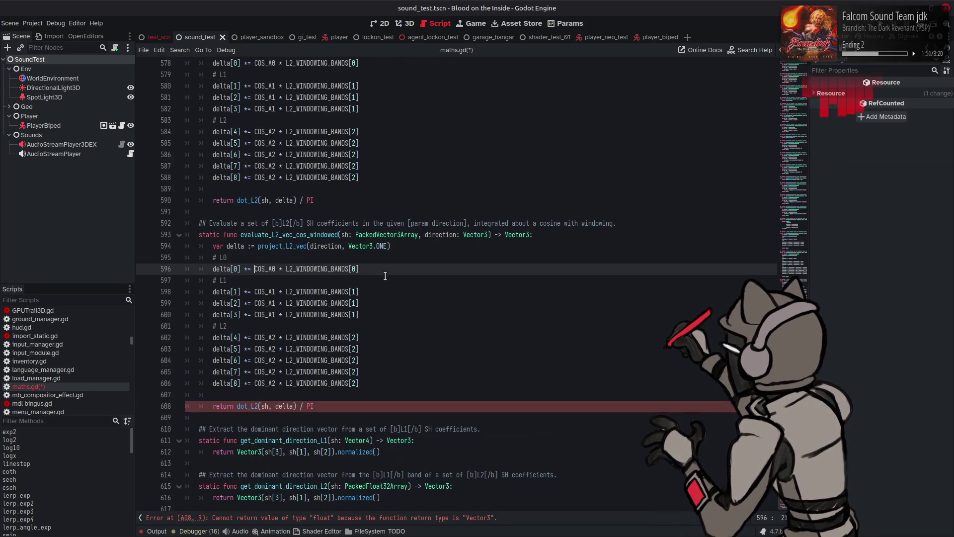
Make the return call dot_L2_vec and reword the line 592 comment to describe a vector.
{"action": "left_click", "coordinate": [258, 406]}
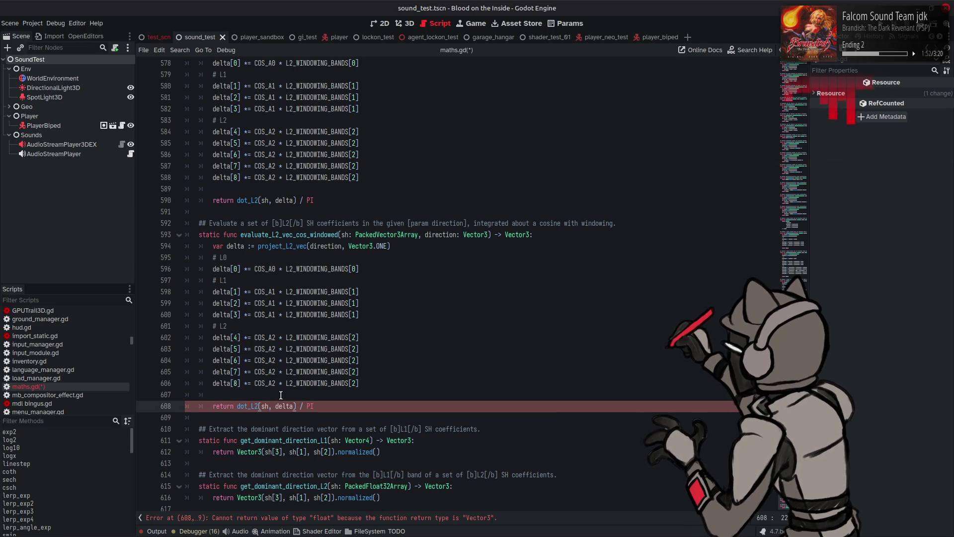
{"action": "type", "text": "_vec"}
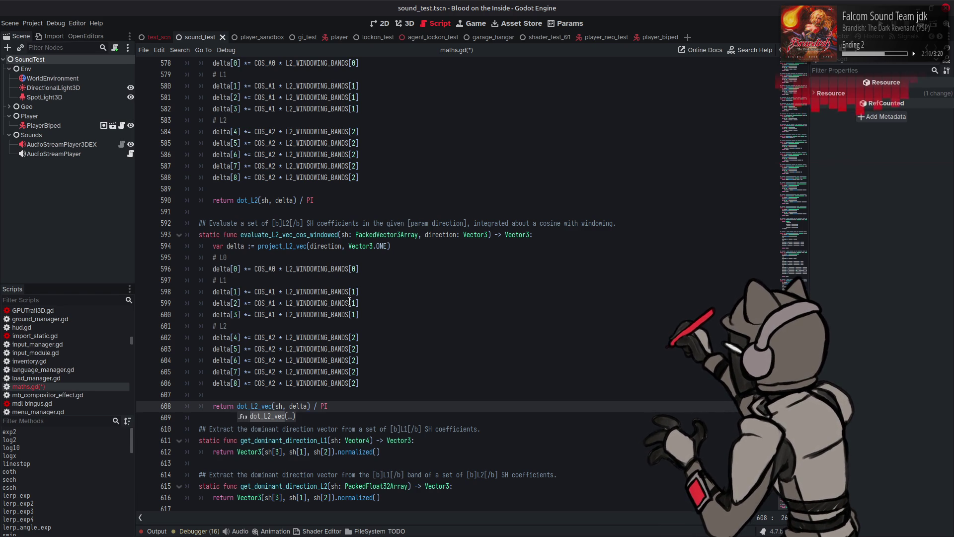
{"action": "scroll", "coordinate": [316, 288], "scroll_direction": "up", "scroll_amount": 2}
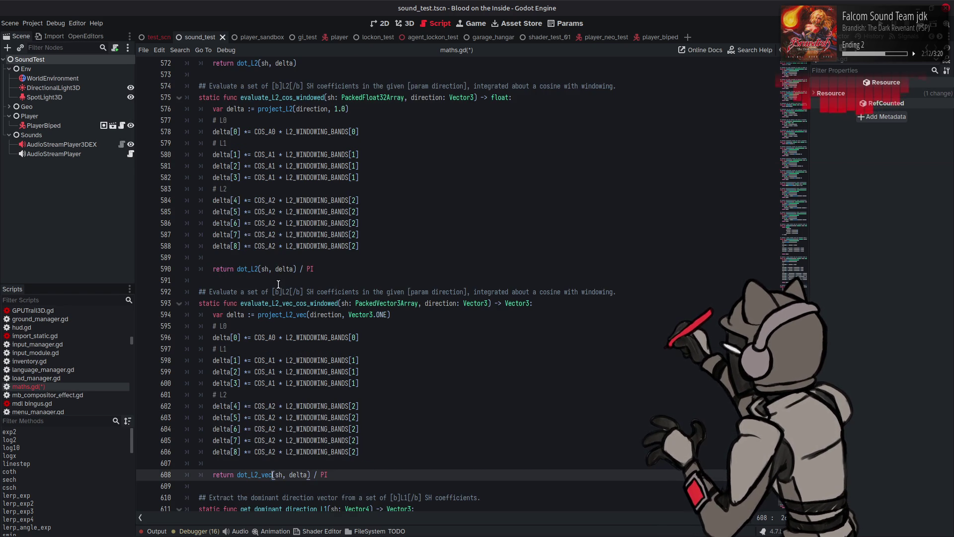
{"action": "left_click_drag", "start_coordinate": [244, 292], "coordinate": [268, 292]}
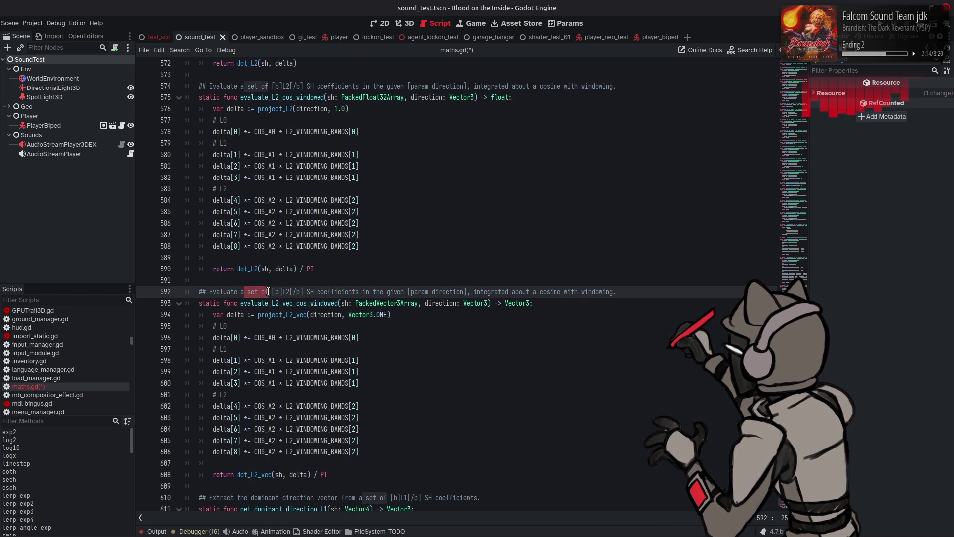
{"action": "type", "text": "n"}
{"action": "double_click", "coordinate": [313, 291]}
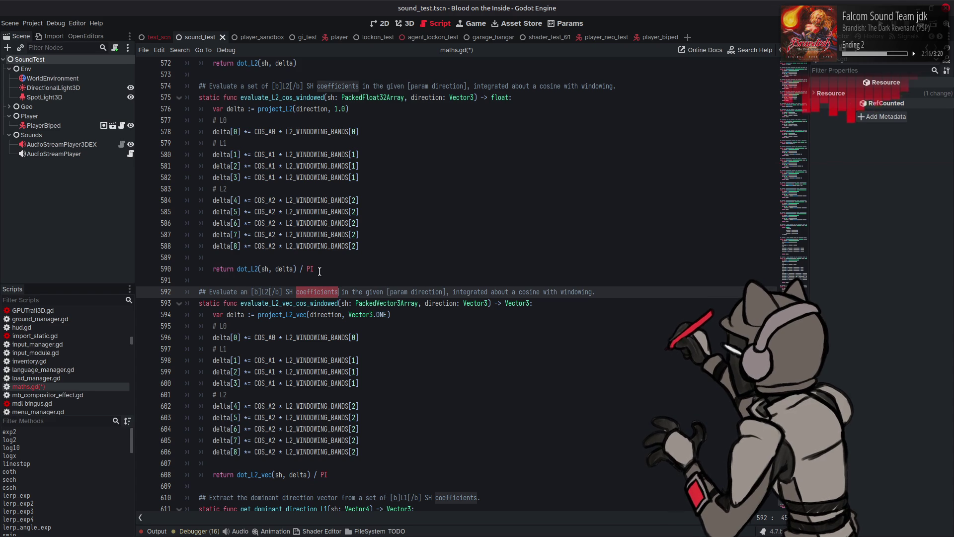
{"action": "type", "text": "vector"}
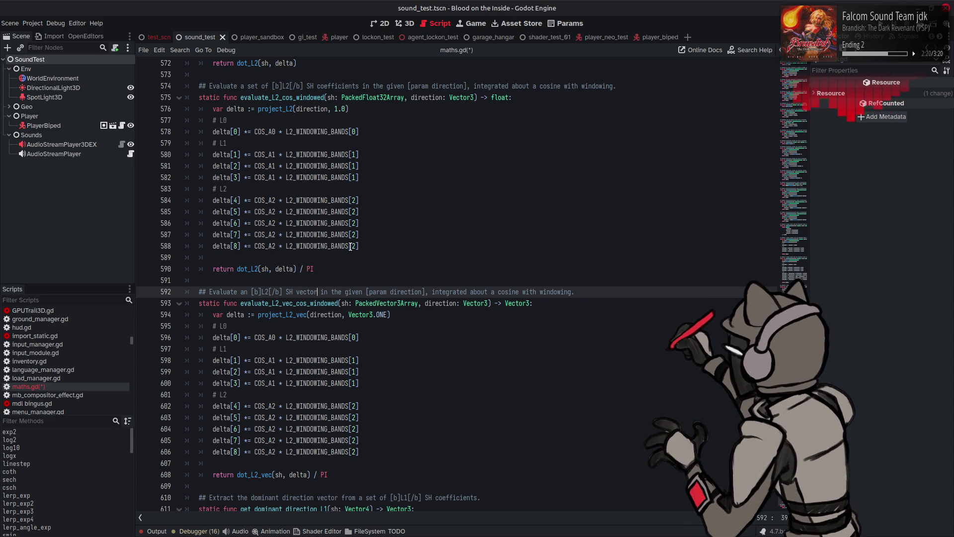
Save maths.gd and switch the editor to audio_listener_3d_ex.gd.
{"action": "scroll", "coordinate": [350, 245], "scroll_direction": "up", "scroll_amount": 10}
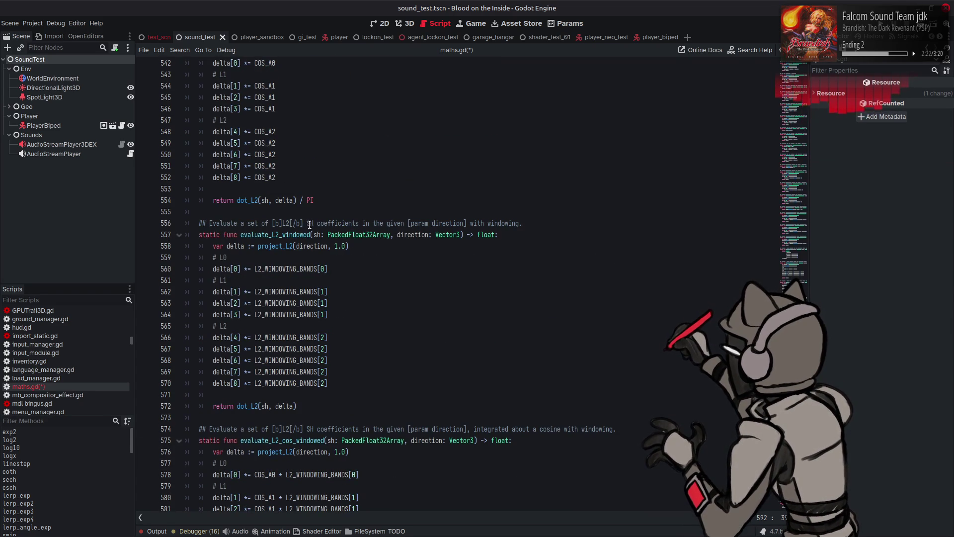
{"action": "scroll", "coordinate": [242, 222], "scroll_direction": "up", "scroll_amount": 8}
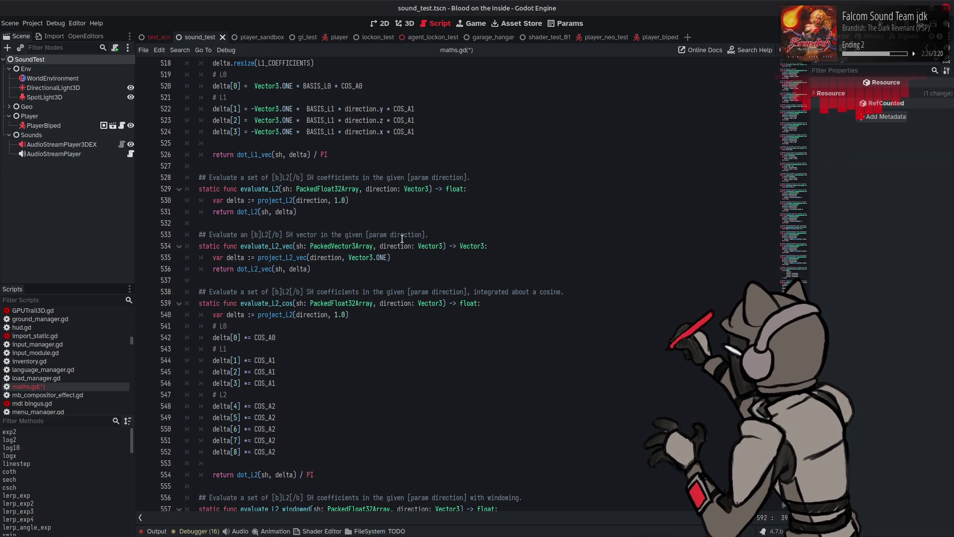
{"action": "left_click", "coordinate": [432, 261]}
{"action": "key", "text": "ctrl+s"}
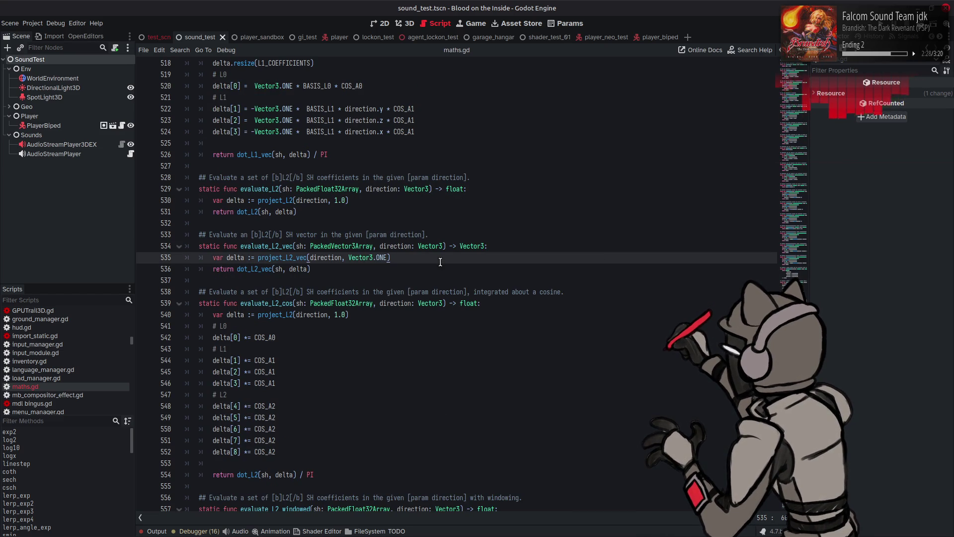
{"action": "scroll", "coordinate": [437, 249], "scroll_direction": "down", "scroll_amount": 15}
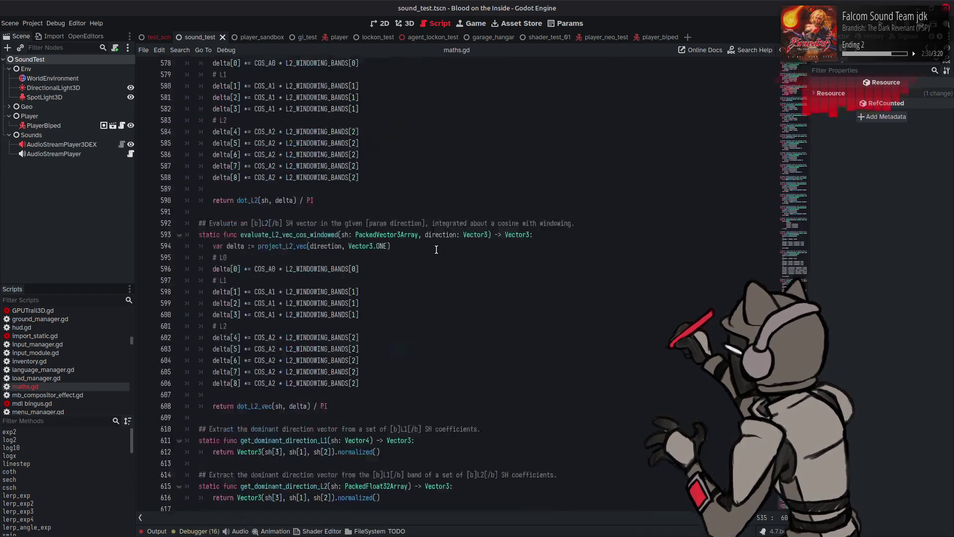
{"action": "double_click", "coordinate": [301, 234]}
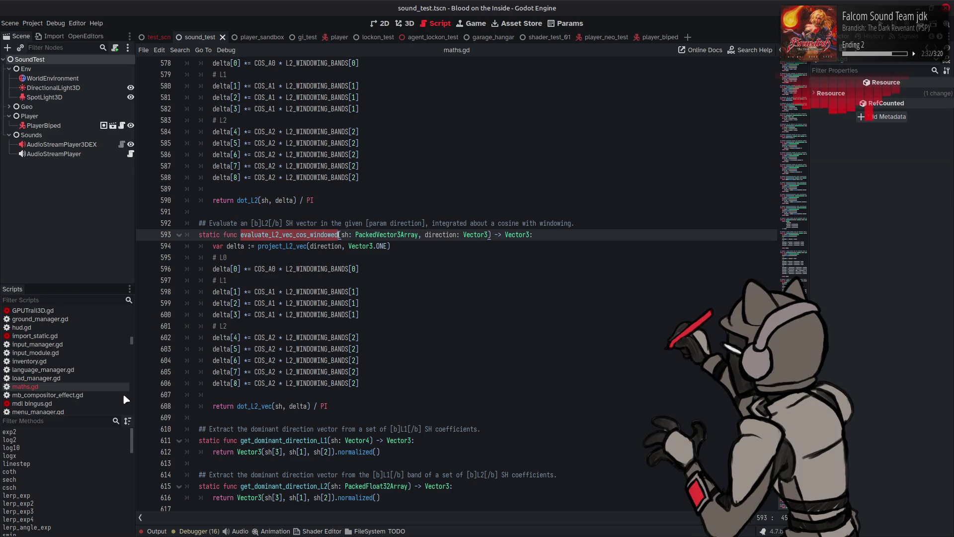
{"action": "scroll", "coordinate": [67, 332], "scroll_direction": "up", "scroll_amount": 10}
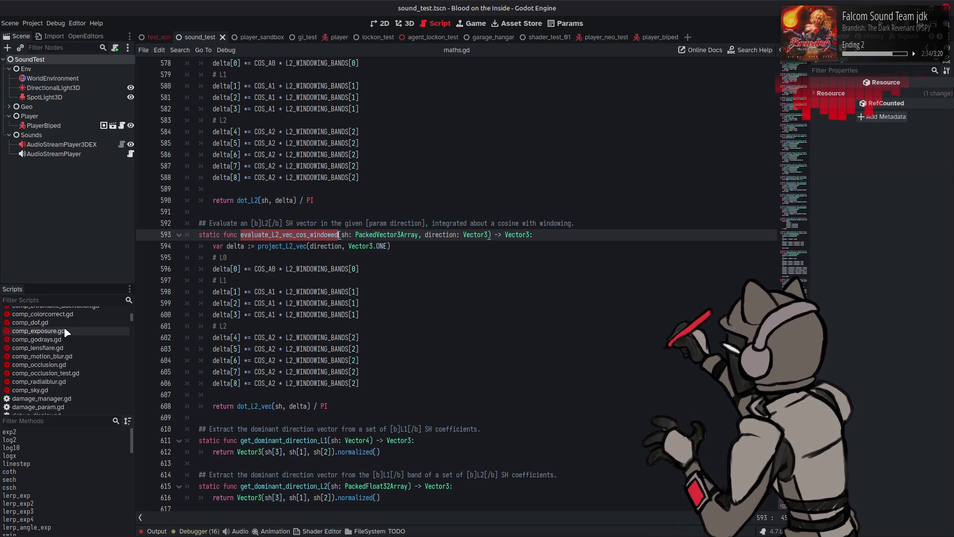
{"action": "left_click", "coordinate": [74, 321]}
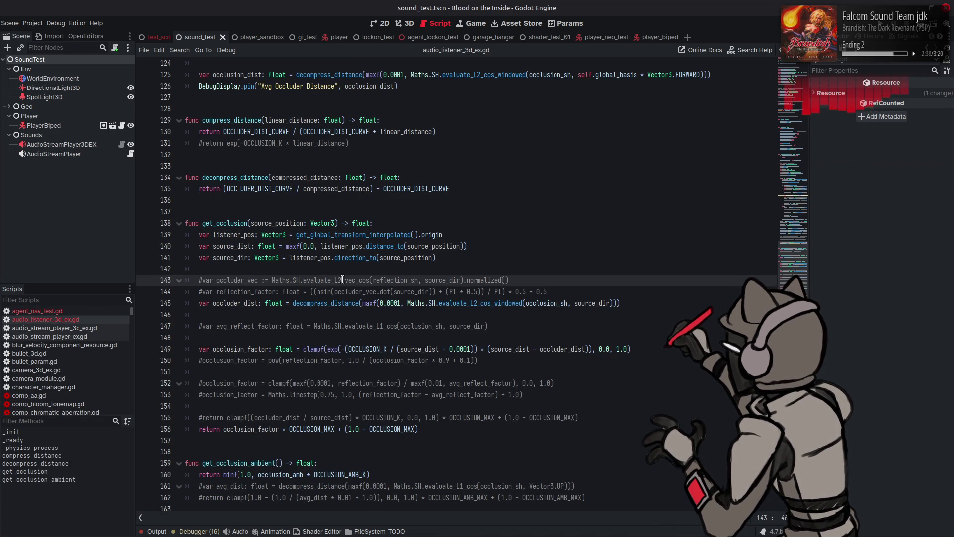
Switch line 143 to evaluate_L2_vec_cos_windowed and uncomment the occluder_vec line, saving the script.
{"action": "left_click", "coordinate": [370, 280]}
{"action": "type", "text": "_windowed"}
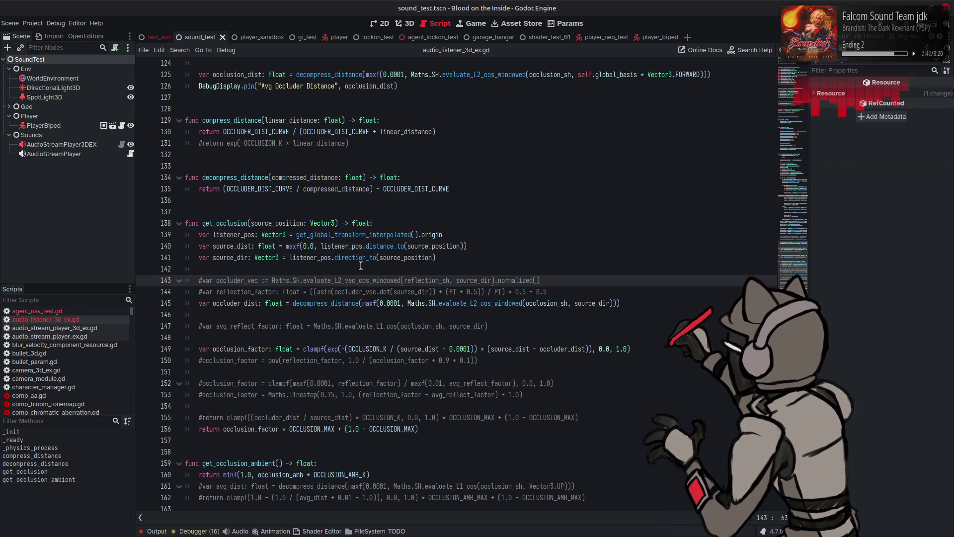
{"action": "key", "text": "ctrl+s"}
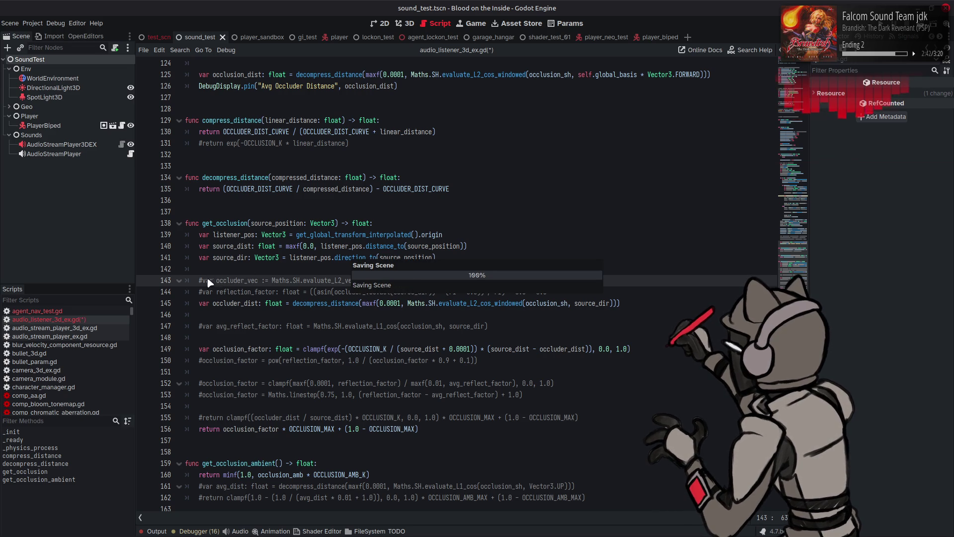
{"action": "left_click", "coordinate": [202, 280]}
{"action": "key", "text": "BackSpace"}
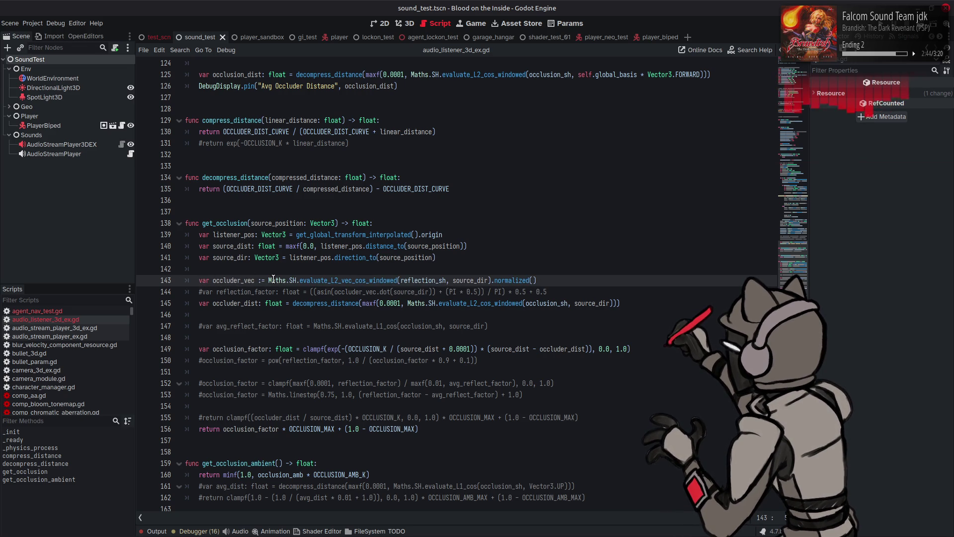
{"action": "key", "text": "ctrl+s"}
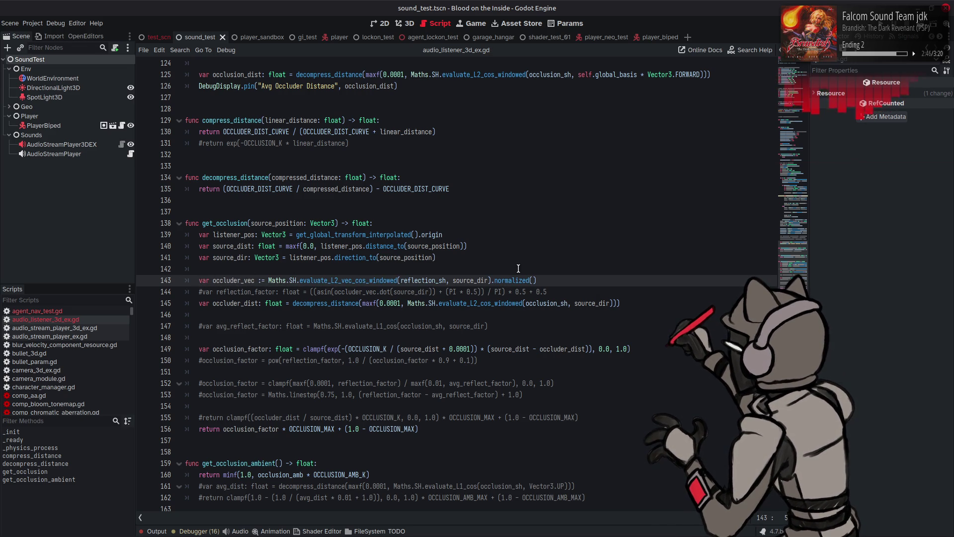
{"action": "key", "text": "Home"}
{"action": "key", "text": "shift+Down"}
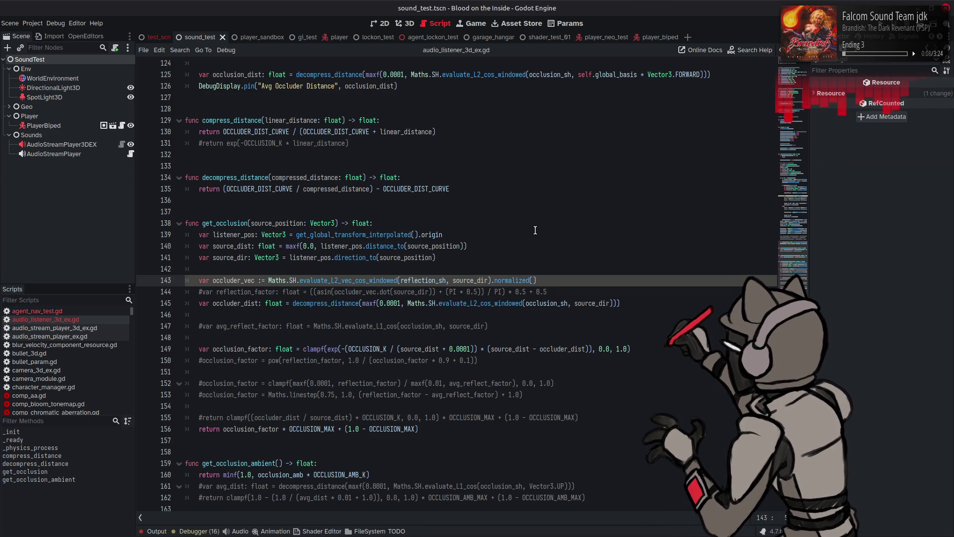
Uncomment the reflection_factor line on line 144 with Ctrl+K.
{"action": "left_click", "coordinate": [521, 245]}
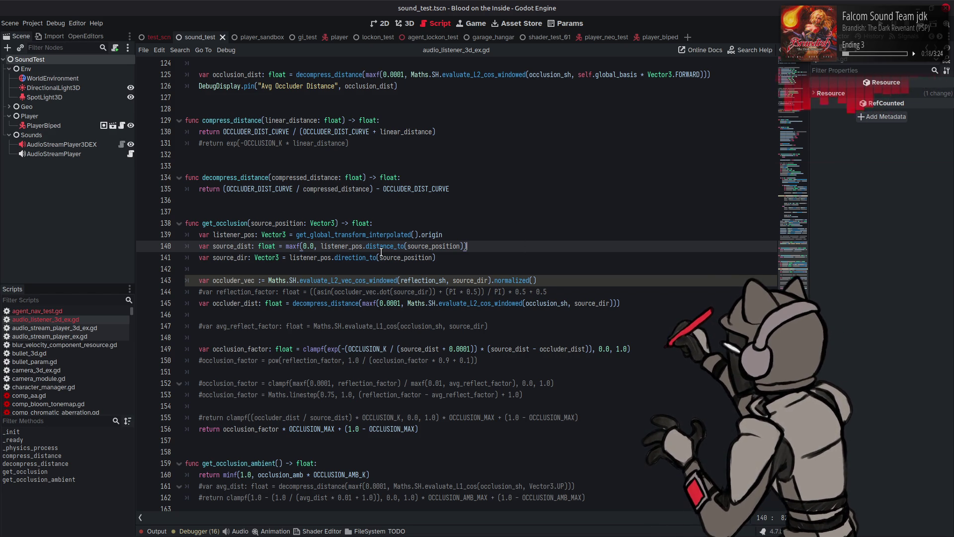
{"action": "left_click", "coordinate": [208, 295]}
{"action": "key", "text": "ctrl+k"}
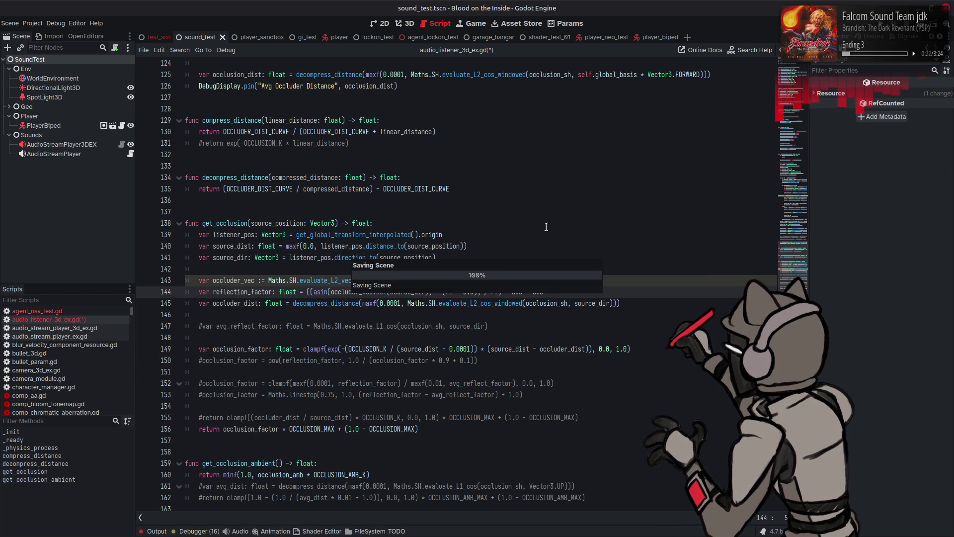
{"action": "key", "text": "Escape"}
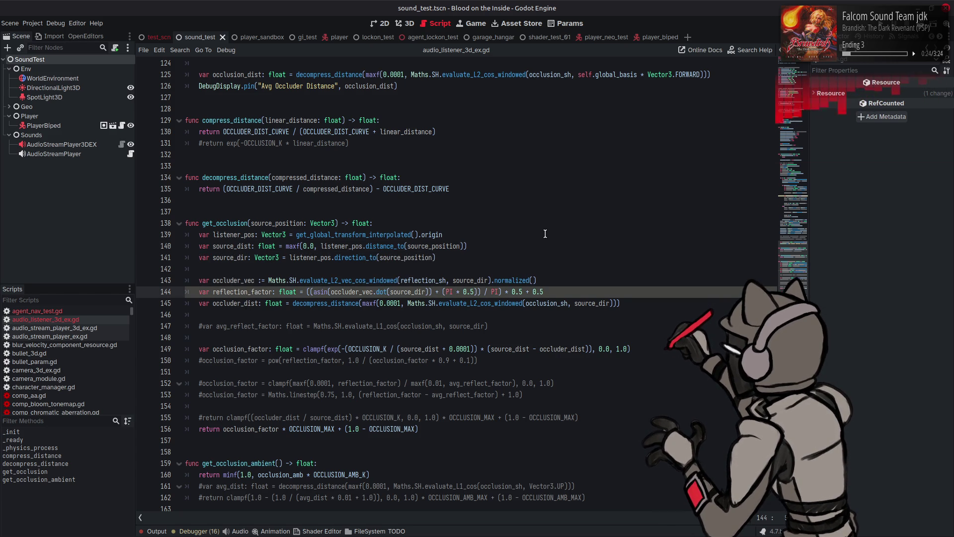
{"action": "scroll", "coordinate": [545, 234], "scroll_direction": "up", "scroll_amount": 15}
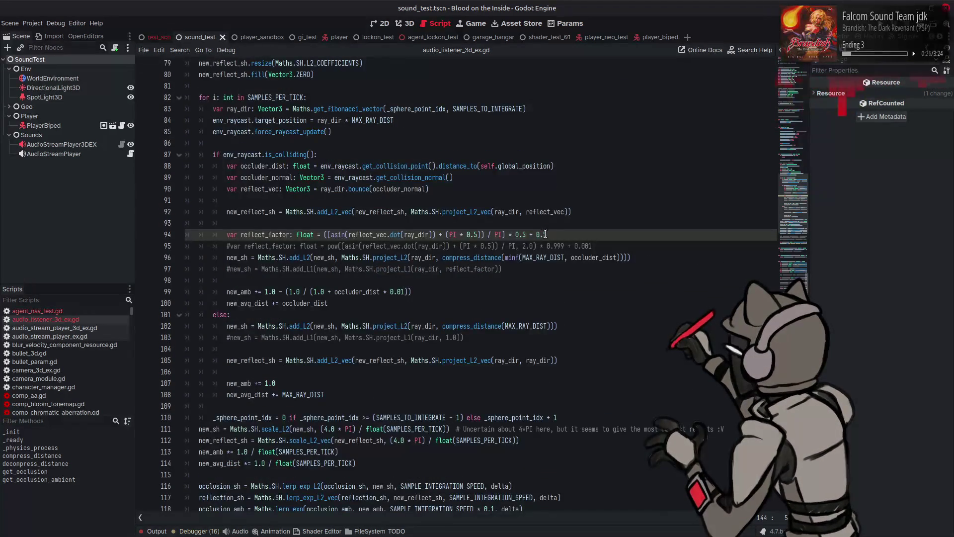
{"action": "type", "text": "5"}
Make line 94's reflect_factor end in -0.5, and add 'reflect_factor * 0.9' after occluder_dist on line 96.
{"action": "double_click", "coordinate": [573, 258]}
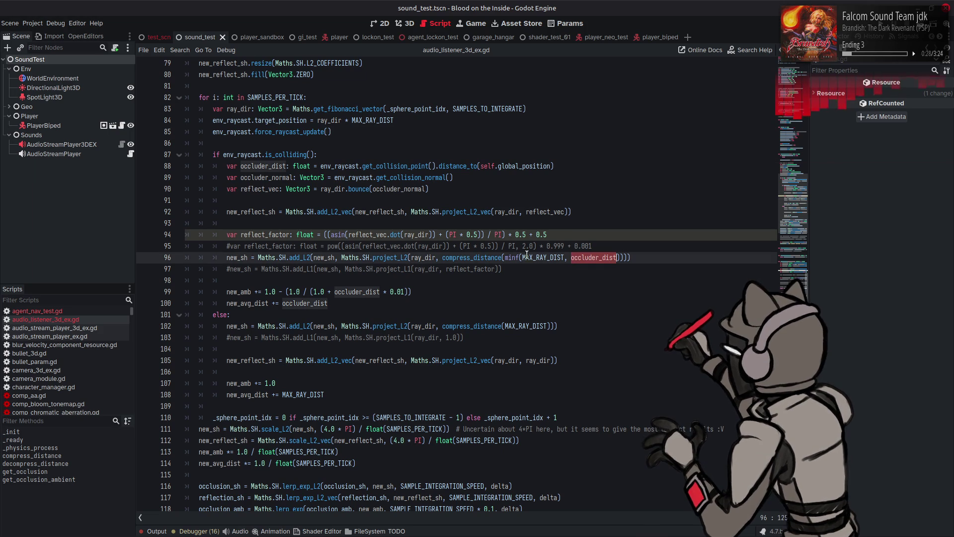
{"action": "double_click", "coordinate": [271, 234]}
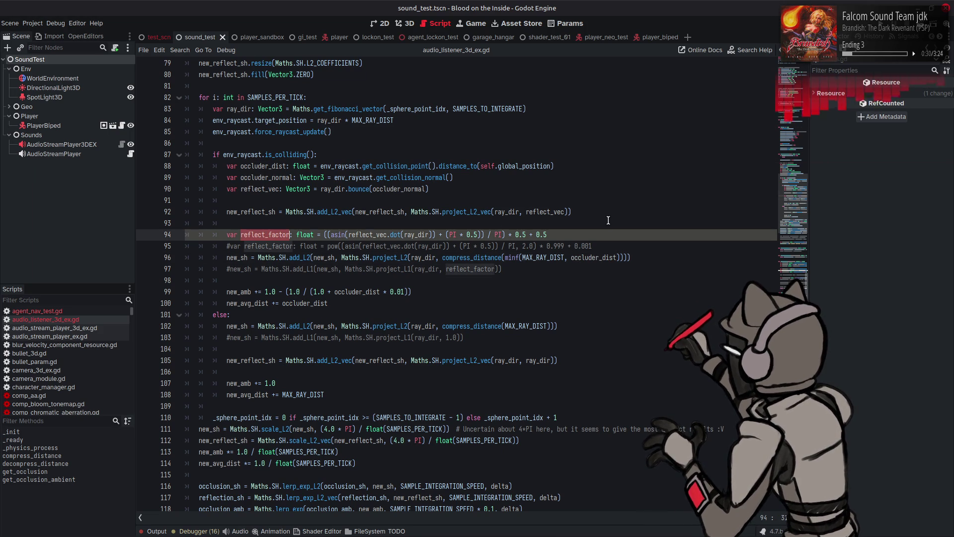
{"action": "left_click", "coordinate": [616, 257]}
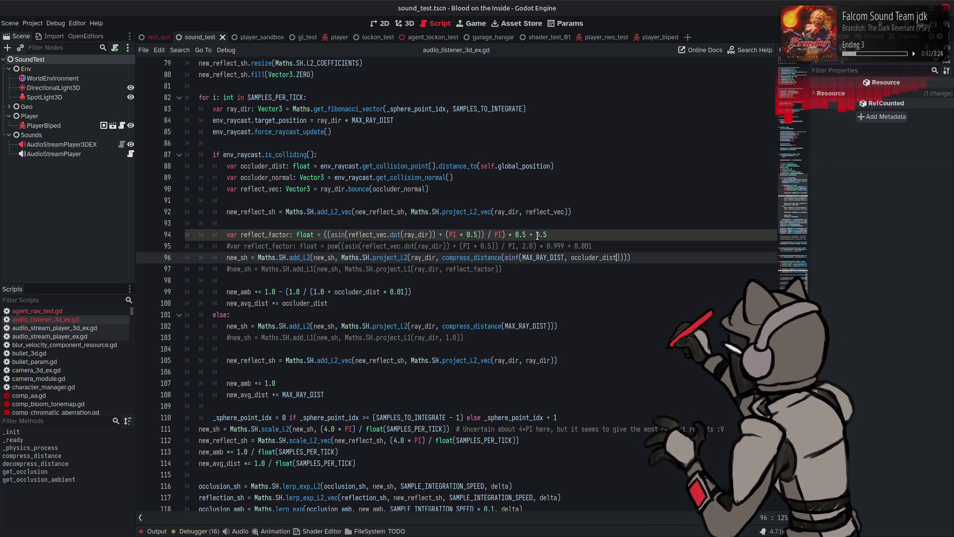
{"action": "left_click", "coordinate": [517, 234]}
{"action": "type", "text": "-"}
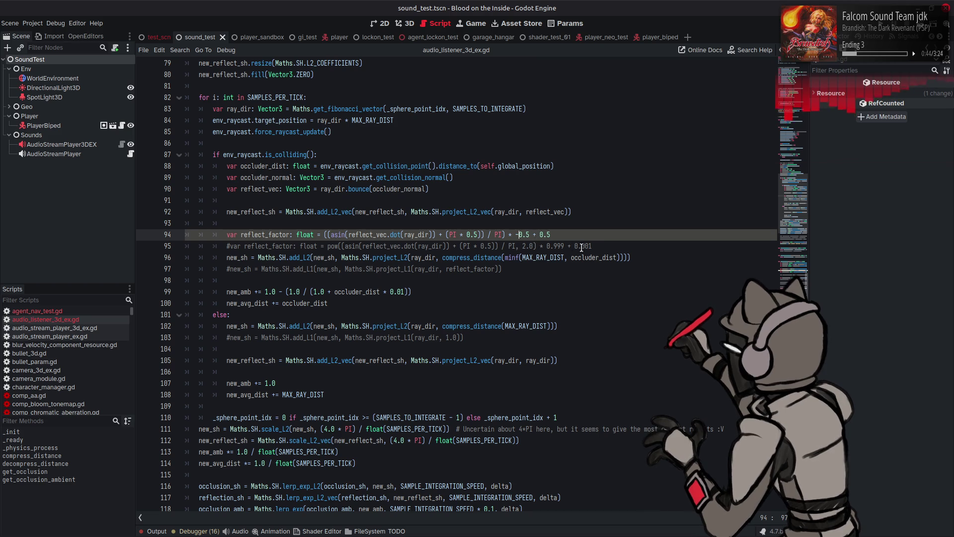
{"action": "left_click", "coordinate": [619, 258]}
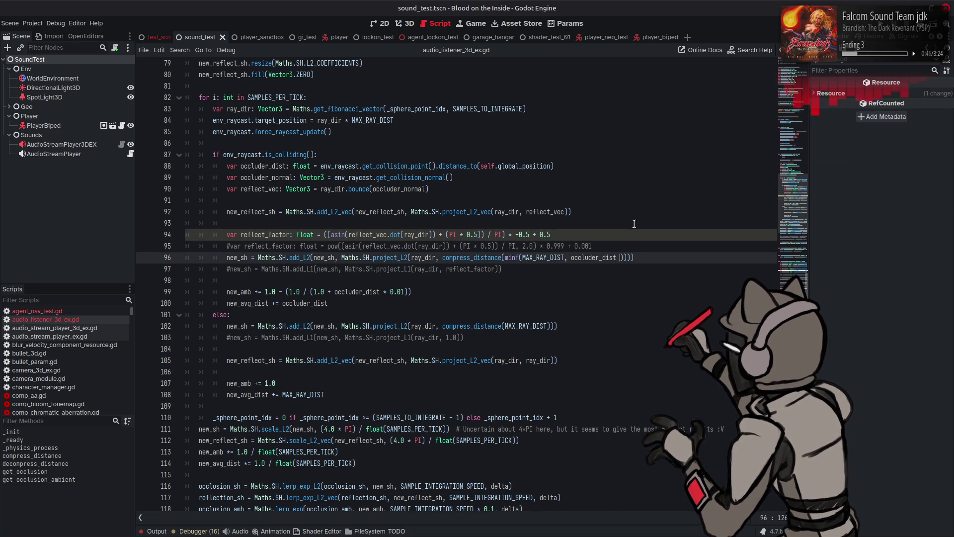
{"action": "type", "text": "reflect_factor * 0"}
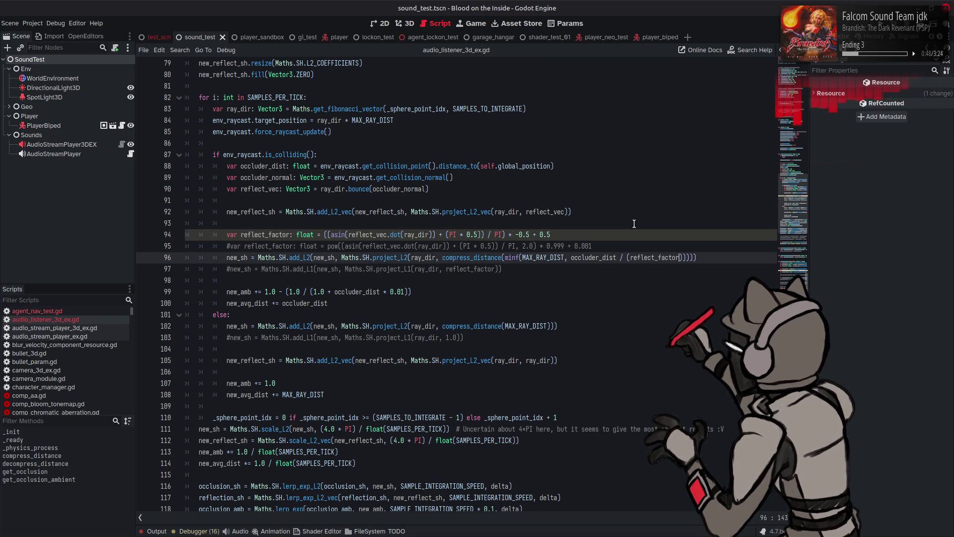
{"action": "type", "text": ".9 + 0.1"}
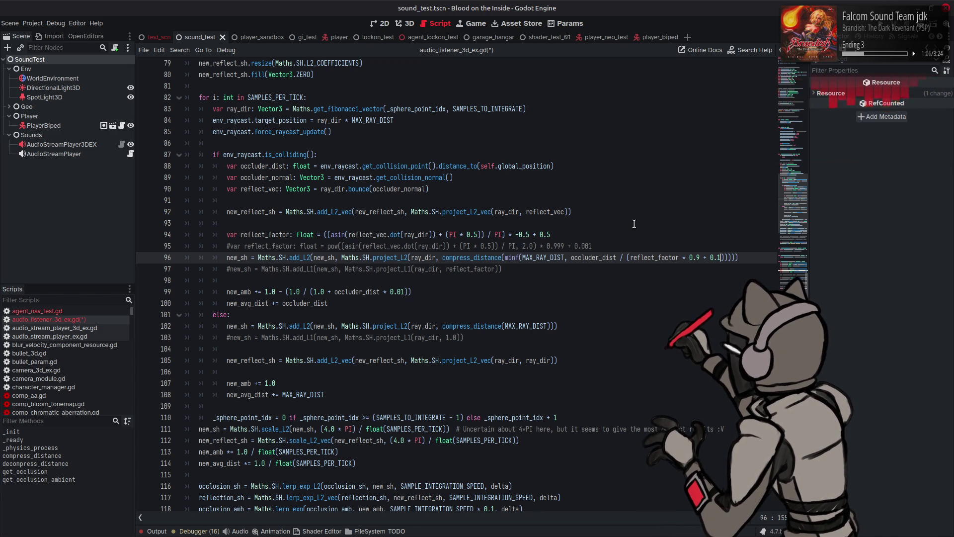
Negate the 0.5 in the reflection_factor formula on line 144 and save.
{"action": "scroll", "coordinate": [634, 223], "scroll_direction": "down", "scroll_amount": 15}
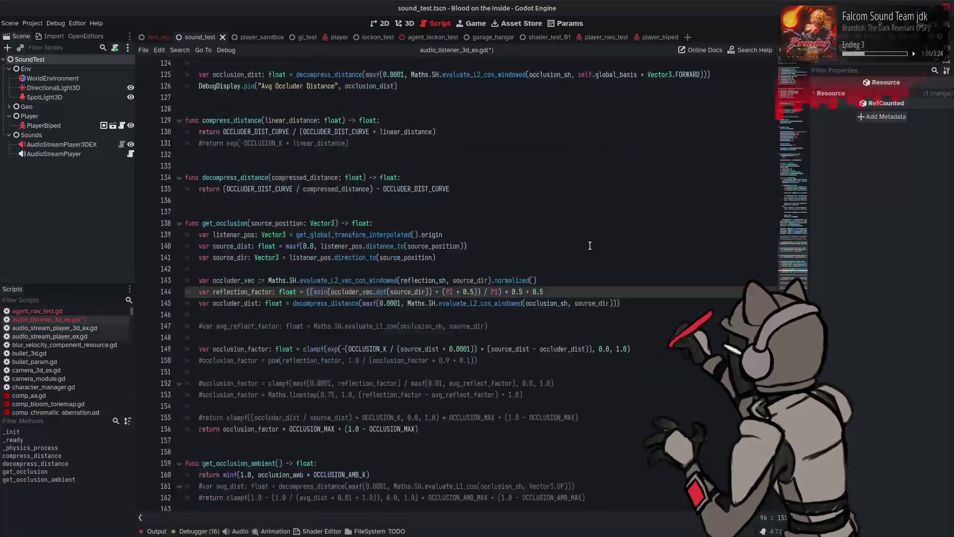
{"action": "left_click", "coordinate": [514, 292]}
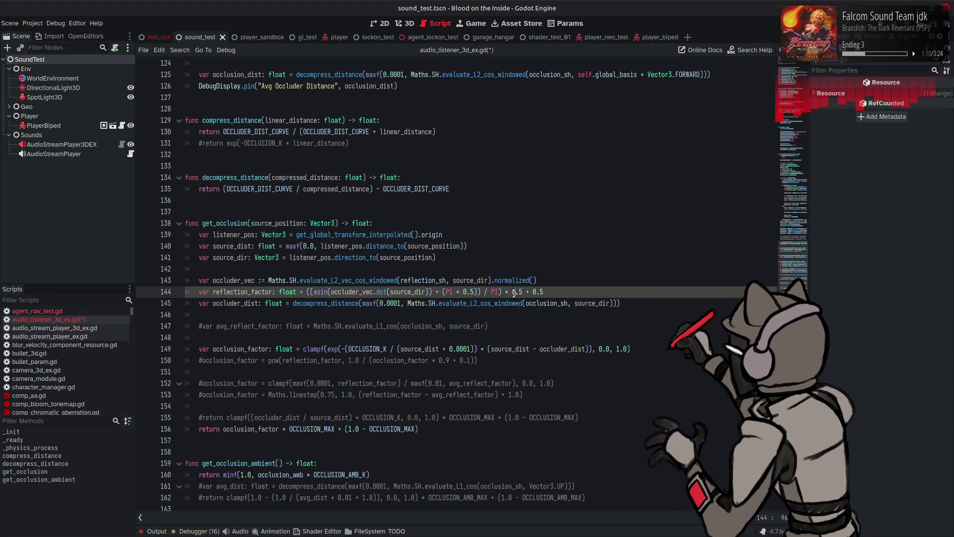
{"action": "type", "text": "-"}
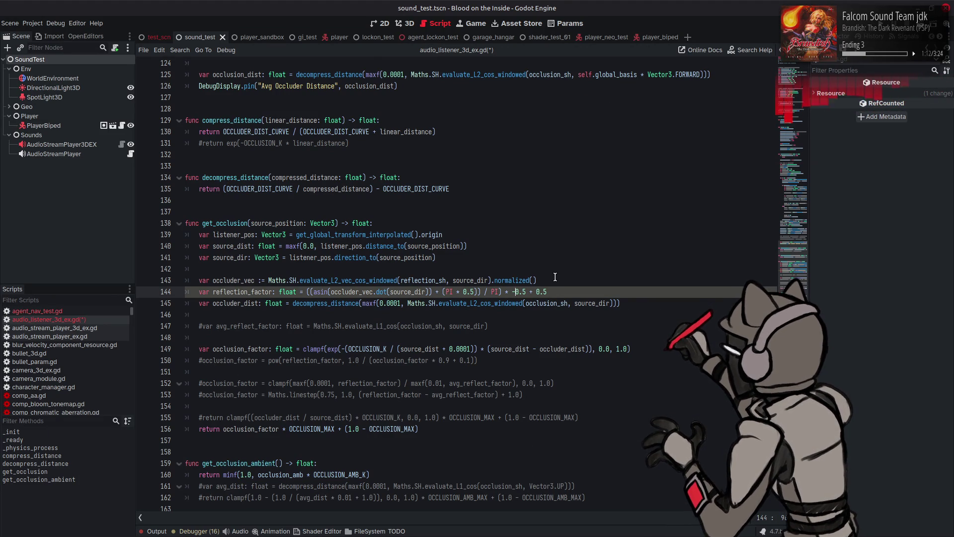
{"action": "key", "text": "ctrl+s"}
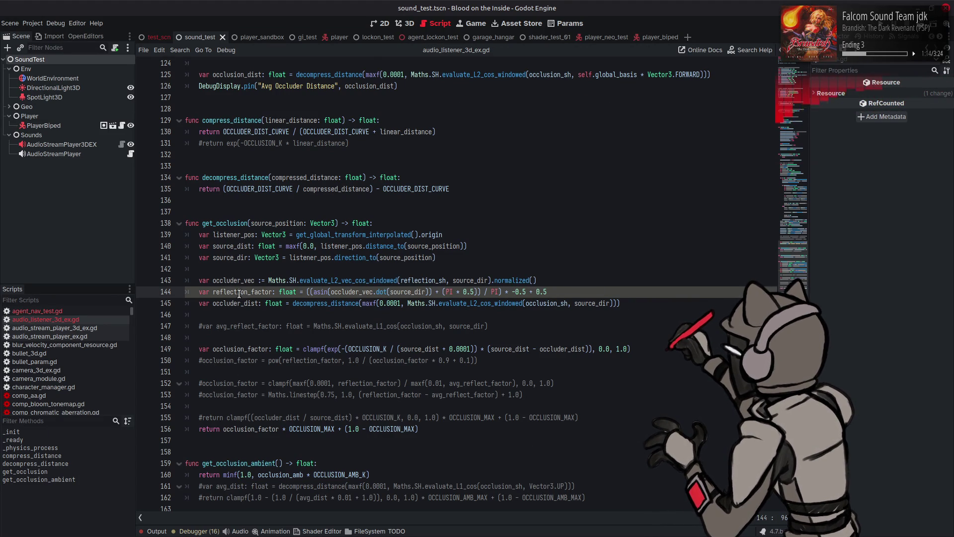
Add a reflection_factor term to the end of the occluder_dist line.
{"action": "double_click", "coordinate": [240, 291]}
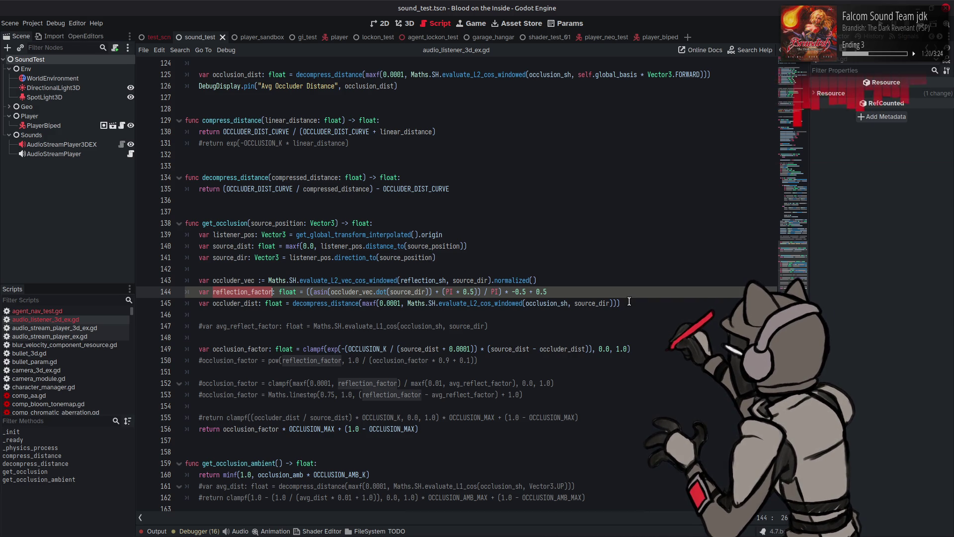
{"action": "left_click", "coordinate": [629, 302]}
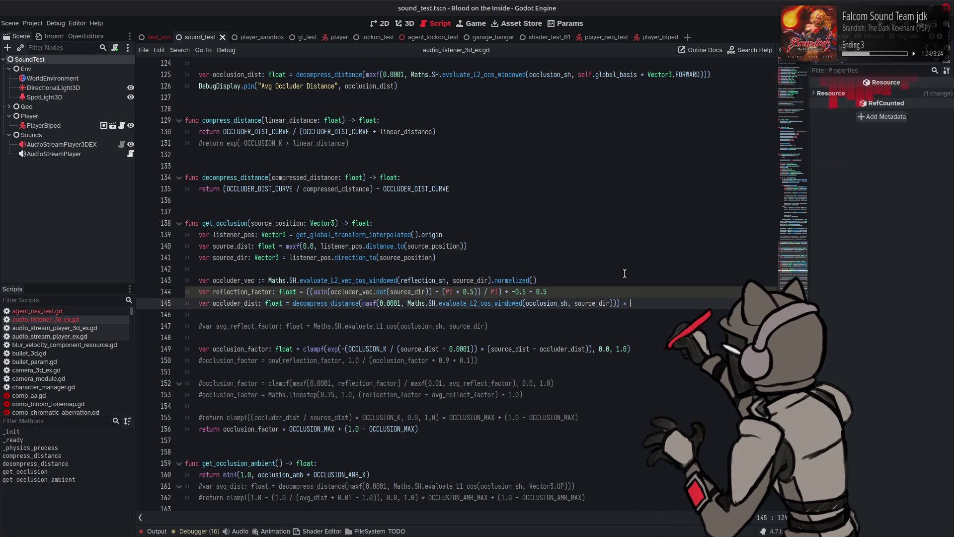
{"action": "type", "text": "reflection_factor"}
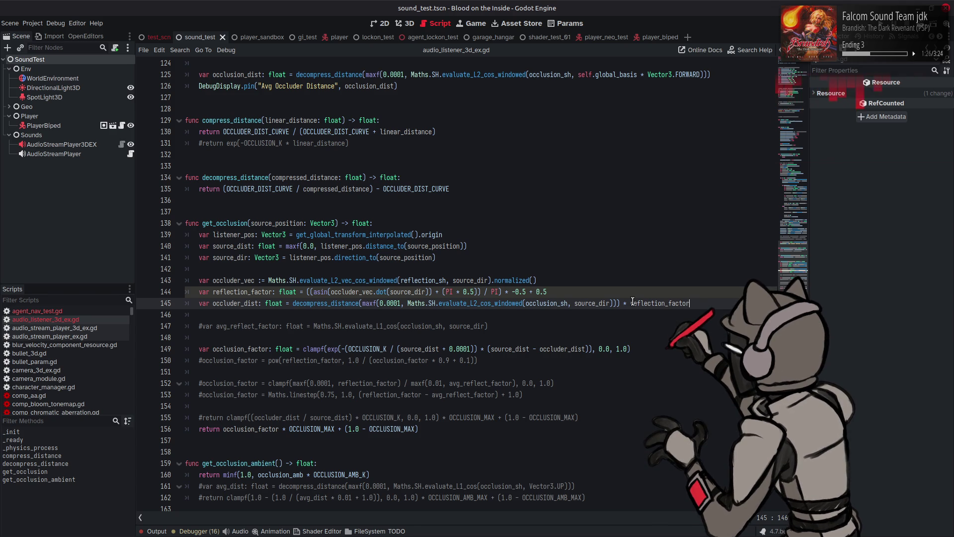
{"action": "type", "text": "("}
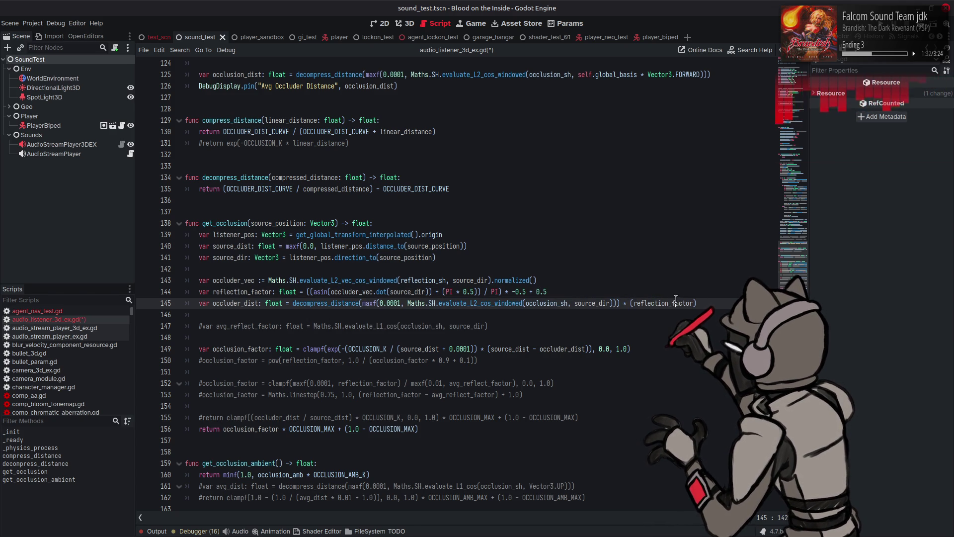
{"action": "key", "text": "ctrl+z"}
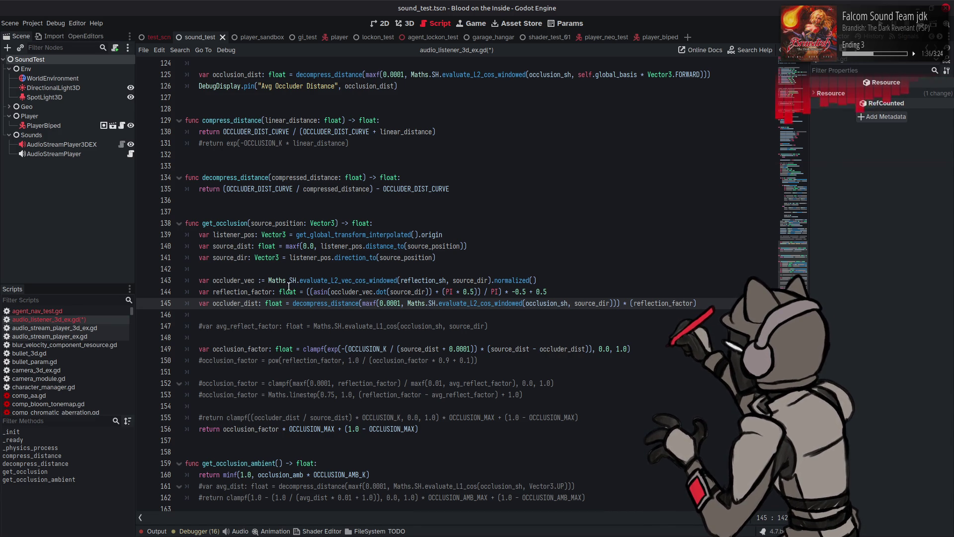
Wrap the reflection_factor formula in clampf with limits 0.0 and 1.0.
{"action": "left_click", "coordinate": [306, 292]}
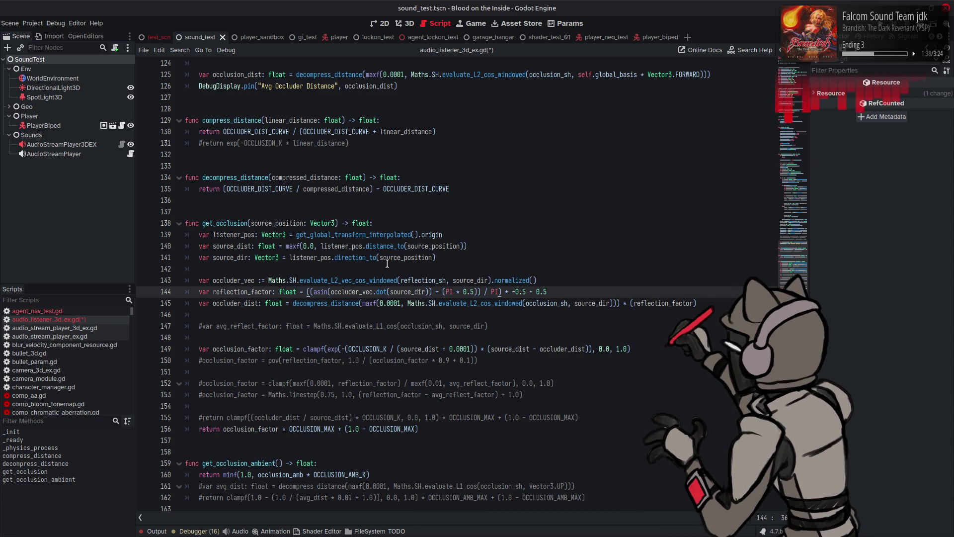
{"action": "type", "text": "clampf"}
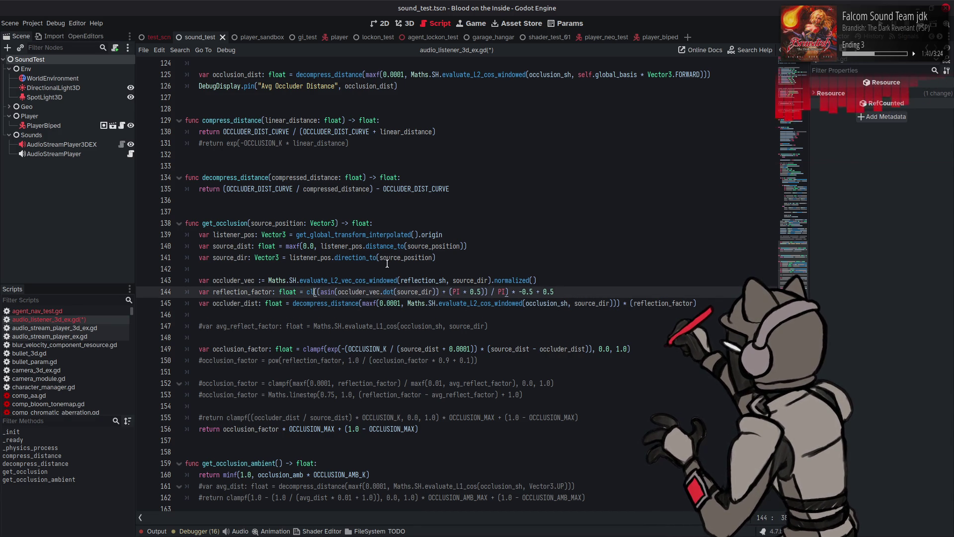
{"action": "left_click", "coordinate": [572, 291]}
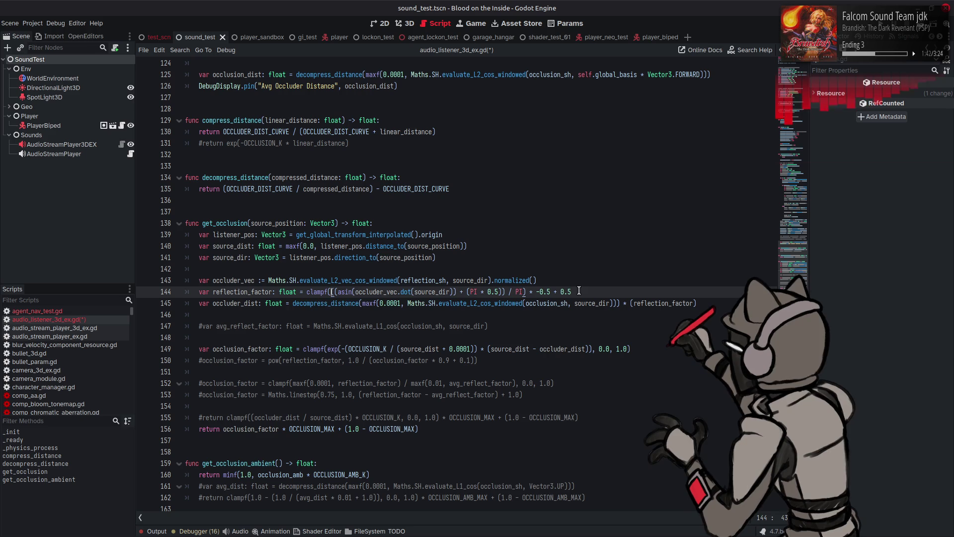
{"action": "type", "text": "))"}
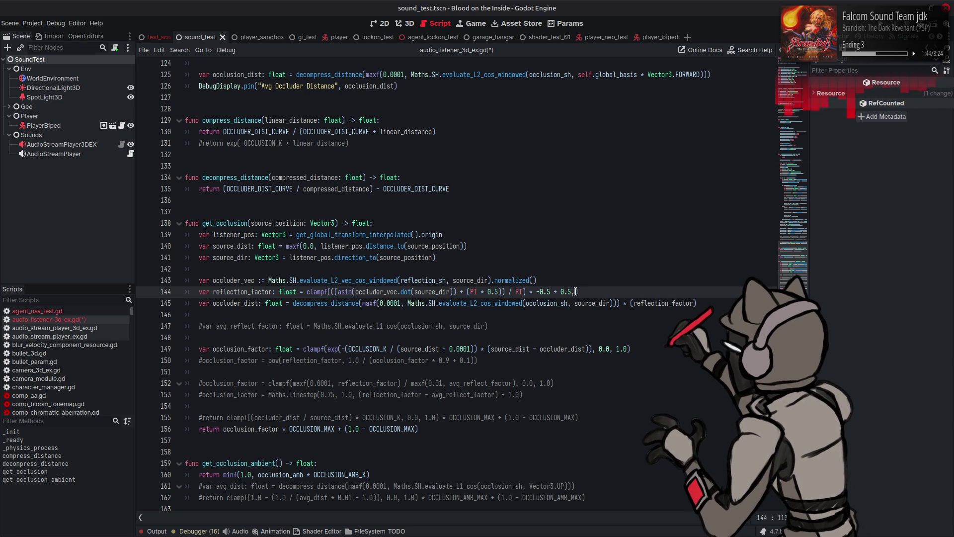
{"action": "type", "text": " 0.0, 1.0"}
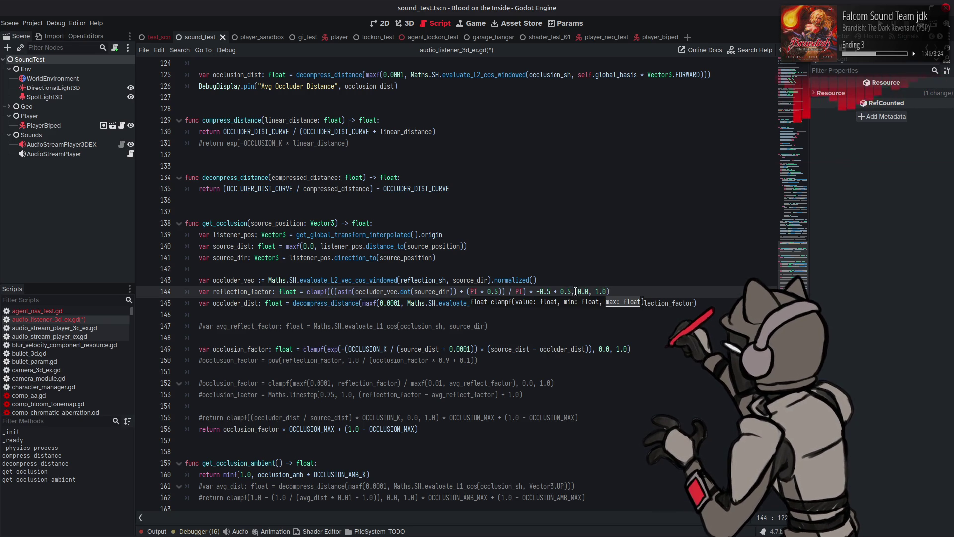
{"action": "left_click", "coordinate": [639, 282]}
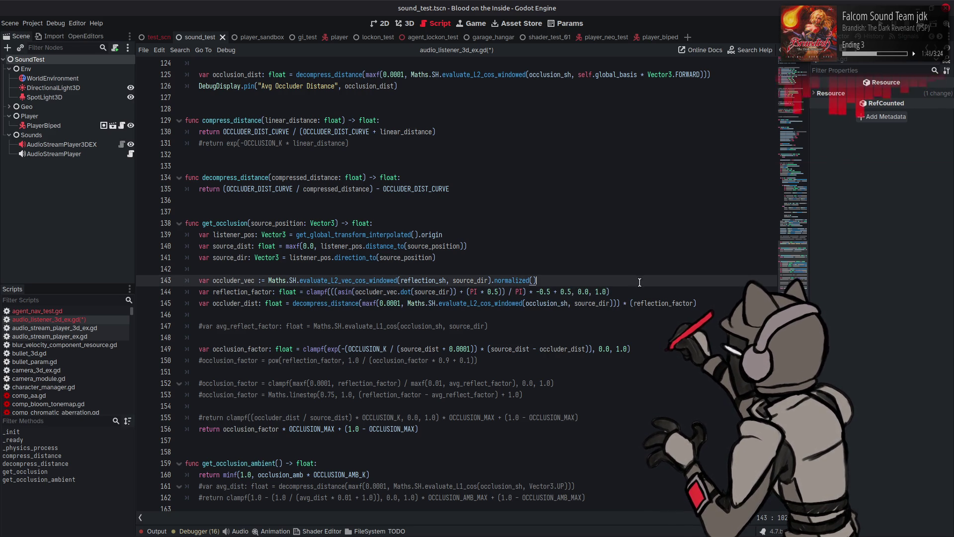
Save the script and run the project to test the scaled occluder distance.
{"action": "left_click", "coordinate": [694, 303]}
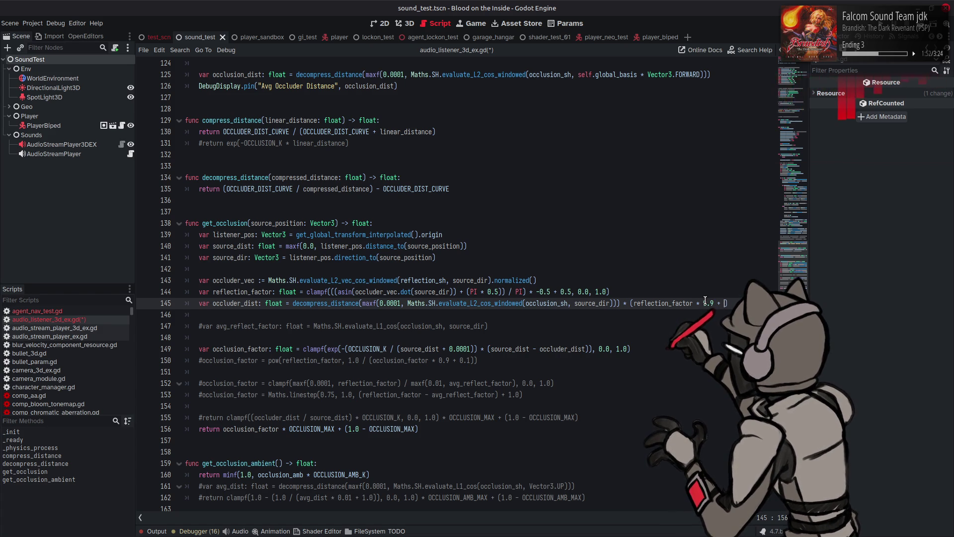
{"action": "key", "text": "ctrl+s"}
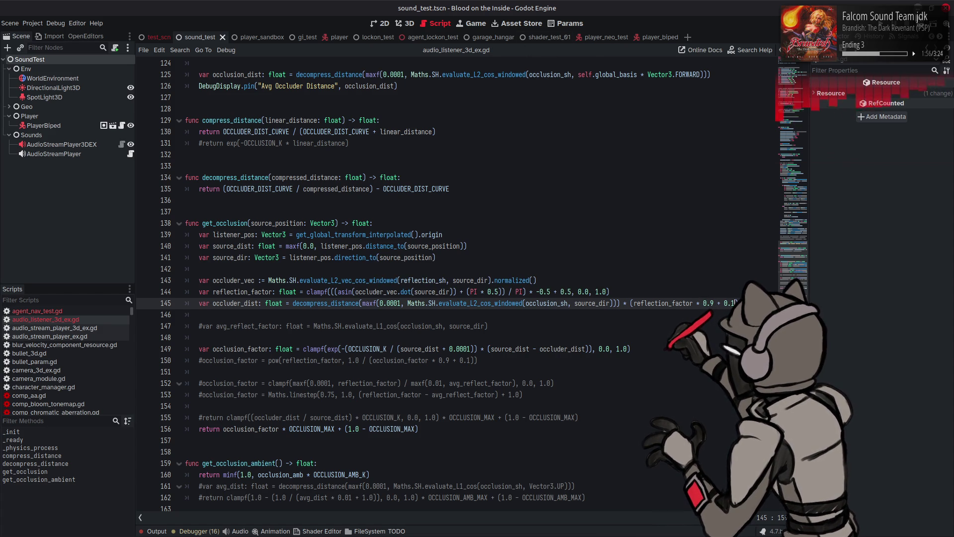
{"action": "left_click", "coordinate": [925, 24]}
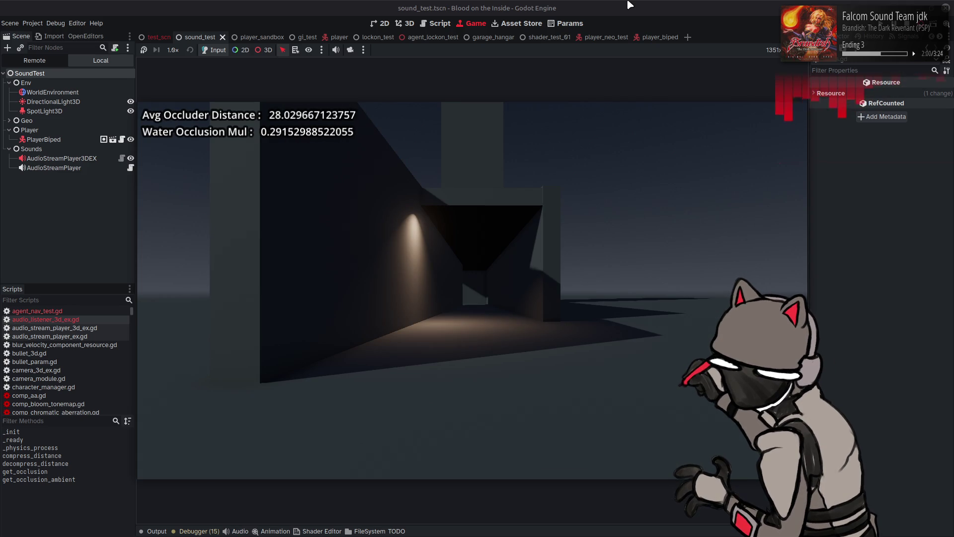
Walk the player from the corridor to the wall pillar, bringing occluder distance to about 20.
{"action": "key", "text": "w"}
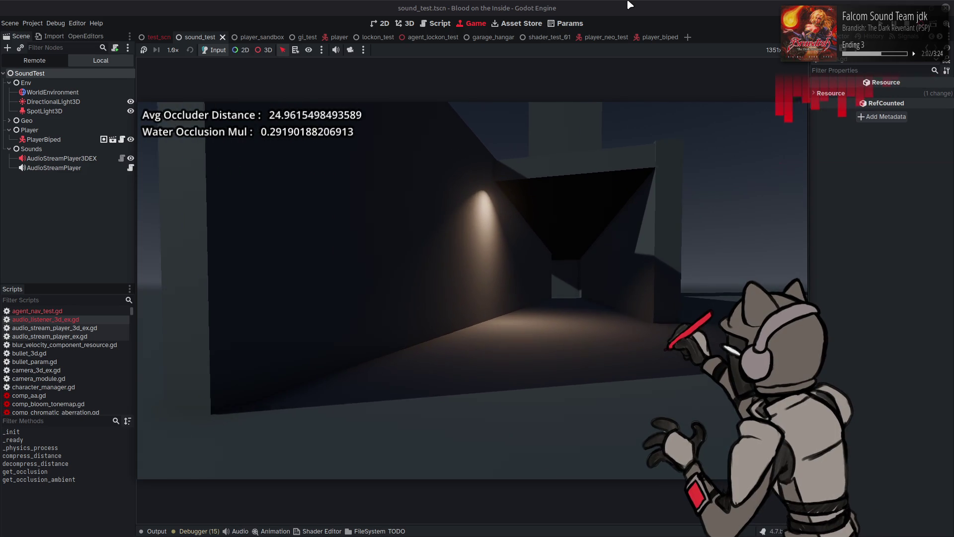
{"action": "key", "text": "a"}
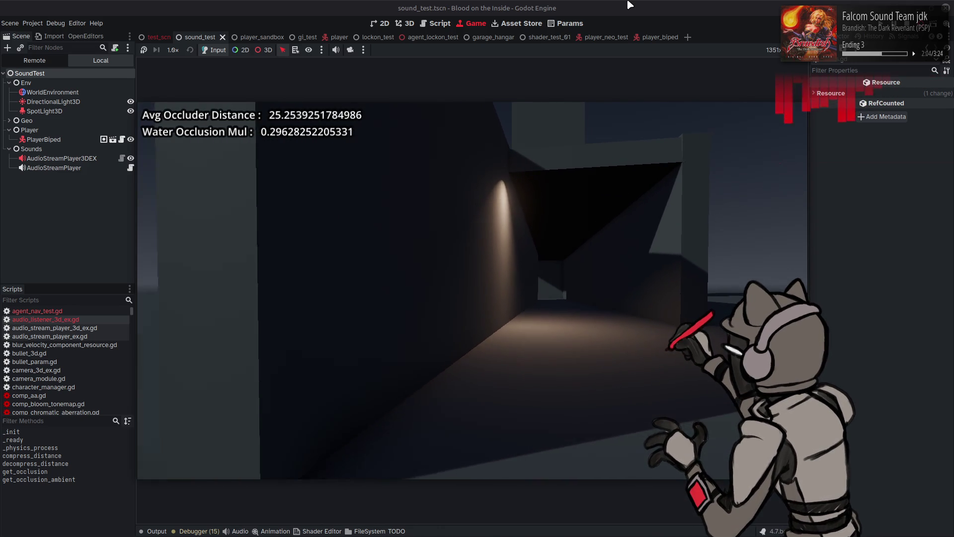
{"action": "key", "text": "a"}
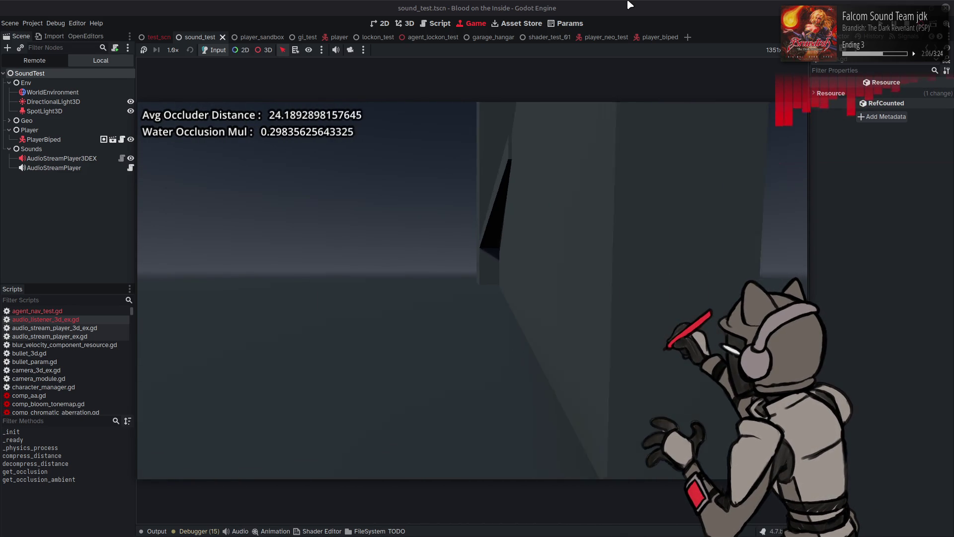
{"action": "key", "text": "a"}
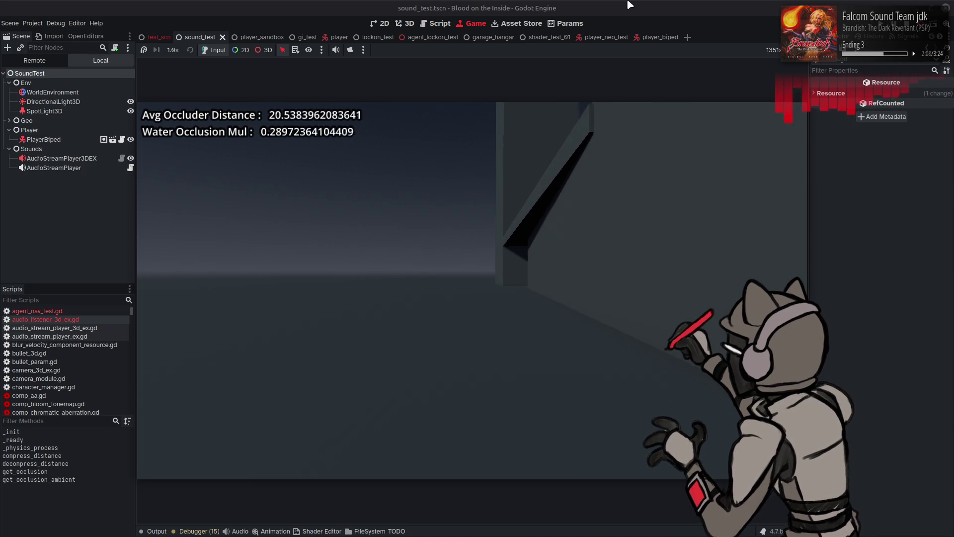
{"action": "key", "text": "a"}
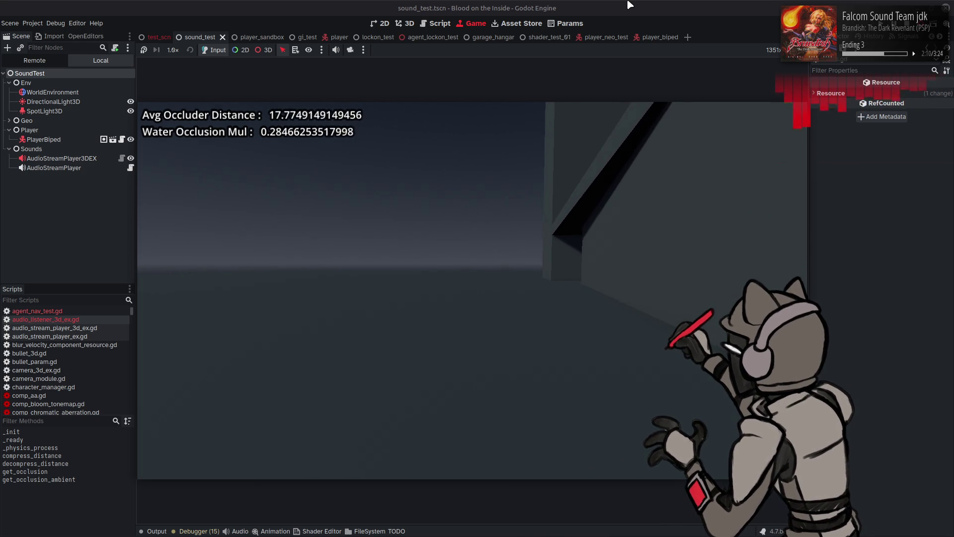
{"action": "key", "text": "d"}
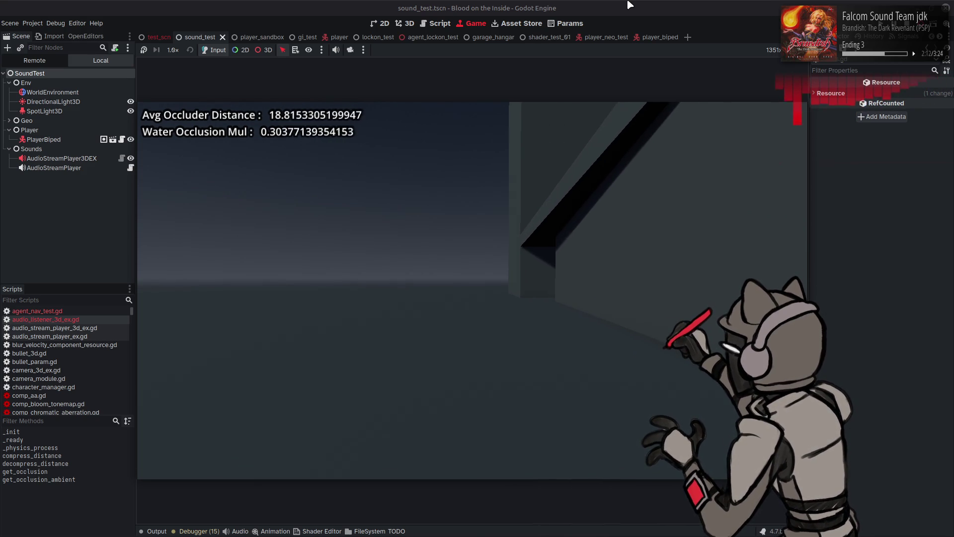
{"action": "key", "text": "w"}
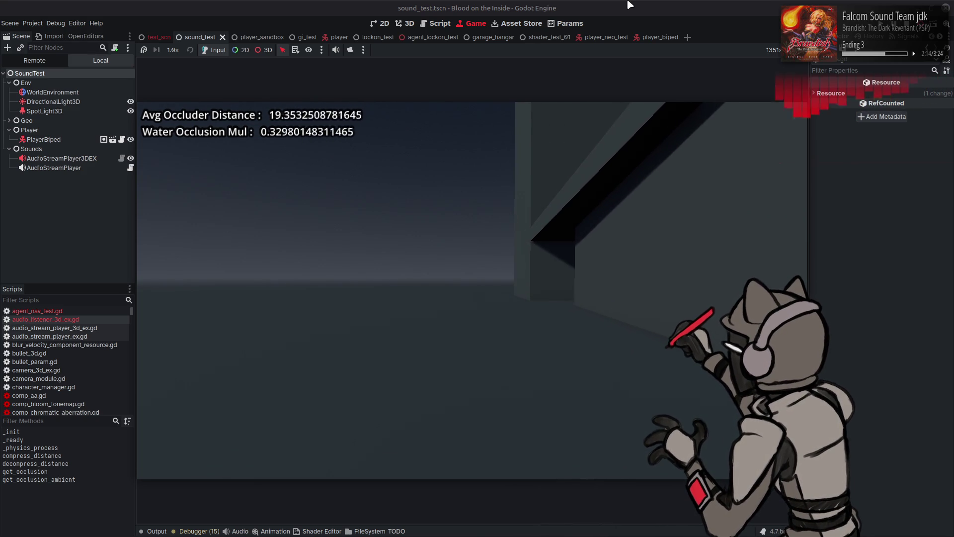
{"action": "key", "text": "w"}
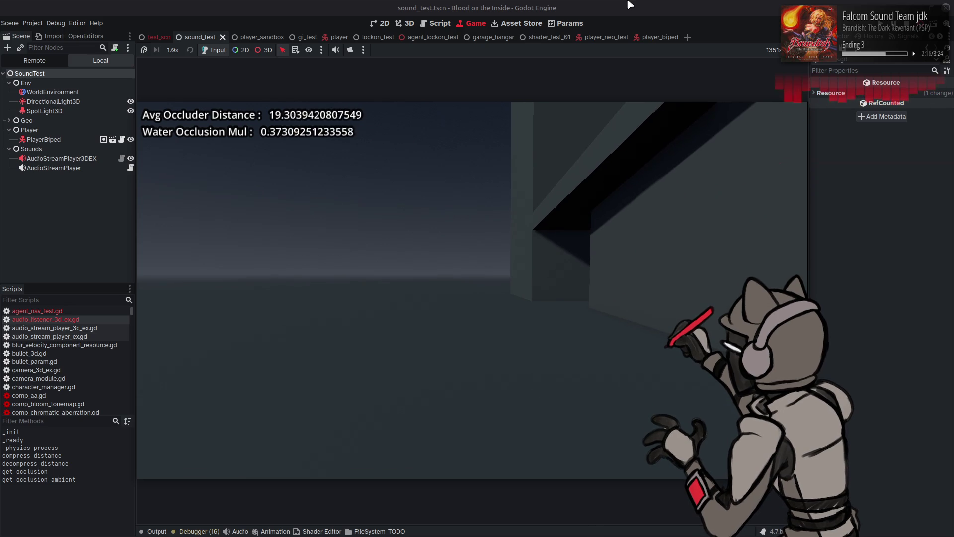
{"action": "key", "text": "w"}
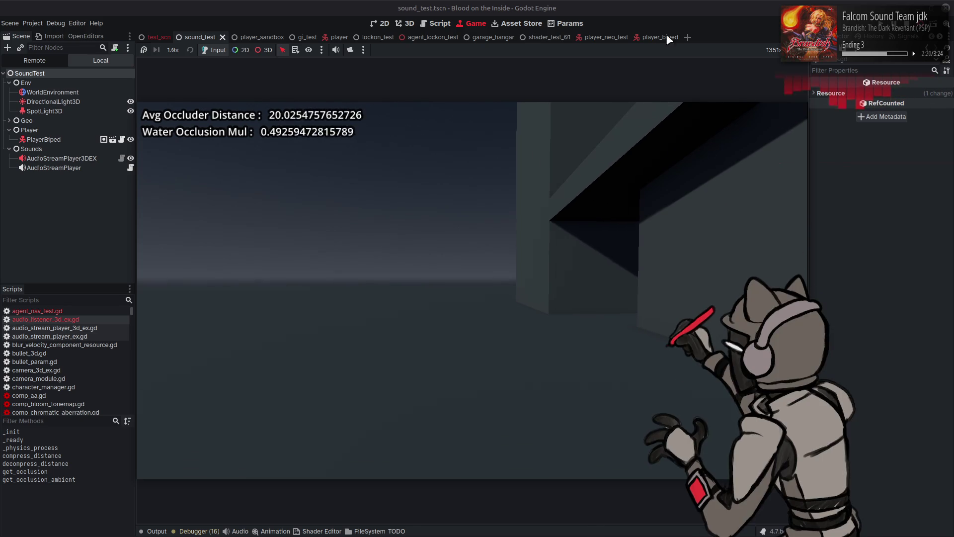
Stop the game, delete '* (reflection_factor * 0.9 + 0.1)' from line 145, and rerun.
{"action": "key", "text": "F8"}
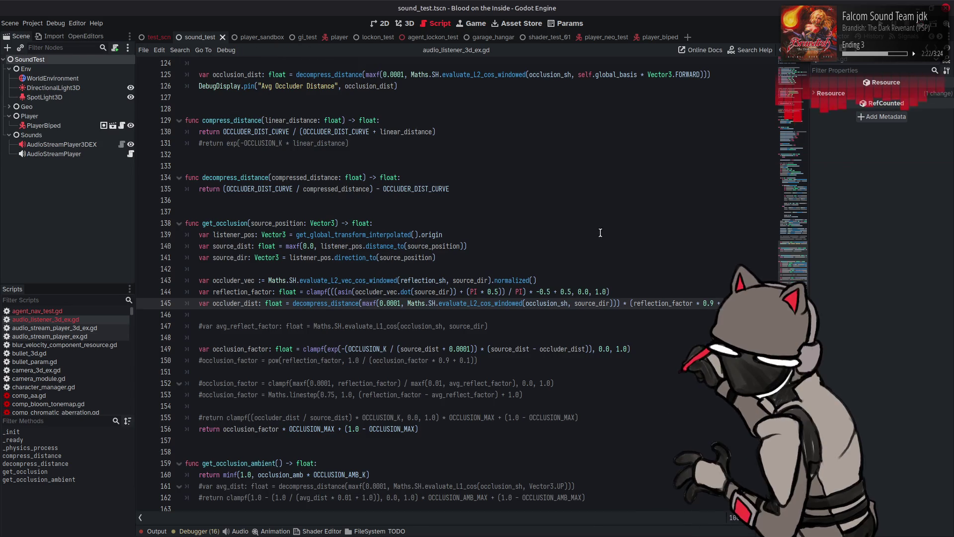
{"action": "left_click_drag", "start_coordinate": [734, 303], "coordinate": [621, 303]}
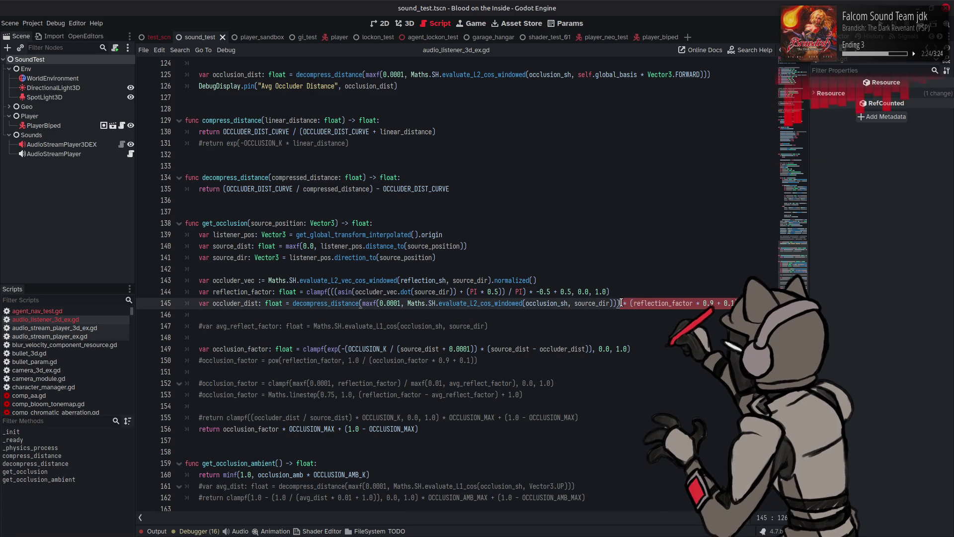
{"action": "key", "text": "Delete"}
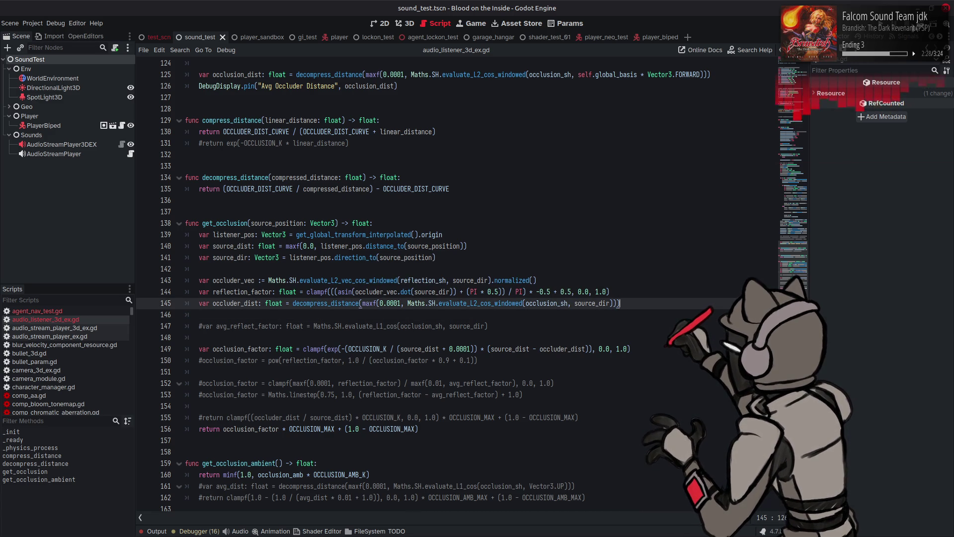
{"action": "key", "text": "F6"}
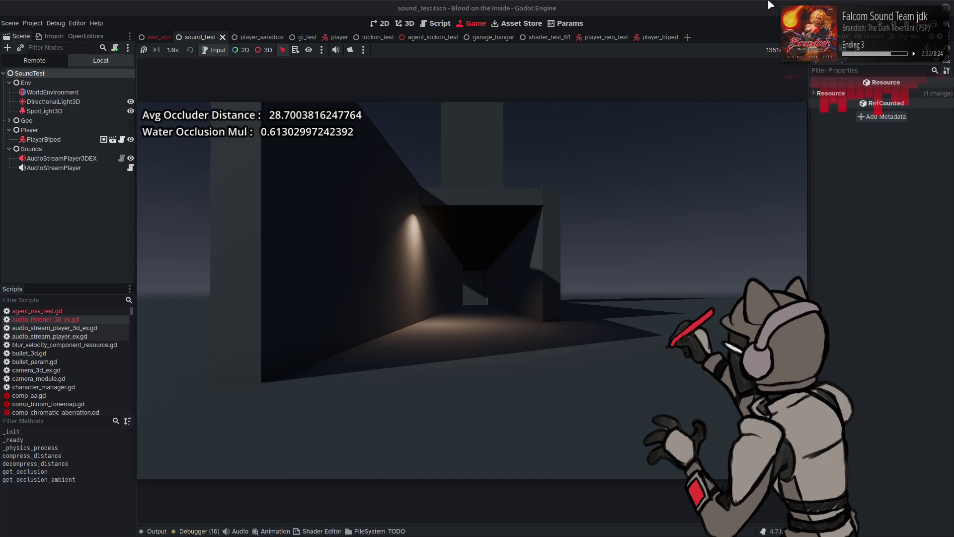
Walk the player to the wall corner and along the wall, then stop the game.
{"action": "key", "text": "w"}
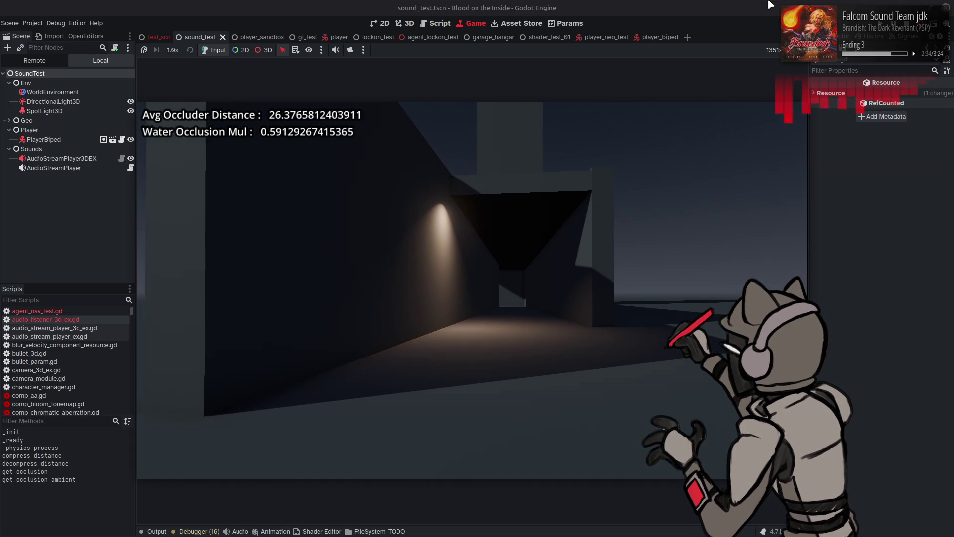
{"action": "key", "text": "w"}
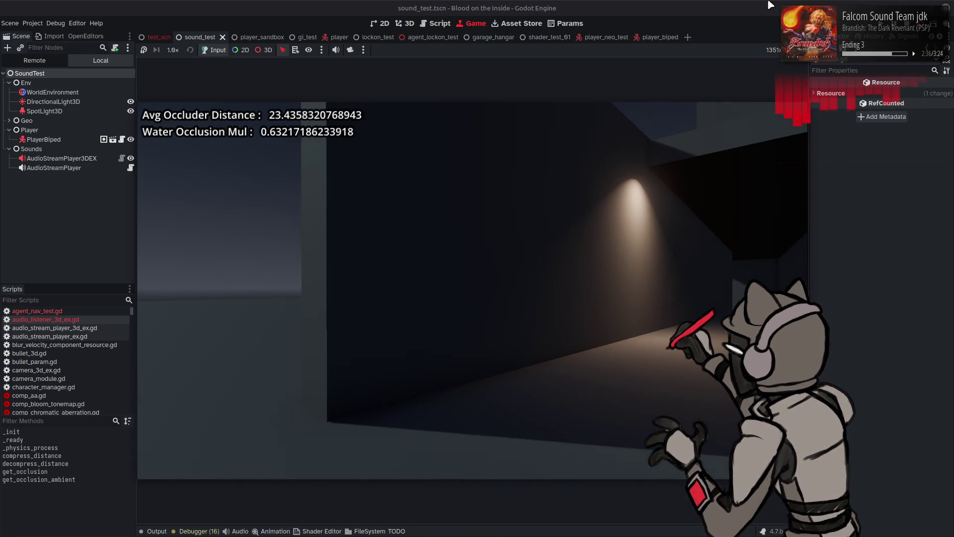
{"action": "key", "text": "w"}
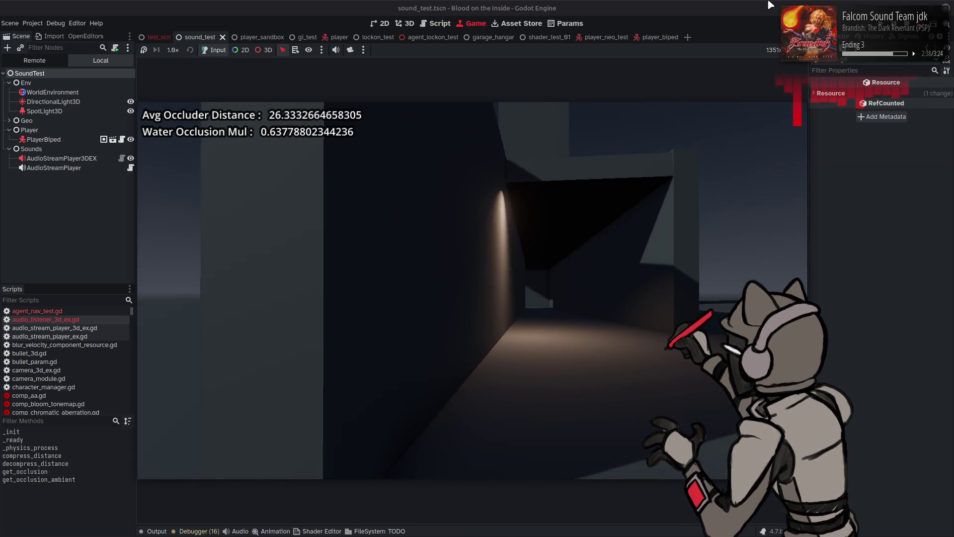
{"action": "key", "text": "w"}
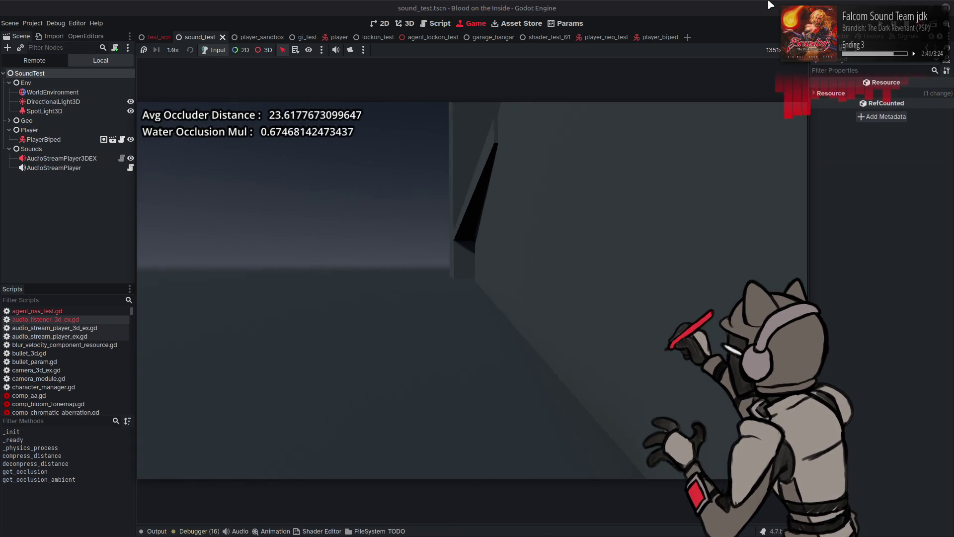
{"action": "key", "text": "w"}
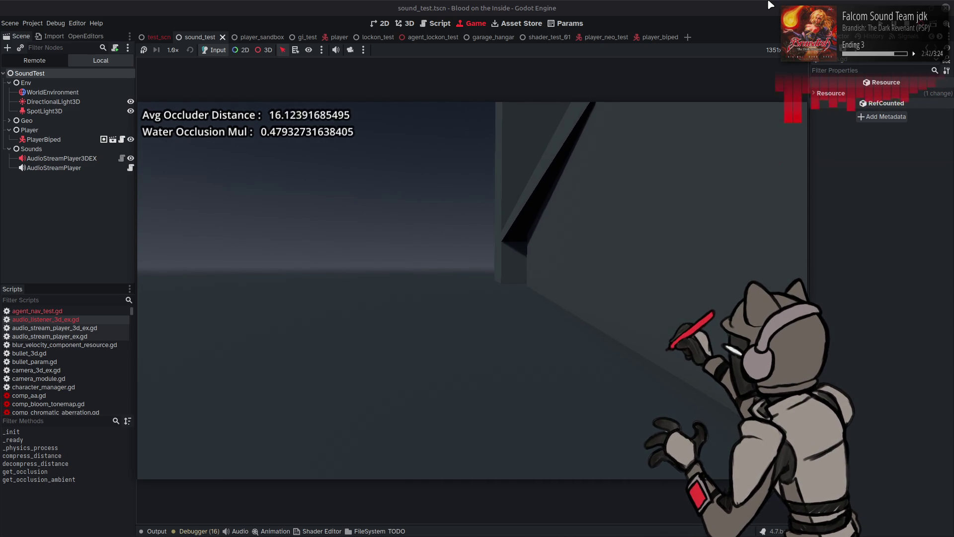
{"action": "key", "text": "w"}
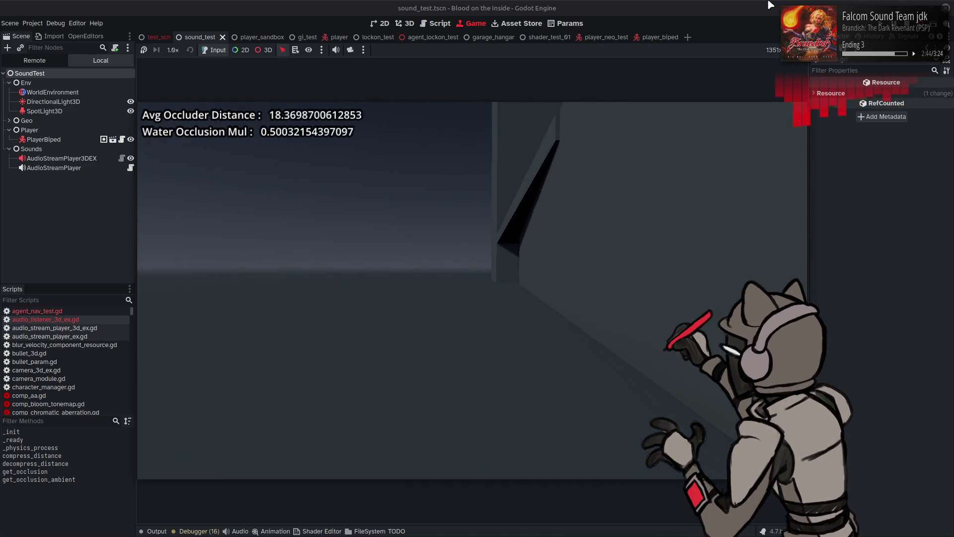
{"action": "key", "text": "w"}
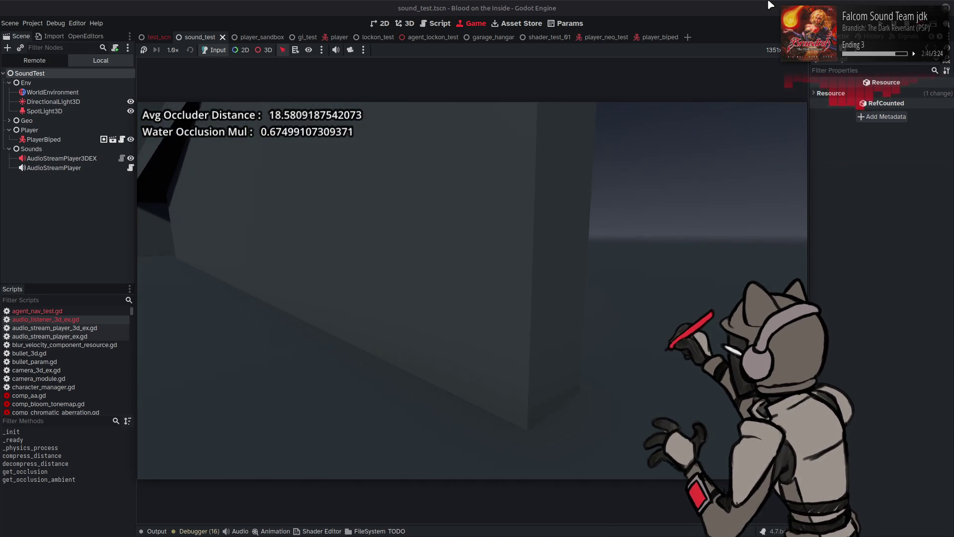
{"action": "key", "text": "w"}
{"action": "key", "text": "w"}
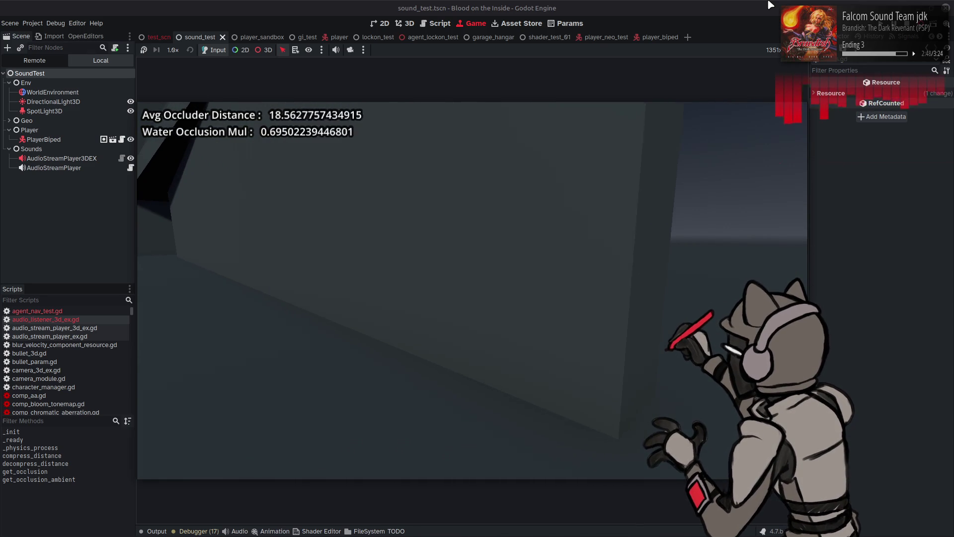
{"action": "key", "text": "w"}
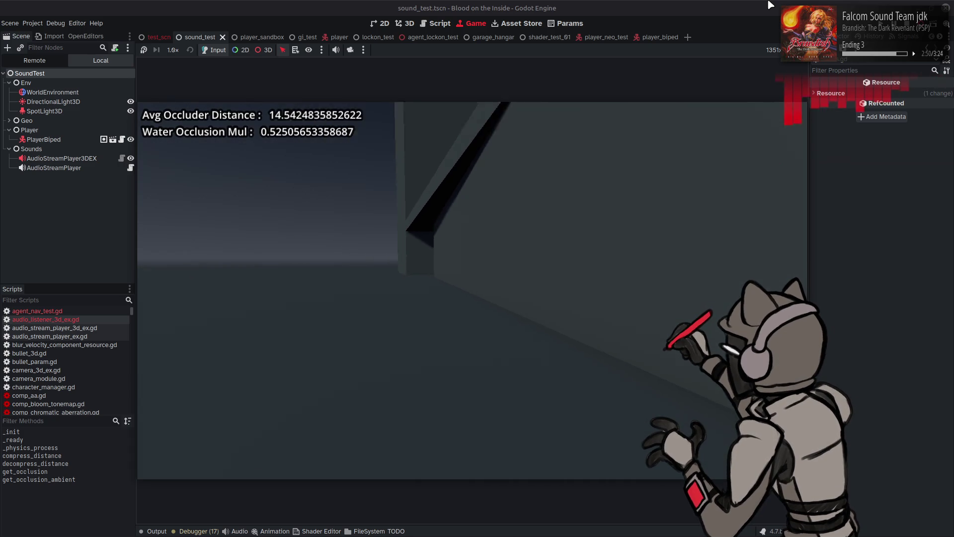
{"action": "key", "text": "a"}
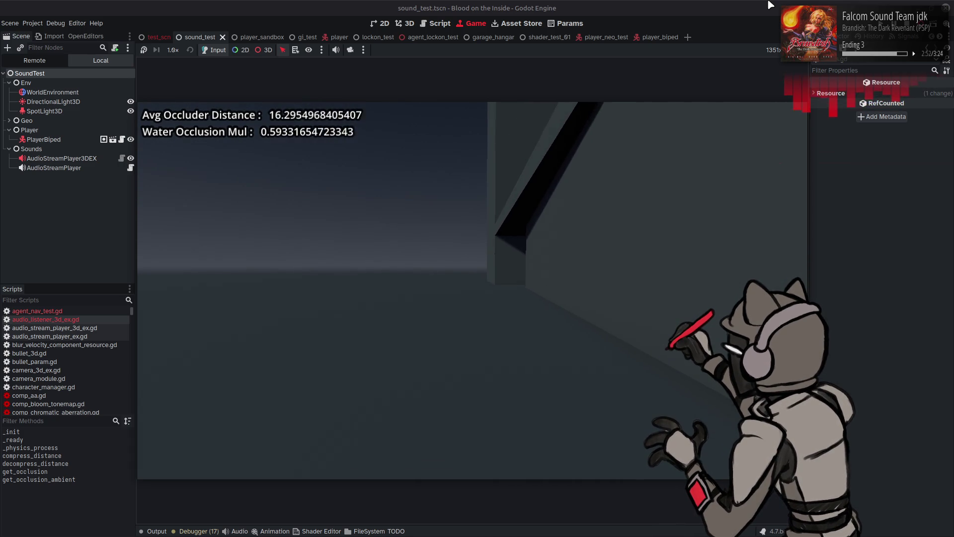
{"action": "key", "text": "a"}
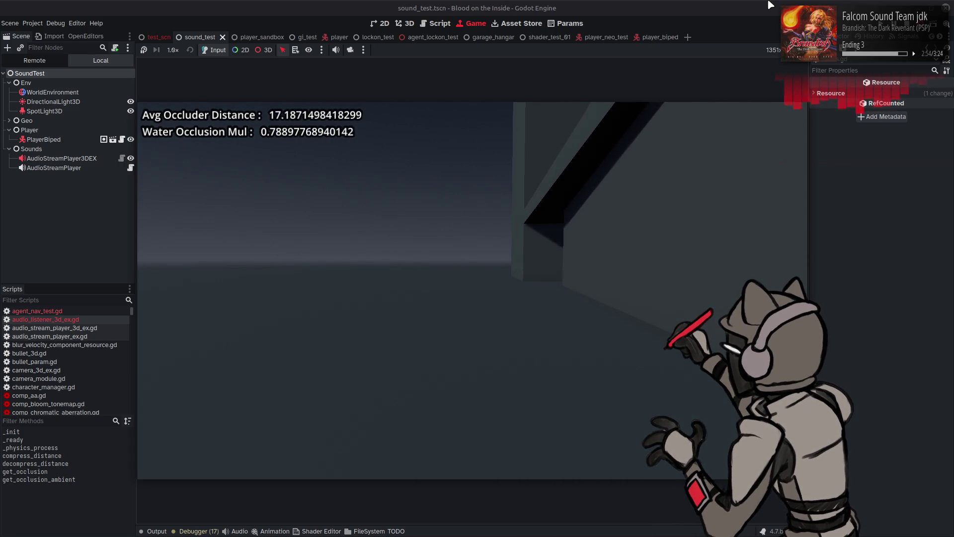
{"action": "key", "text": "d"}
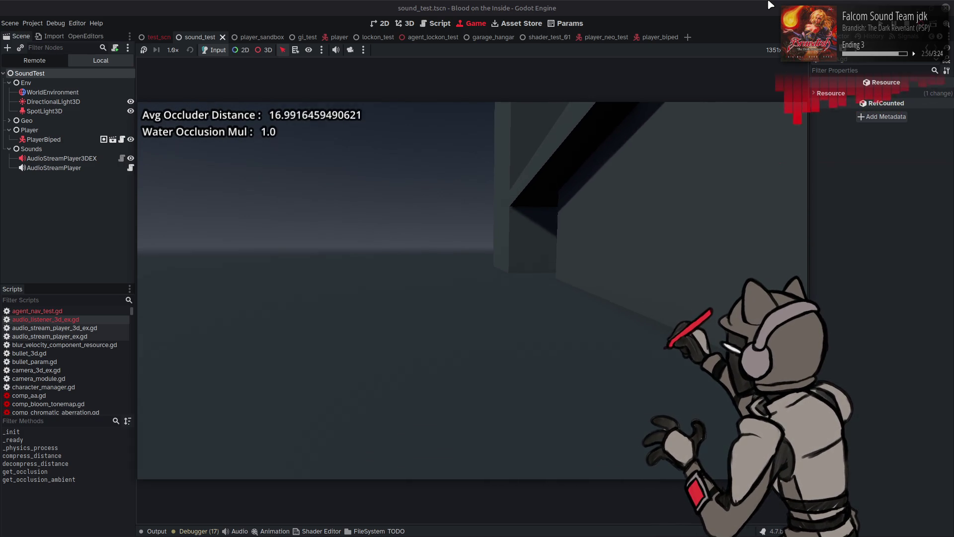
{"action": "key", "text": "d"}
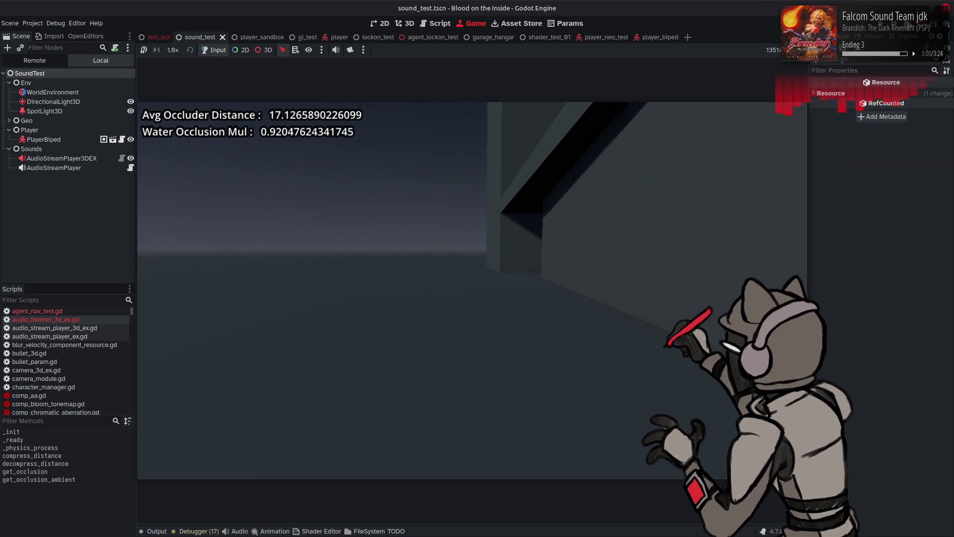
{"action": "key", "text": "F8"}
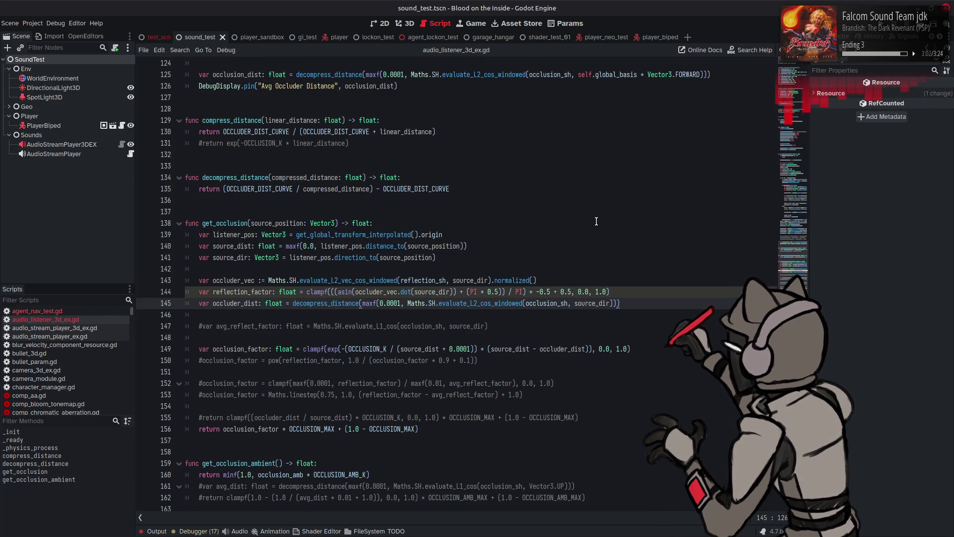
Change line 96's scaling to reflect_factor * 0.999 + 0.001, save, and run the project.
{"action": "scroll", "coordinate": [596, 221], "scroll_direction": "up", "scroll_amount": 4}
{"action": "scroll", "coordinate": [594, 217], "scroll_direction": "up", "scroll_amount": 7}
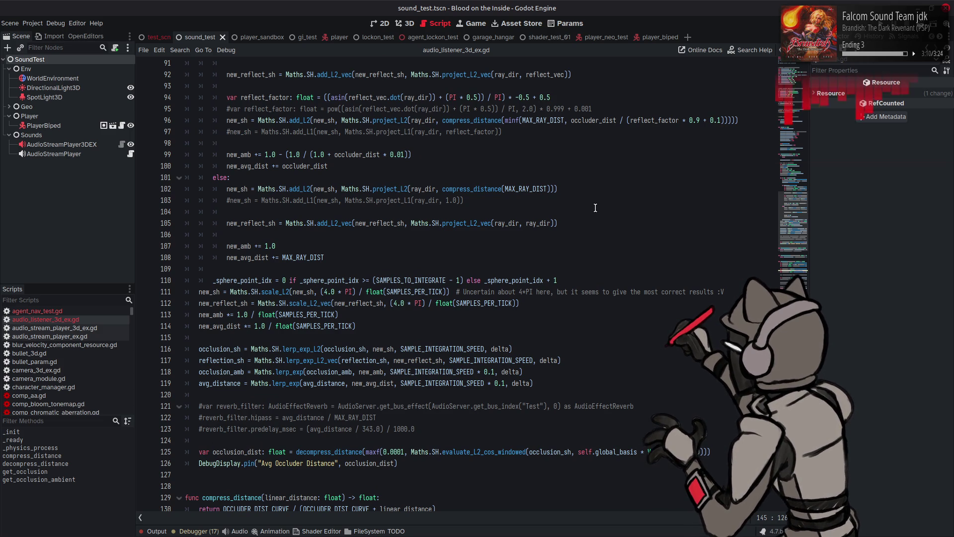
{"action": "scroll", "coordinate": [595, 207], "scroll_direction": "up", "scroll_amount": 1}
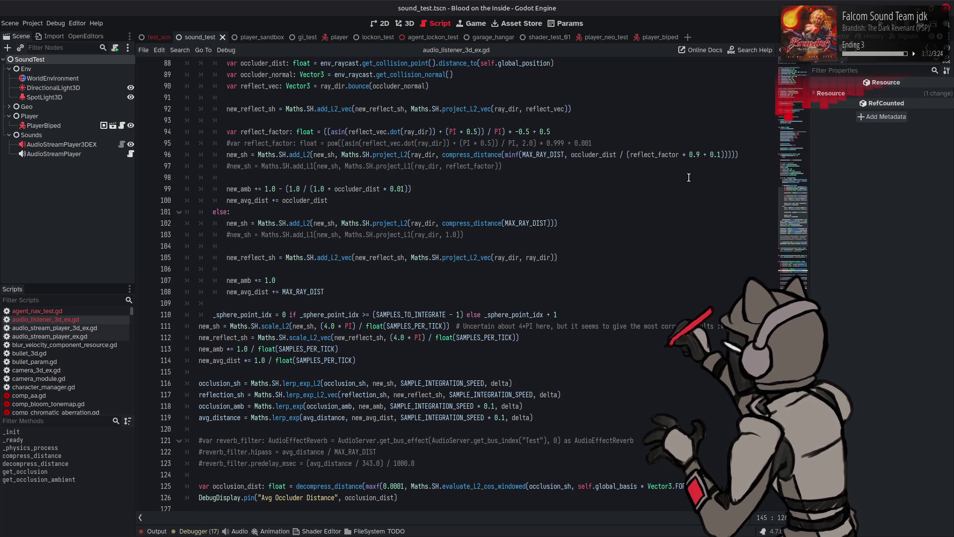
{"action": "left_click", "coordinate": [702, 153]}
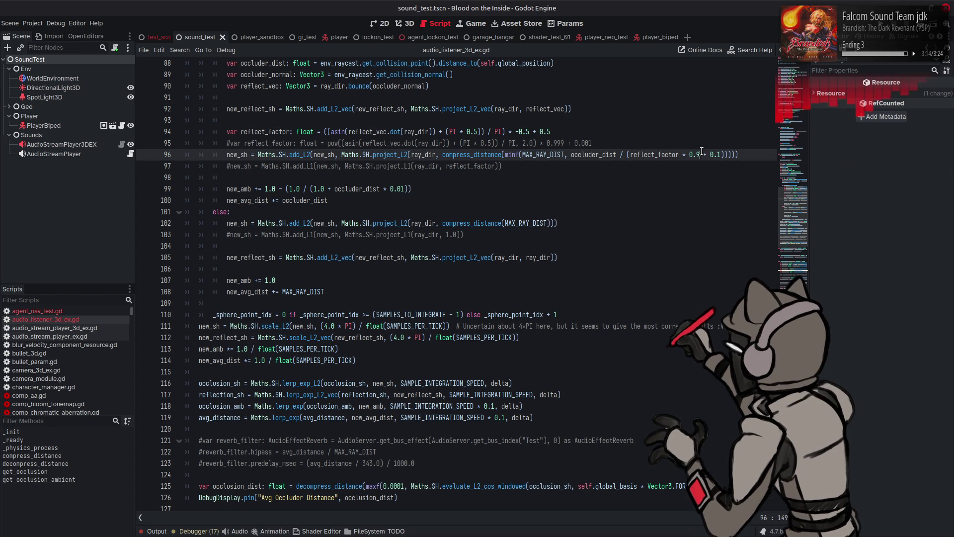
{"action": "type", "text": "99"}
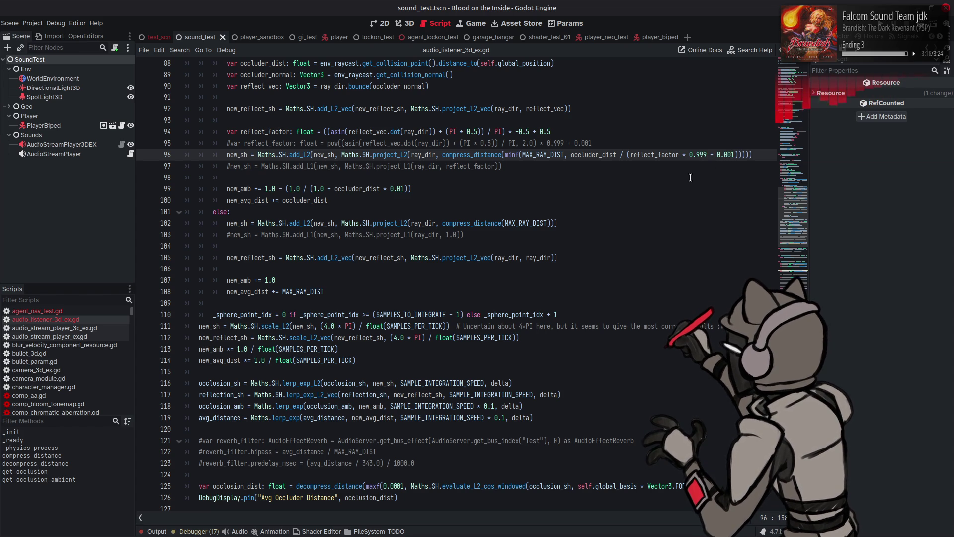
{"action": "scroll", "coordinate": [690, 177], "scroll_direction": "down", "scroll_amount": 12}
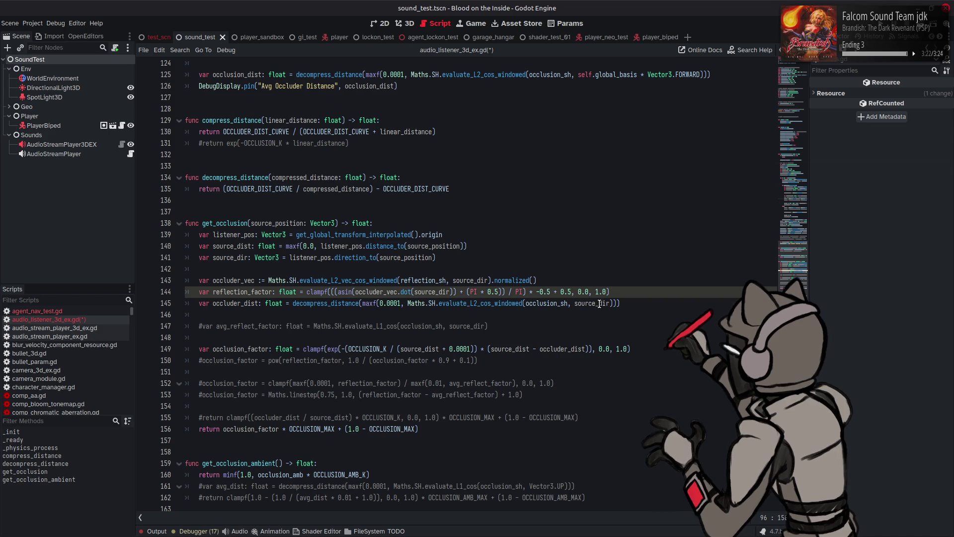
{"action": "left_click", "coordinate": [599, 304]}
{"action": "key", "text": "ctrl+s"}
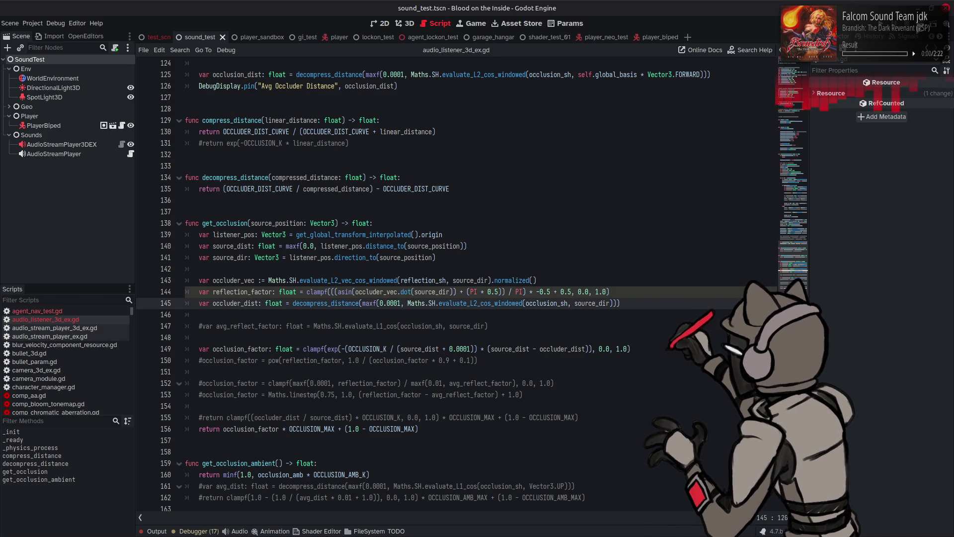
{"action": "left_click", "coordinate": [920, 25]}
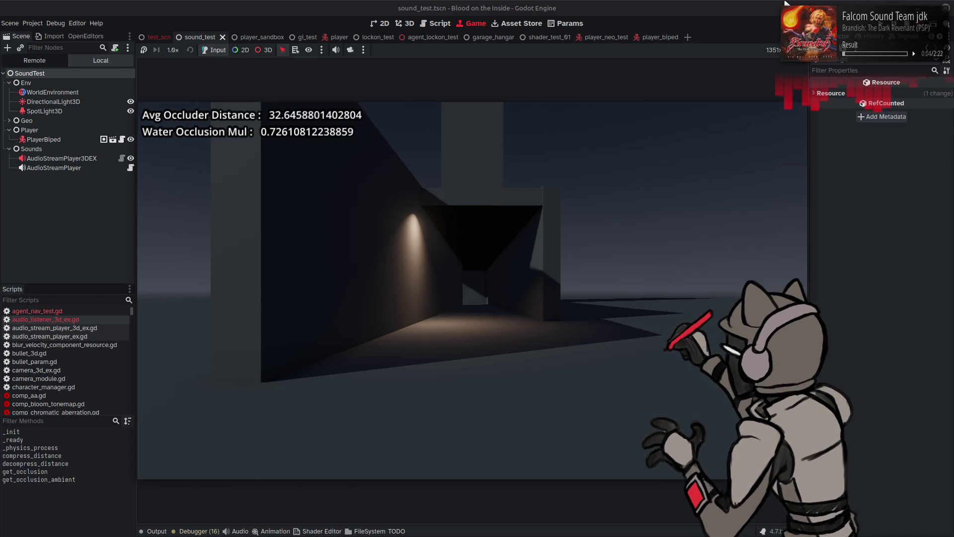
Strafe the player past the walls and beam watching the distance readouts, then stop the game.
{"action": "key", "text": "a"}
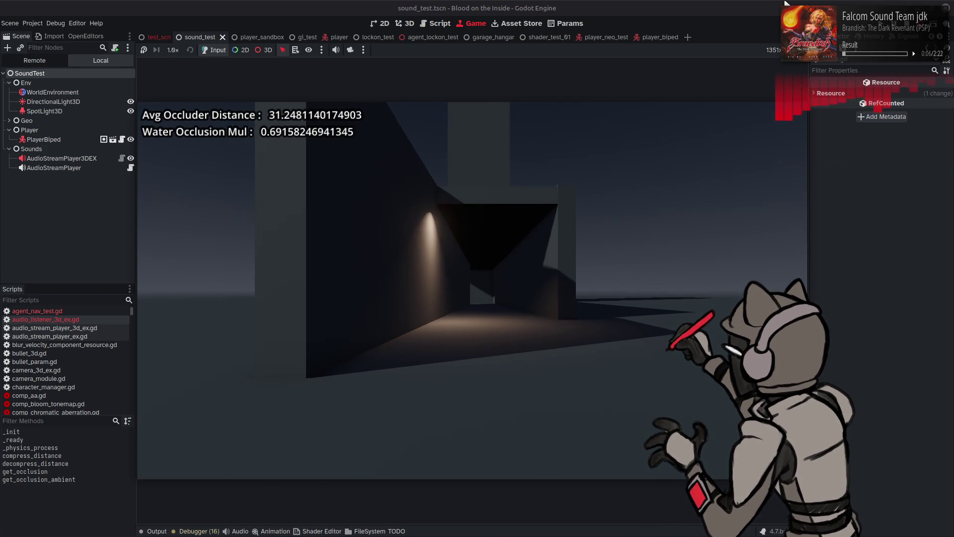
{"action": "key", "text": "a"}
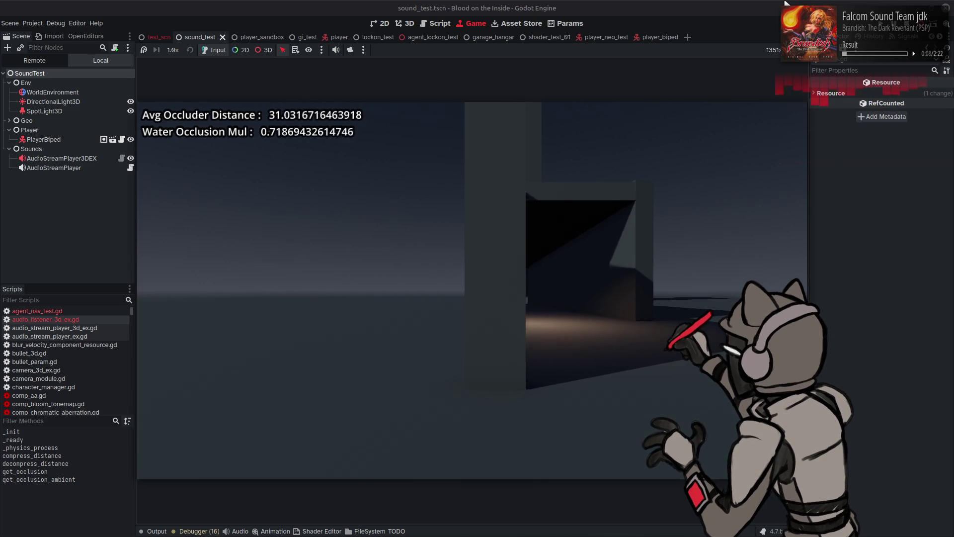
{"action": "key", "text": "a"}
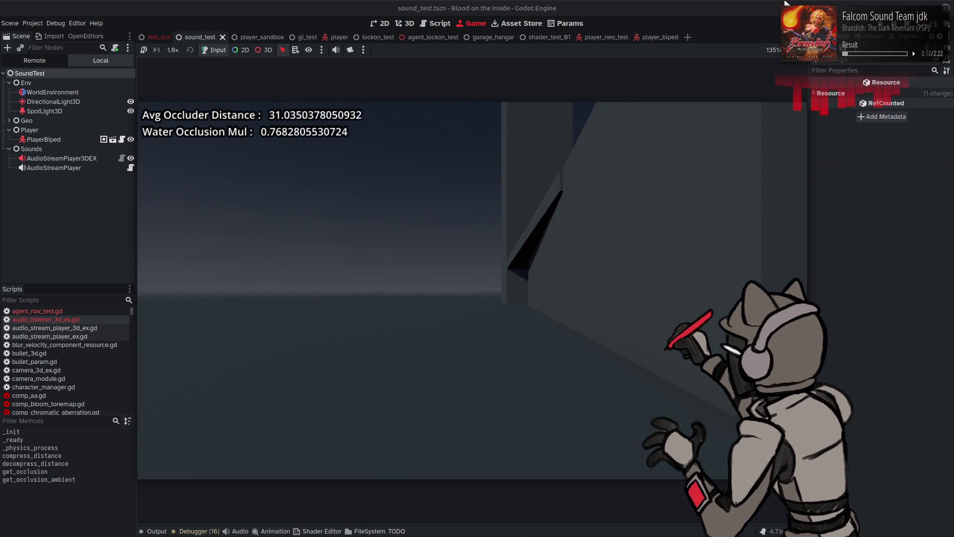
{"action": "key", "text": "w"}
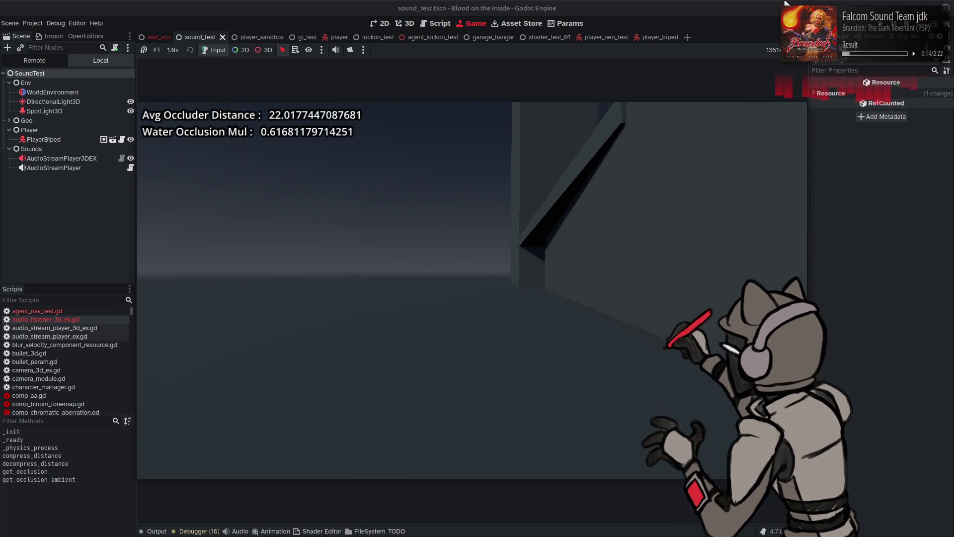
{"action": "key", "text": "s"}
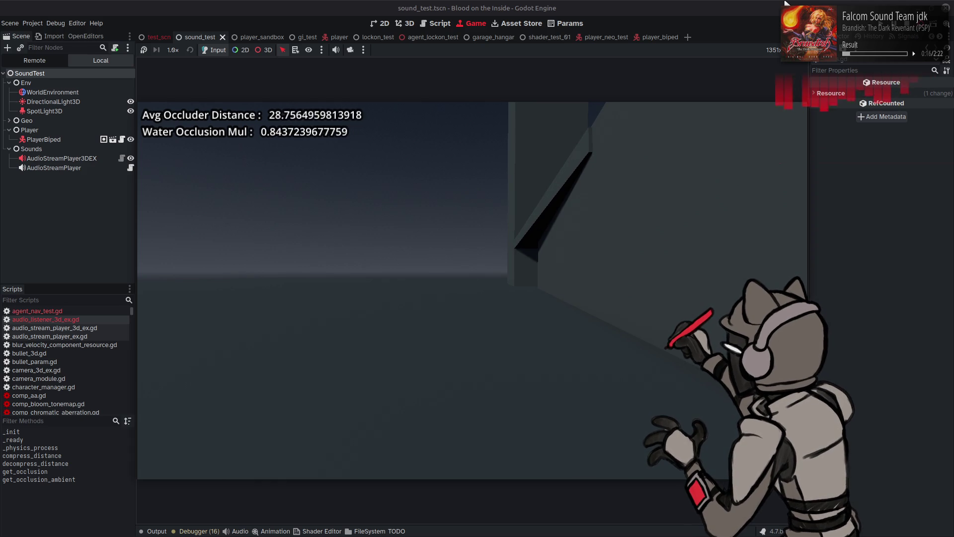
{"action": "key", "text": "w"}
{"action": "key", "text": "w"}
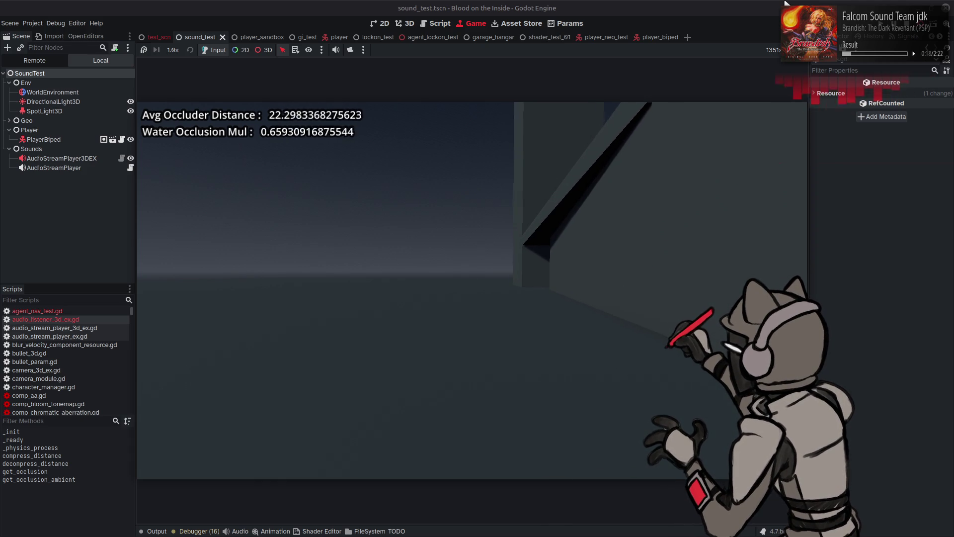
{"action": "key", "text": "d"}
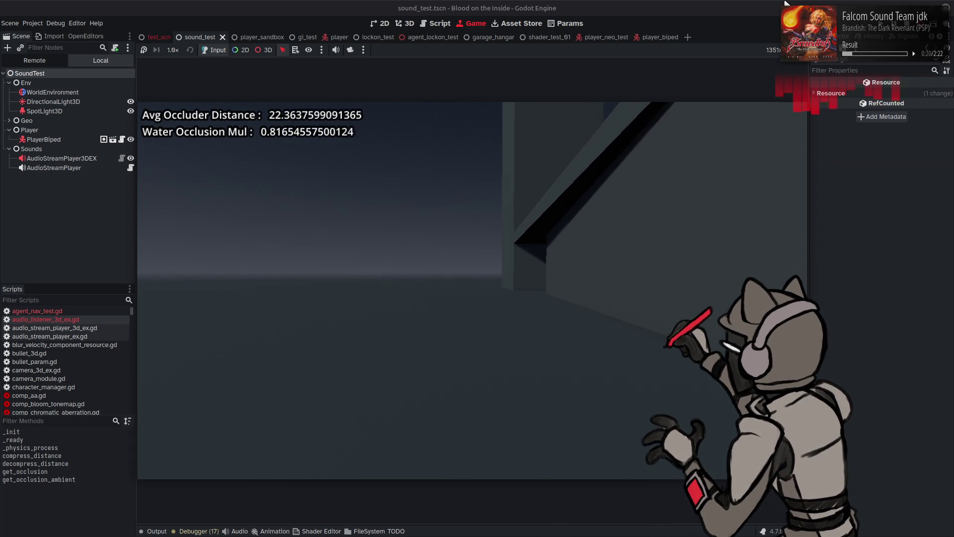
{"action": "key", "text": "a"}
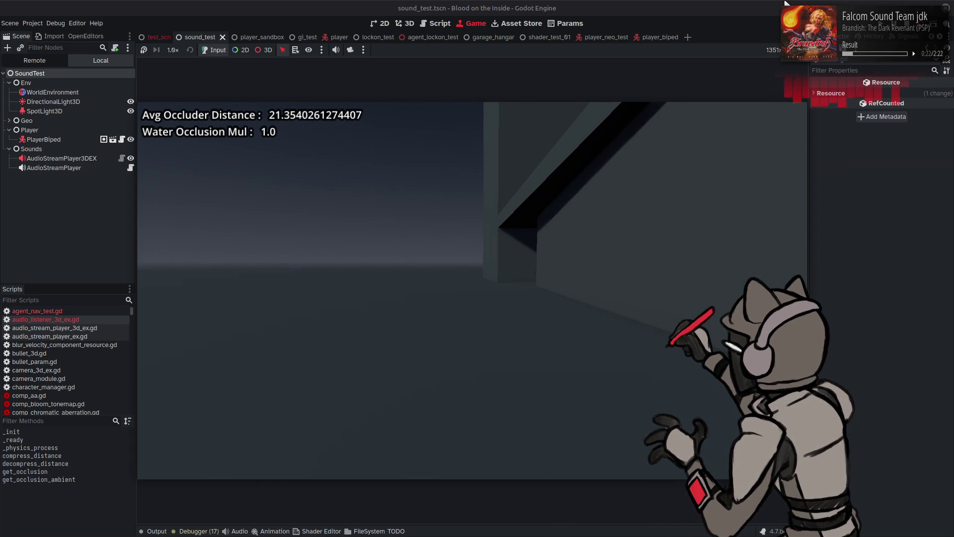
{"action": "key", "text": "a"}
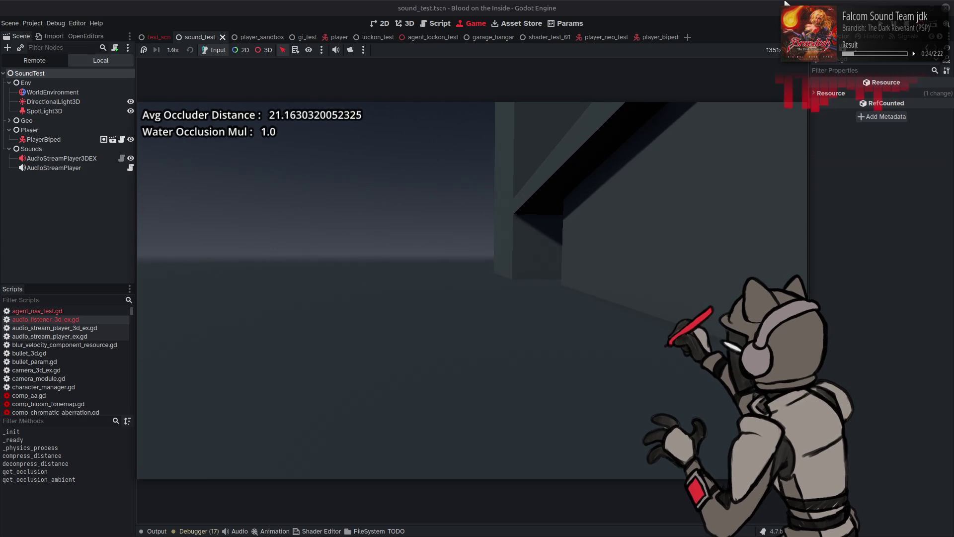
{"action": "key", "text": "a"}
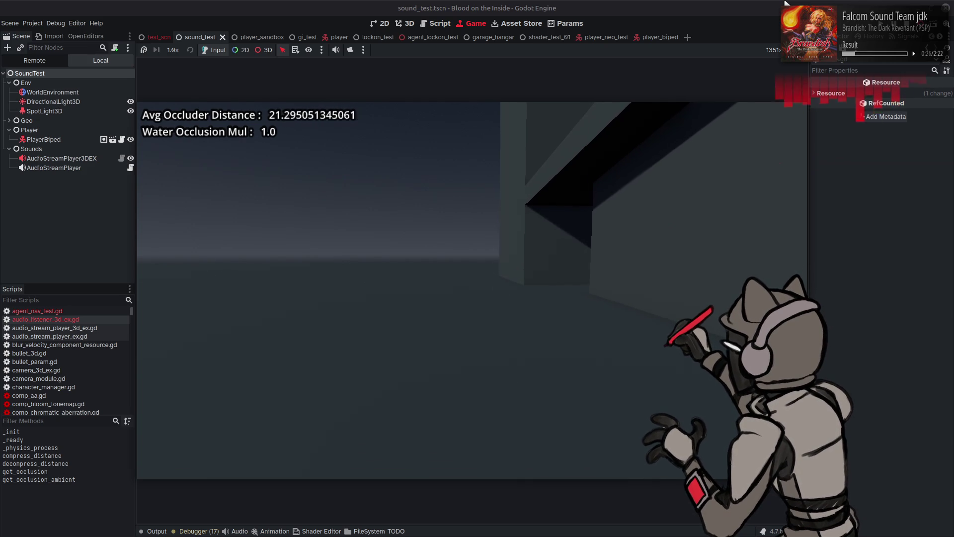
{"action": "key", "text": "a"}
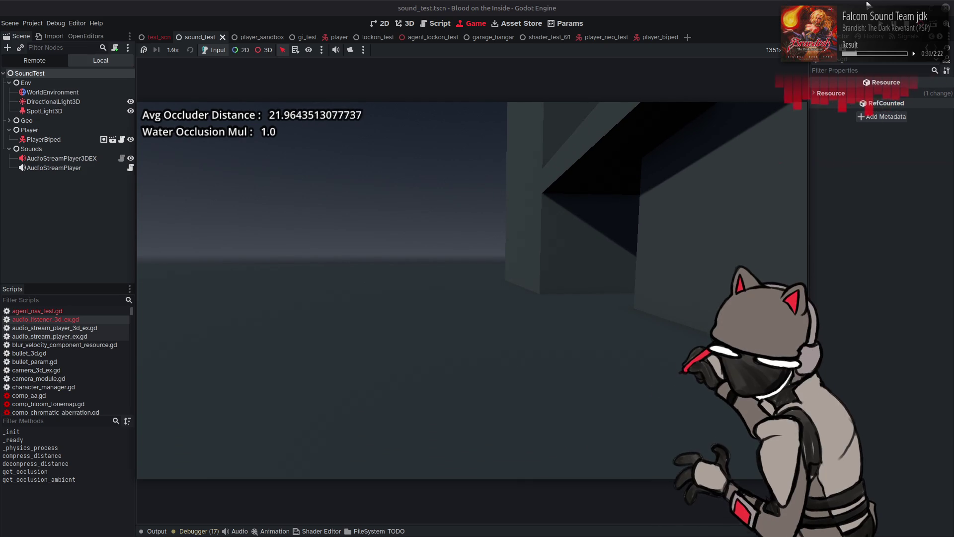
{"action": "left_click", "coordinate": [907, 29]}
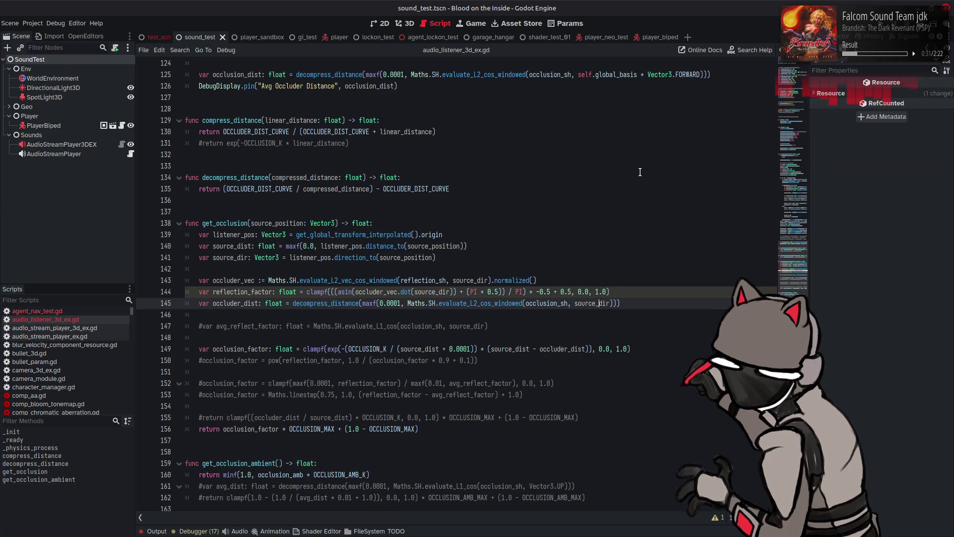
Append a reflection_factor multiplier term to line 145's occluder_dist, save, and rerun the project.
{"action": "left_click", "coordinate": [619, 254]}
{"action": "scroll", "coordinate": [626, 255], "scroll_direction": "up", "scroll_amount": 9}
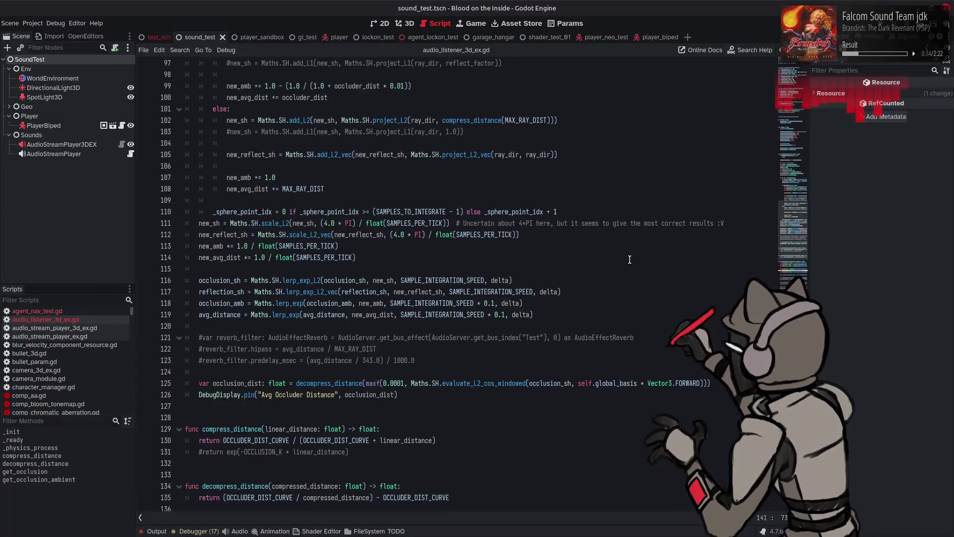
{"action": "scroll", "coordinate": [629, 259], "scroll_direction": "down", "scroll_amount": 7}
{"action": "double_click", "coordinate": [251, 361]}
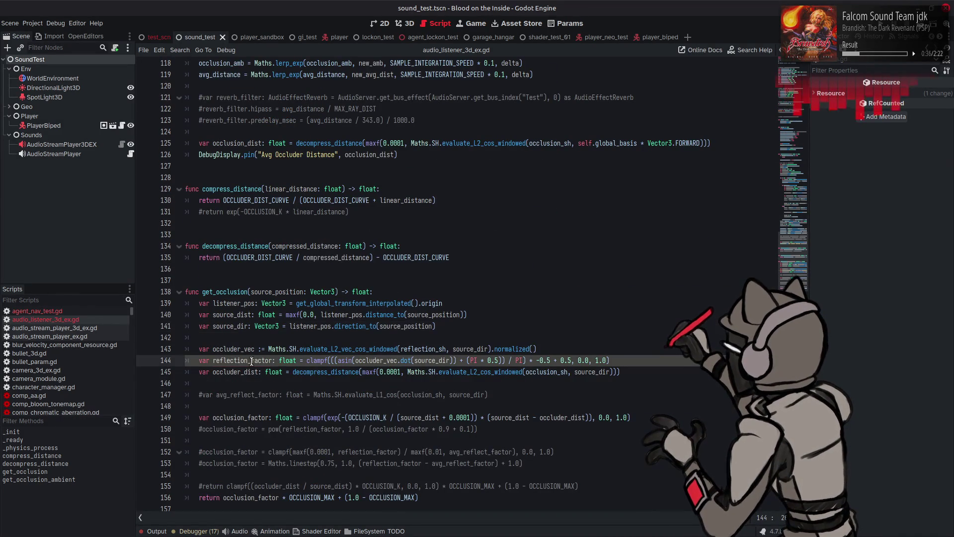
{"action": "left_click", "coordinate": [639, 372]}
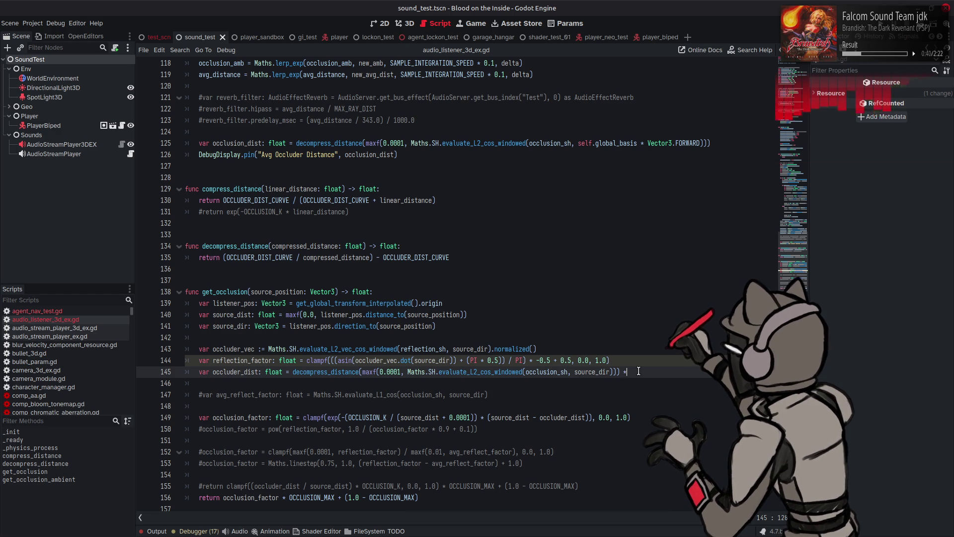
{"action": "type", "text": "()"}
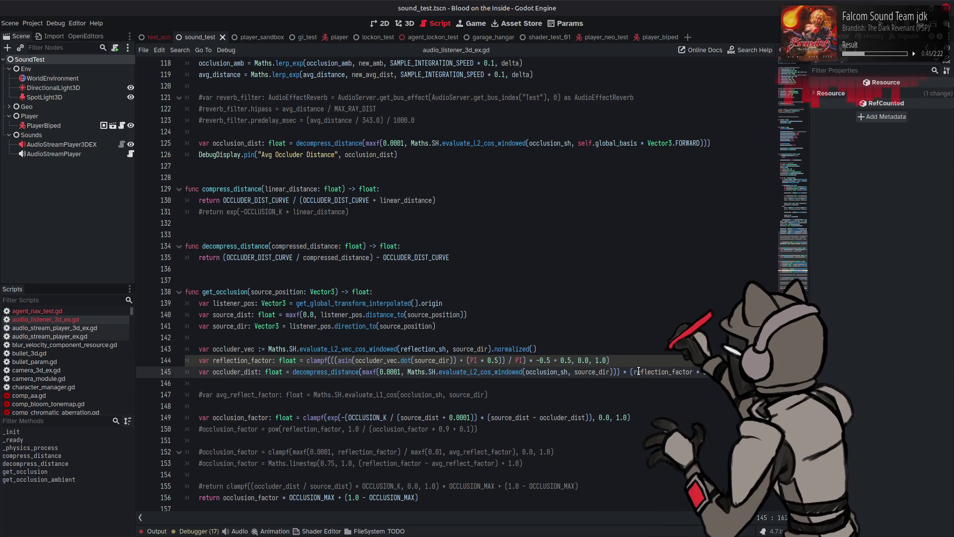
{"action": "key", "text": "ctrl+s"}
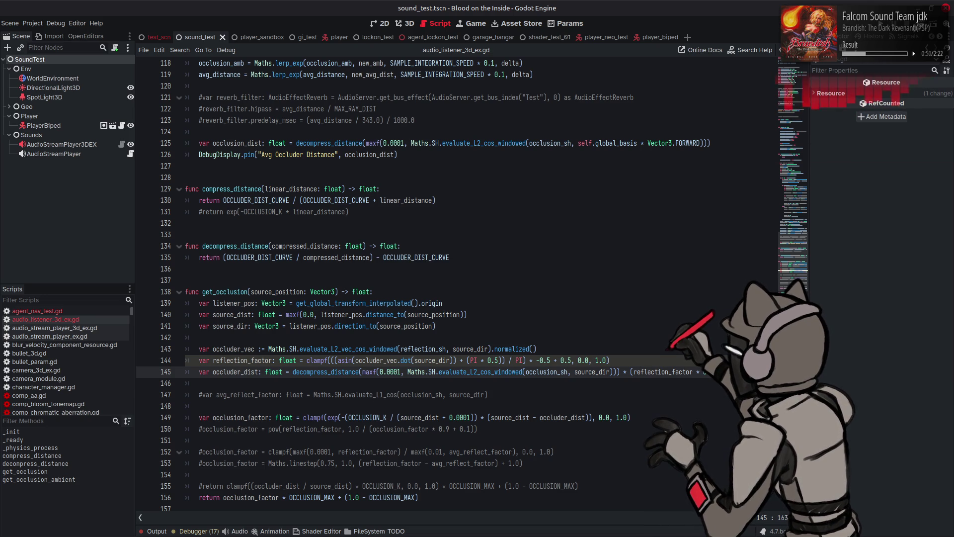
{"action": "key", "text": "F6"}
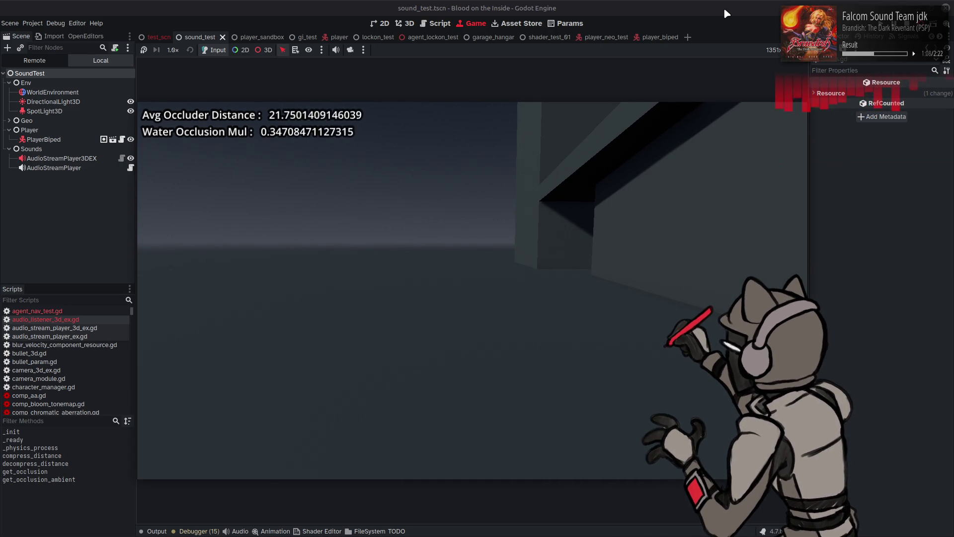
Stop the game and make line 145 divide occluder_dist by the reflection_factor term.
{"action": "key", "text": "F8"}
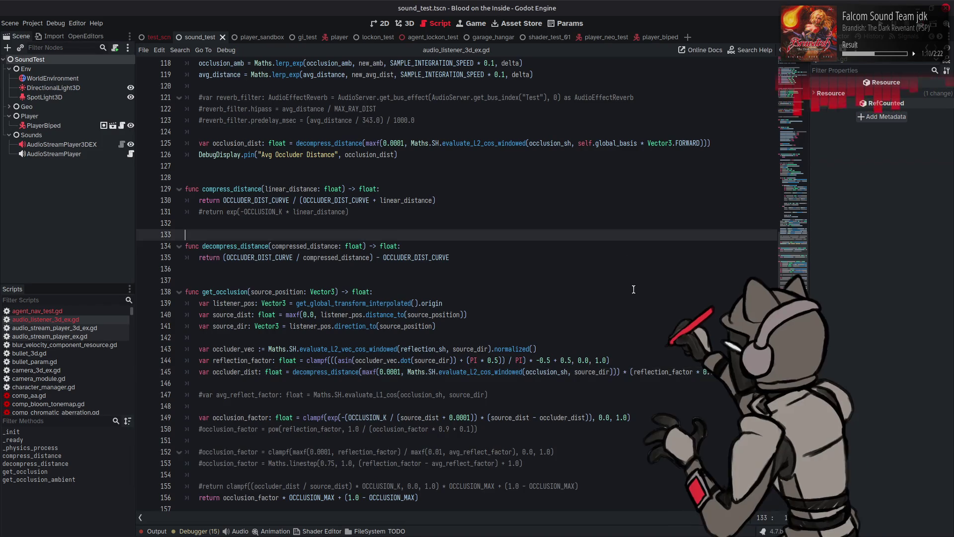
{"action": "left_click", "coordinate": [620, 371]}
{"action": "type", "text": ")"}
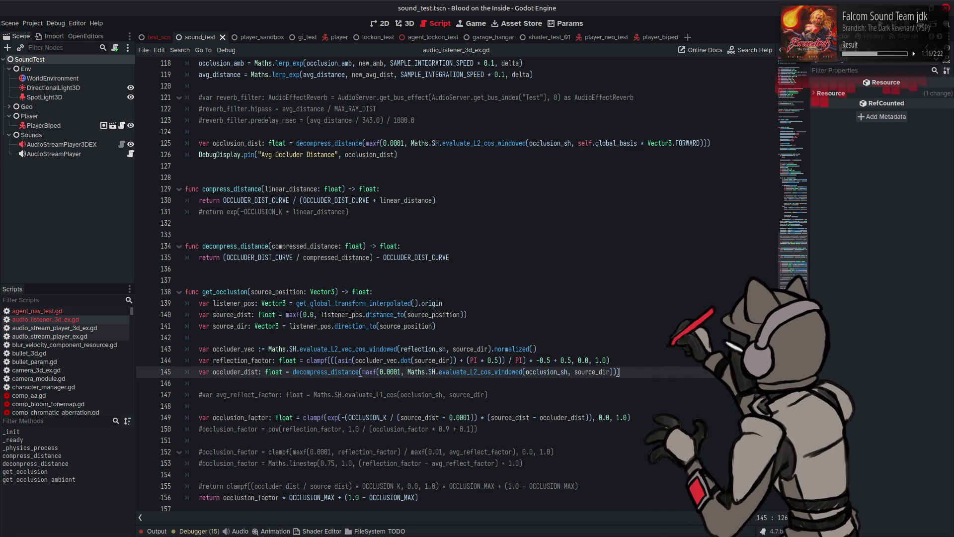
{"action": "key", "text": "shift+Up"}
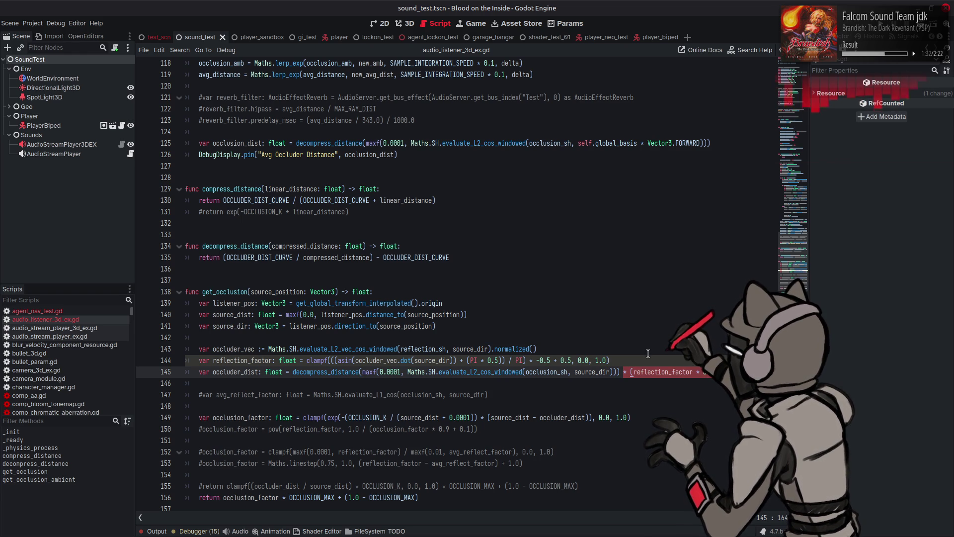
{"action": "left_click_drag", "start_coordinate": [638, 370], "coordinate": [627, 368]}
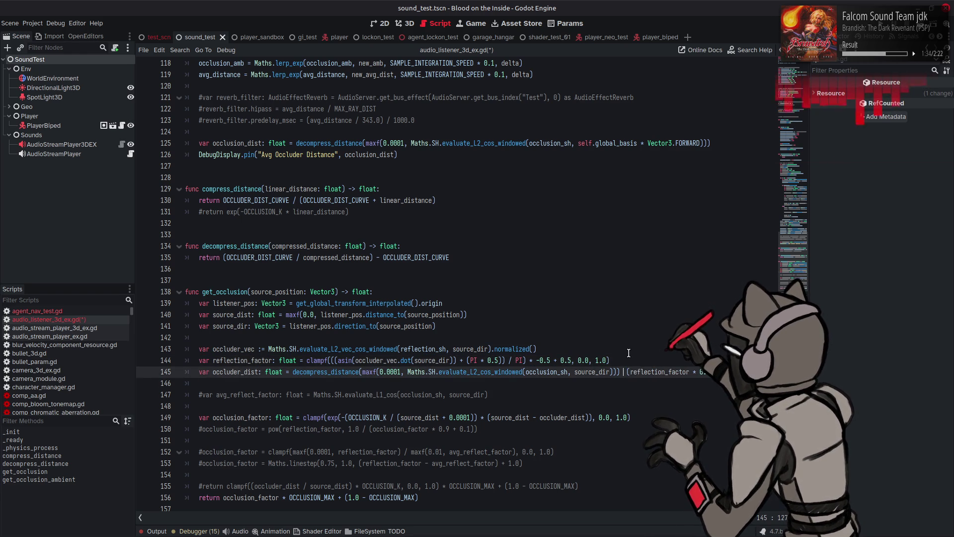
Replace the division on line 96 with multiplication by the reflect_factor term, and save.
{"action": "scroll", "coordinate": [646, 332], "scroll_direction": "up", "scroll_amount": 12}
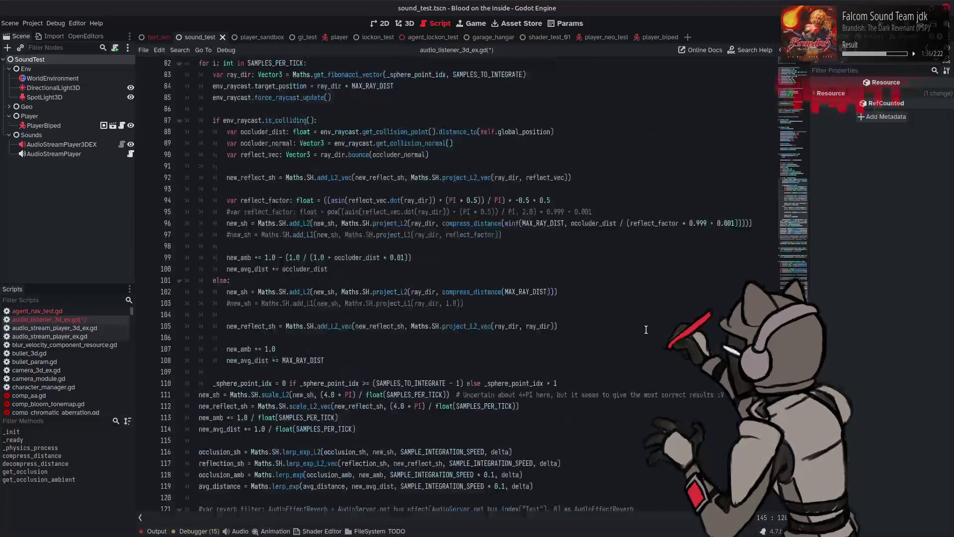
{"action": "left_click_drag", "start_coordinate": [626, 224], "coordinate": [620, 223]}
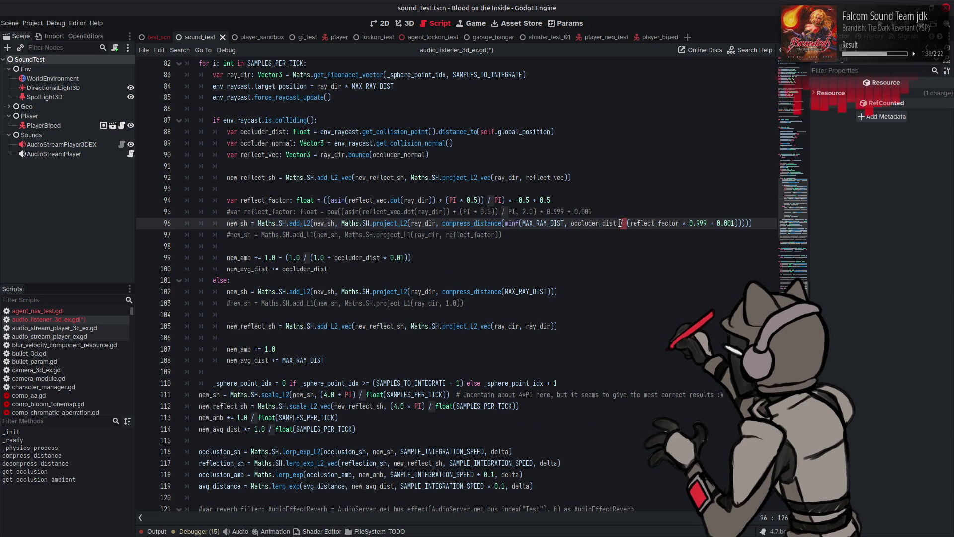
{"action": "type", "text": "*"}
{"action": "key", "text": "ctrl+s"}
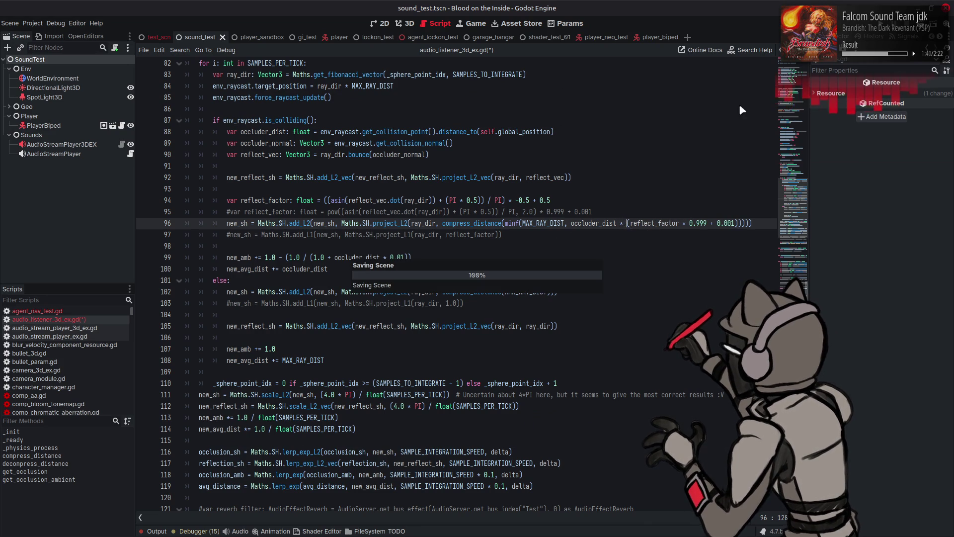
{"action": "key", "text": "F6"}
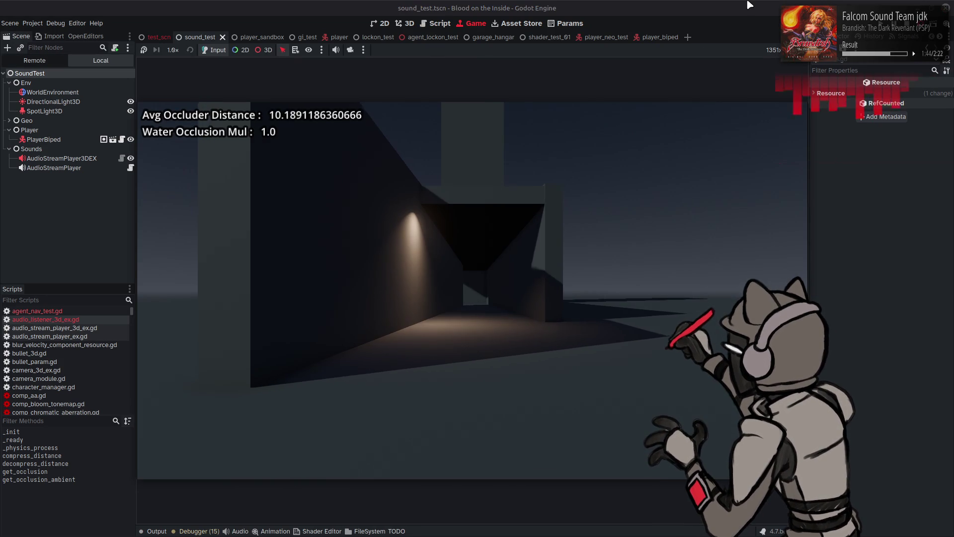
{"action": "key", "text": "a"}
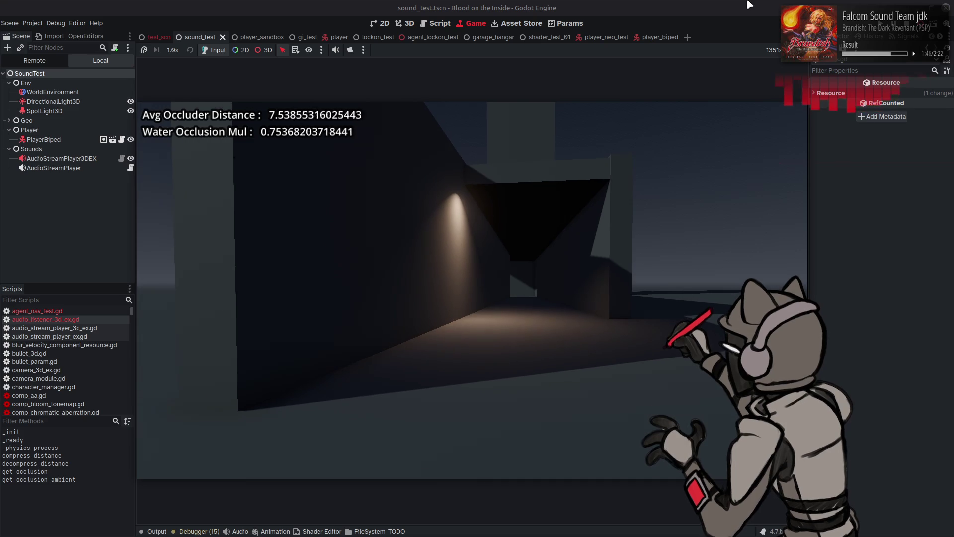
{"action": "key", "text": "a"}
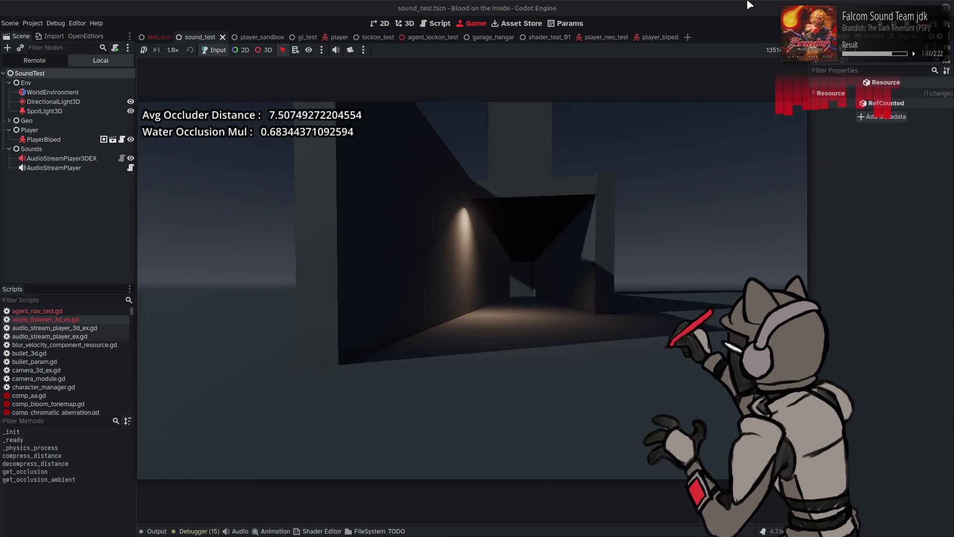
{"action": "key", "text": "w"}
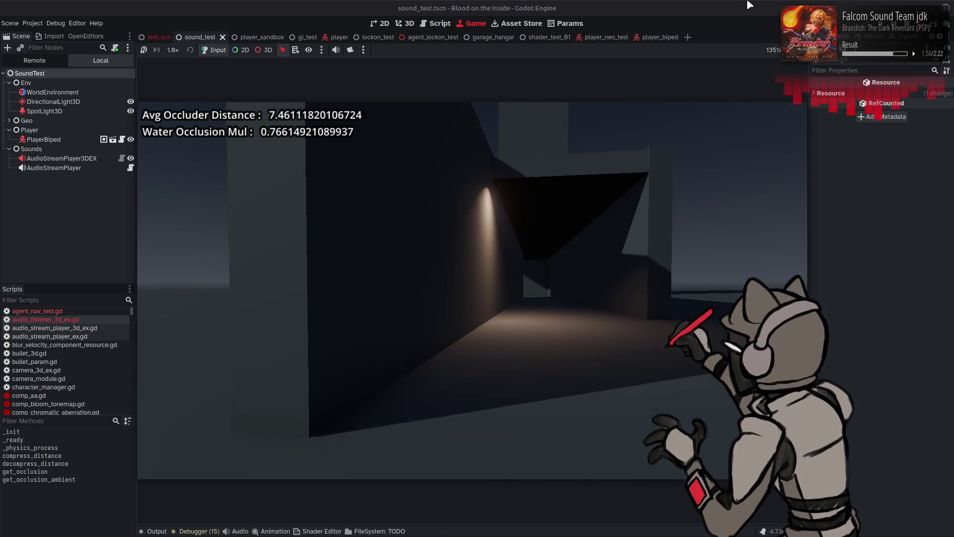
{"action": "key", "text": "a"}
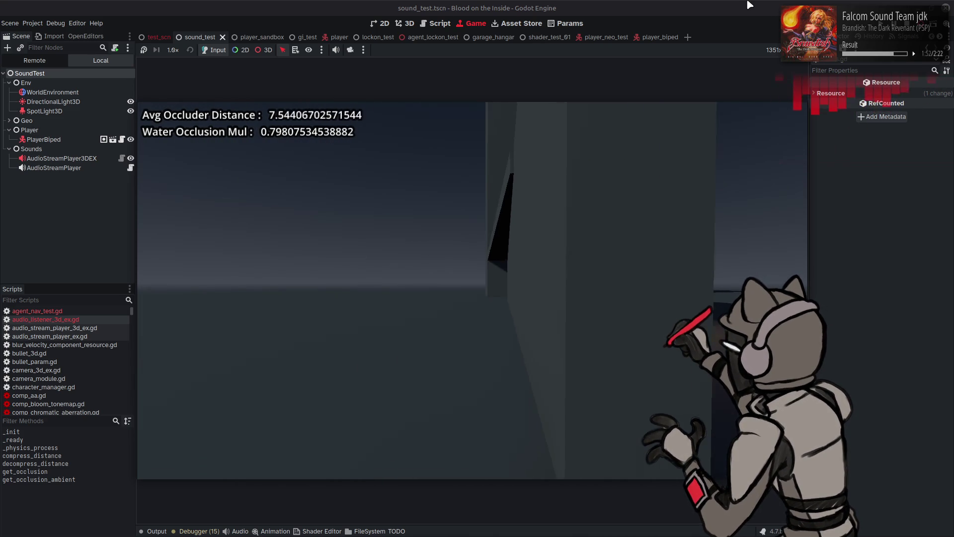
{"action": "key", "text": "a"}
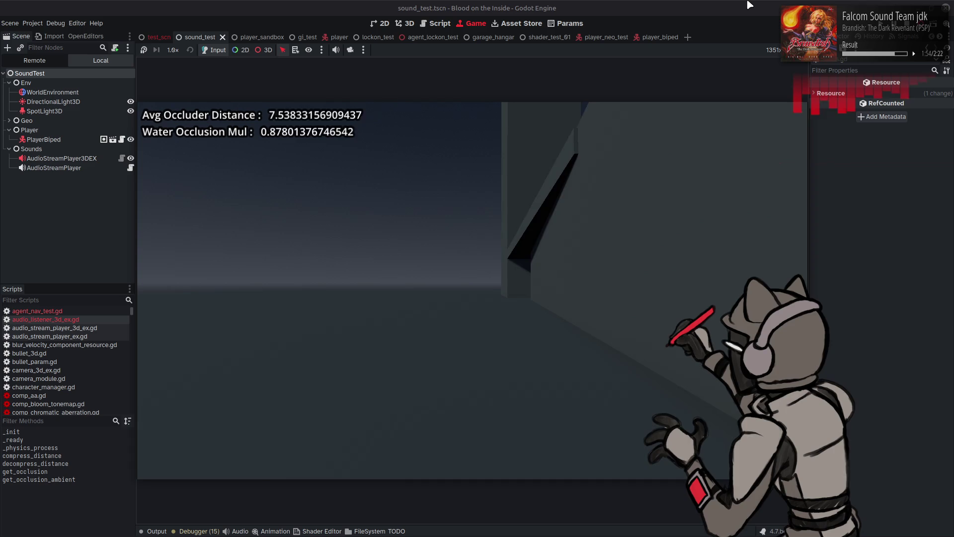
{"action": "key", "text": "w"}
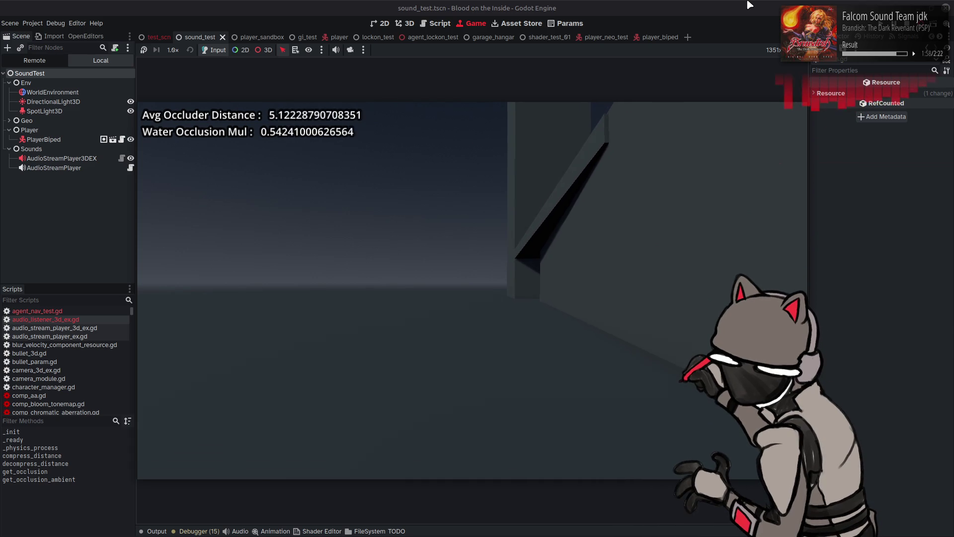
{"action": "key", "text": "s"}
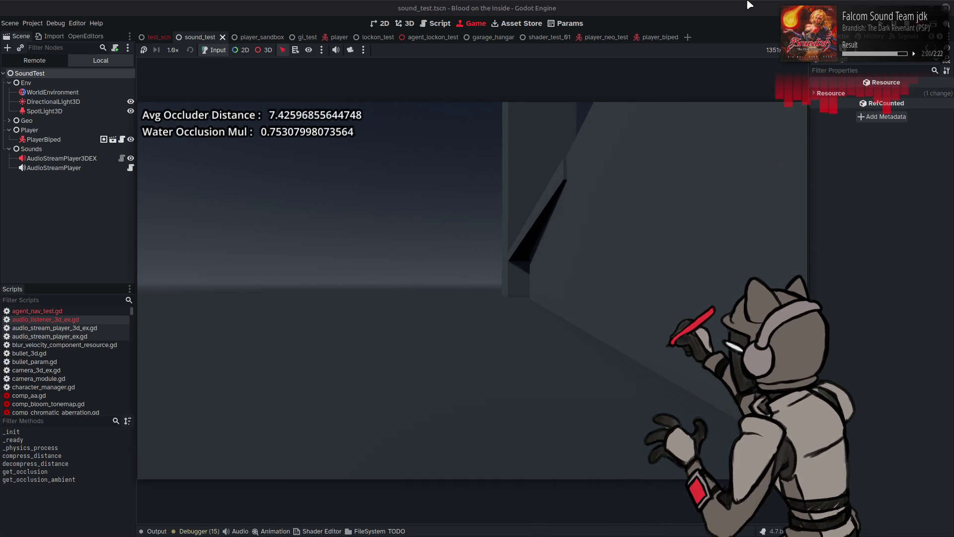
{"action": "key", "text": "d"}
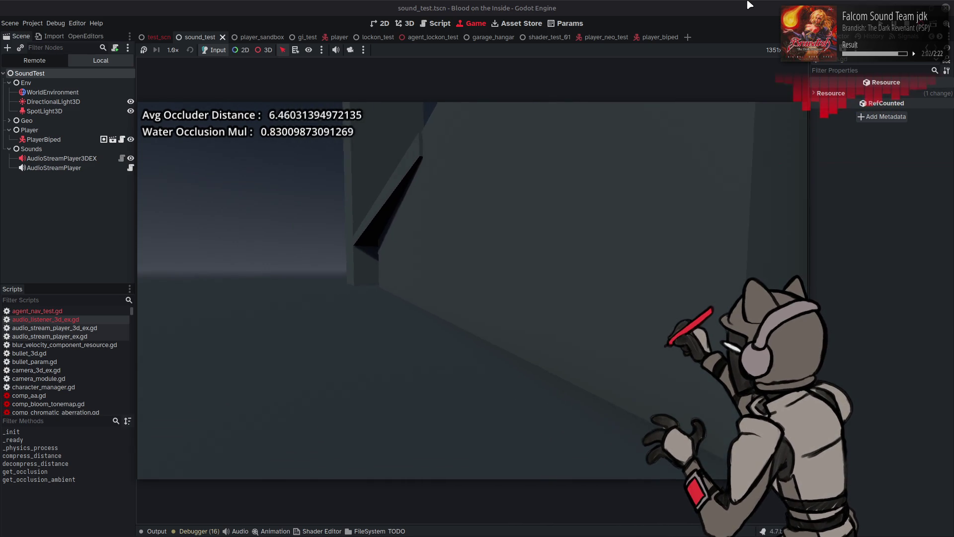
{"action": "key", "text": "a"}
{"action": "key", "text": "w"}
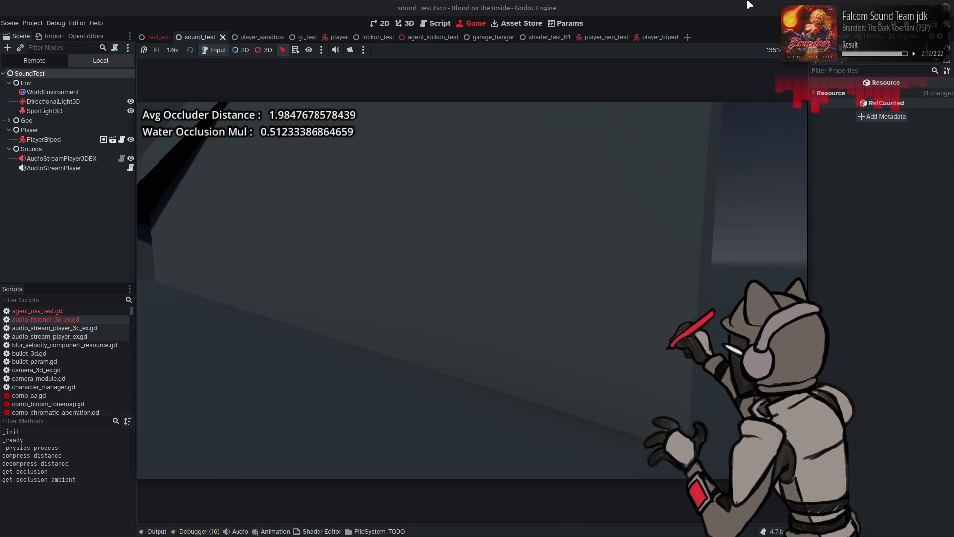
{"action": "key", "text": "s"}
{"action": "key", "text": "d"}
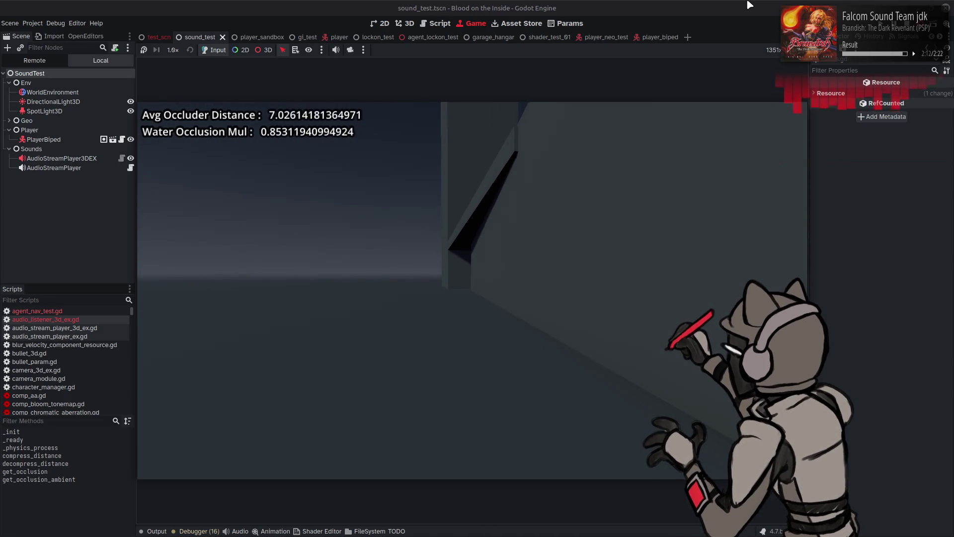
{"action": "key", "text": "a"}
{"action": "key", "text": "w"}
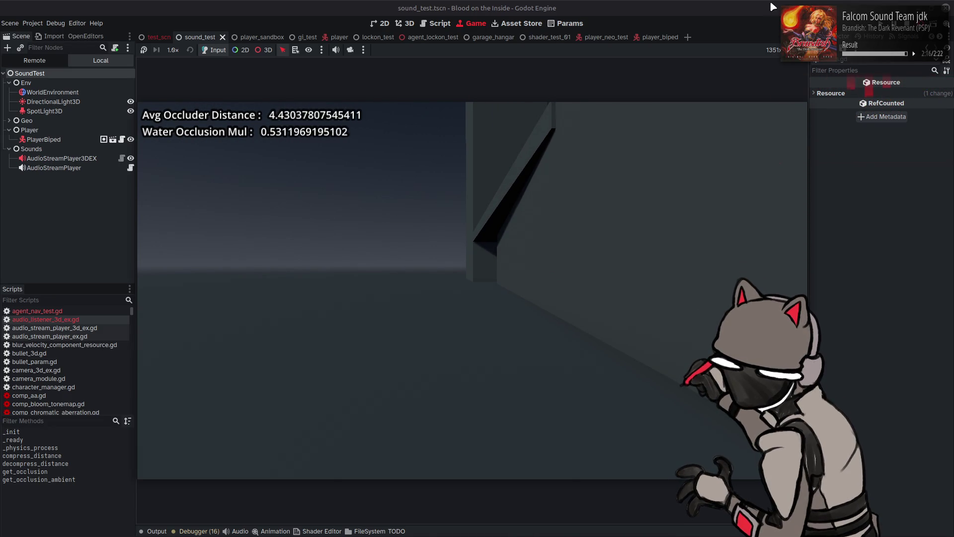
{"action": "key", "text": "F8"}
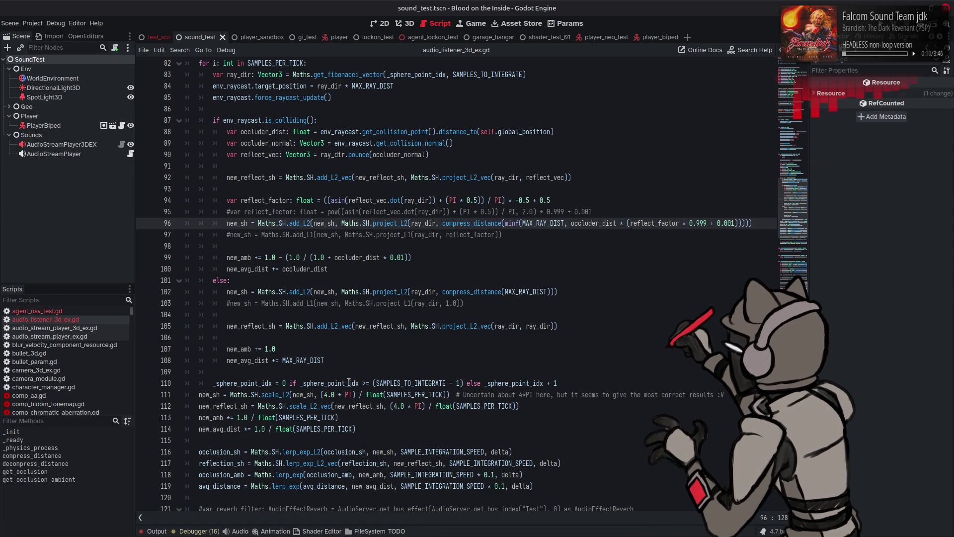
Replace the 4.0 * PI scale factor with 1.0 on lines 111 and 112.
{"action": "left_click_drag", "start_coordinate": [324, 394], "coordinate": [353, 394]}
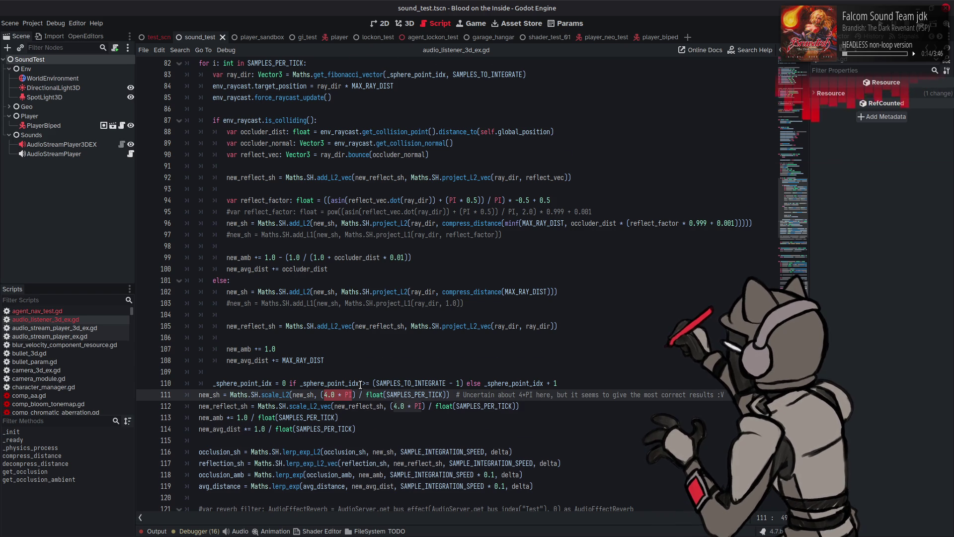
{"action": "scroll", "coordinate": [360, 385], "scroll_direction": "down", "scroll_amount": 2}
{"action": "type", "text": "1.0"}
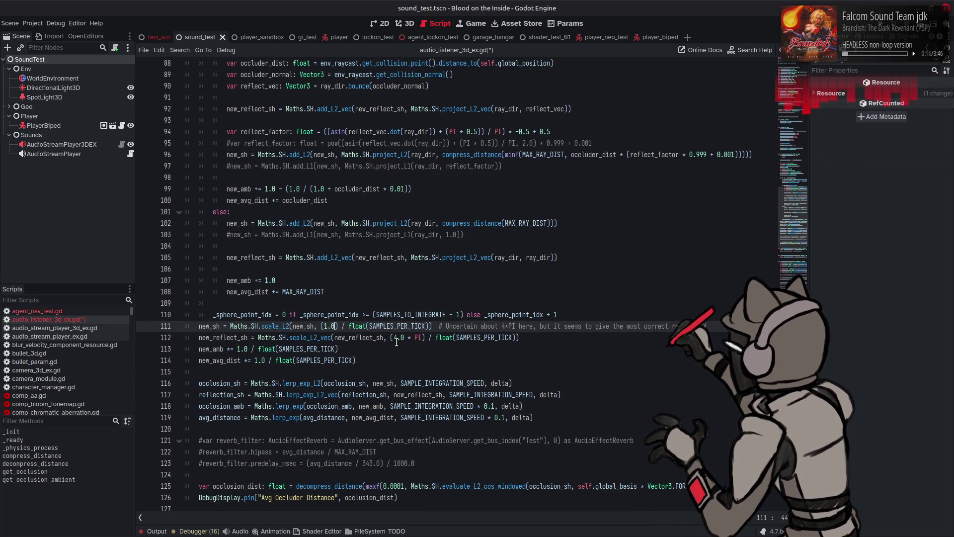
{"action": "left_click_drag", "start_coordinate": [395, 337], "coordinate": [422, 337]}
{"action": "type", "text": "1.0"}
Remove the _cos_windowed suffix on lines 125, 145 and 143, save, and rerun the game.
{"action": "scroll", "coordinate": [462, 330], "scroll_direction": "down", "scroll_amount": 7}
{"action": "scroll", "coordinate": [462, 330], "scroll_direction": "down", "scroll_amount": 5}
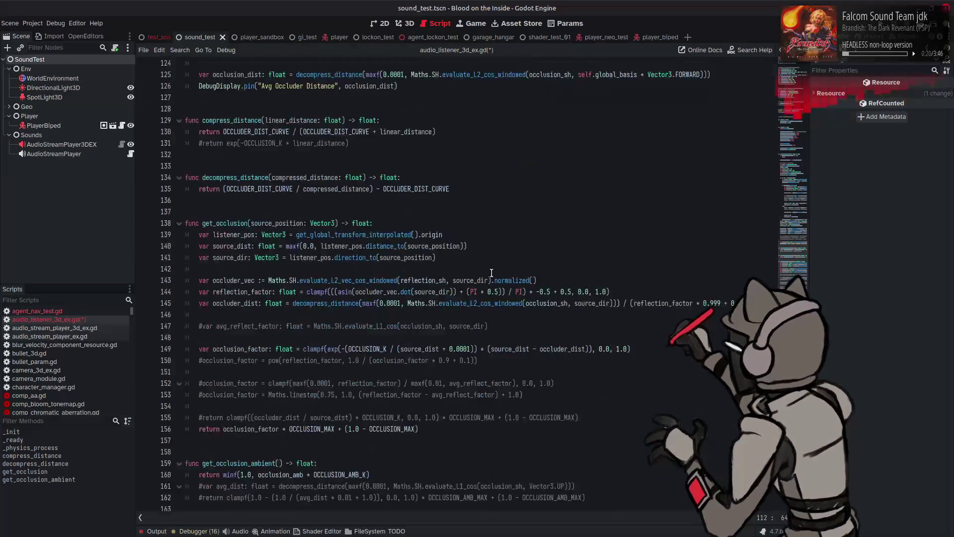
{"action": "scroll", "coordinate": [491, 270], "scroll_direction": "up", "scroll_amount": 2}
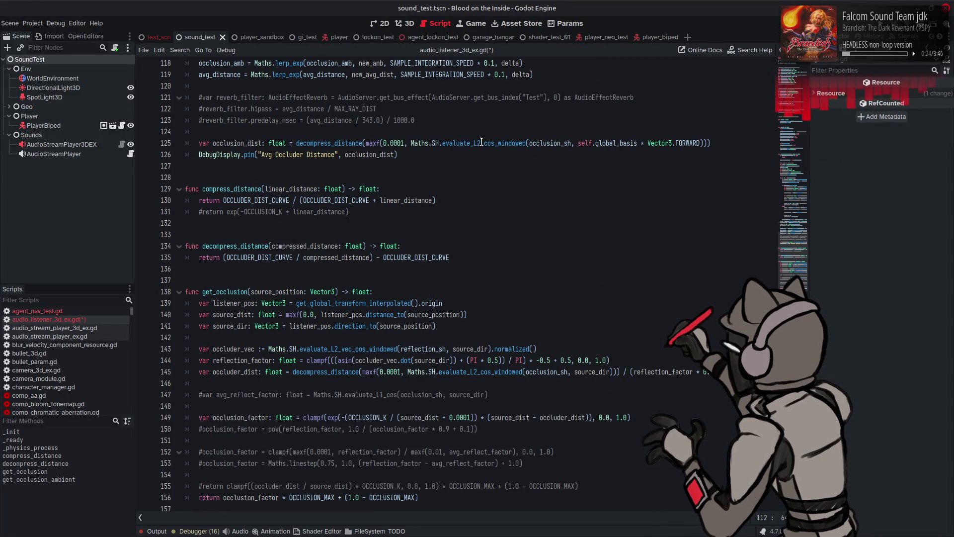
{"action": "left_click_drag", "start_coordinate": [482, 143], "coordinate": [511, 143]}
{"action": "key", "text": "BackSpace"}
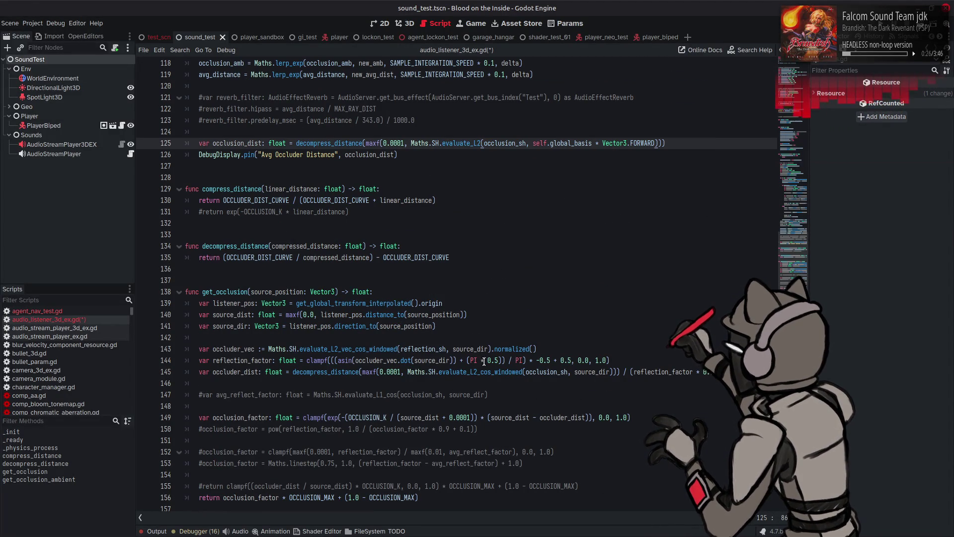
{"action": "left_click_drag", "start_coordinate": [478, 371], "coordinate": [518, 372]}
{"action": "key", "text": "BackSpace"}
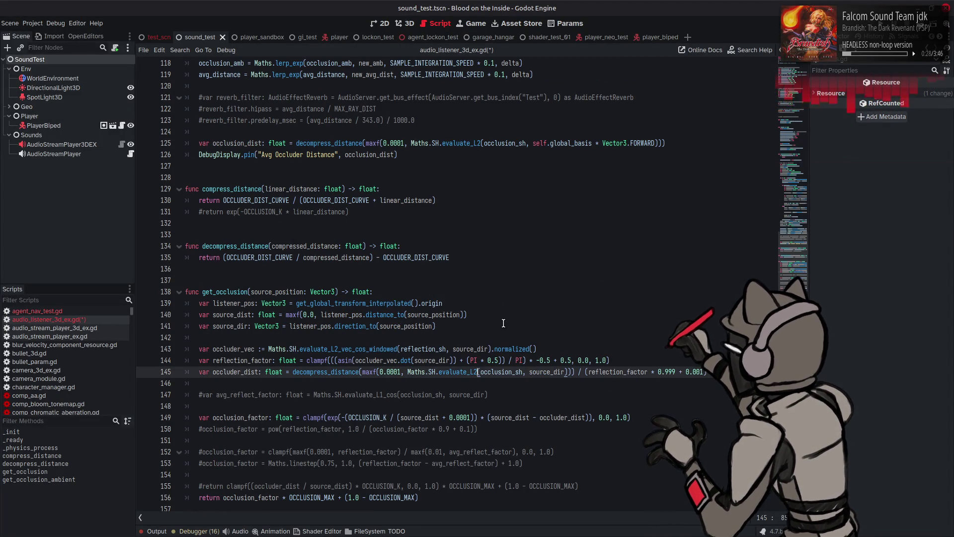
{"action": "left_click_drag", "start_coordinate": [352, 348], "coordinate": [391, 347]}
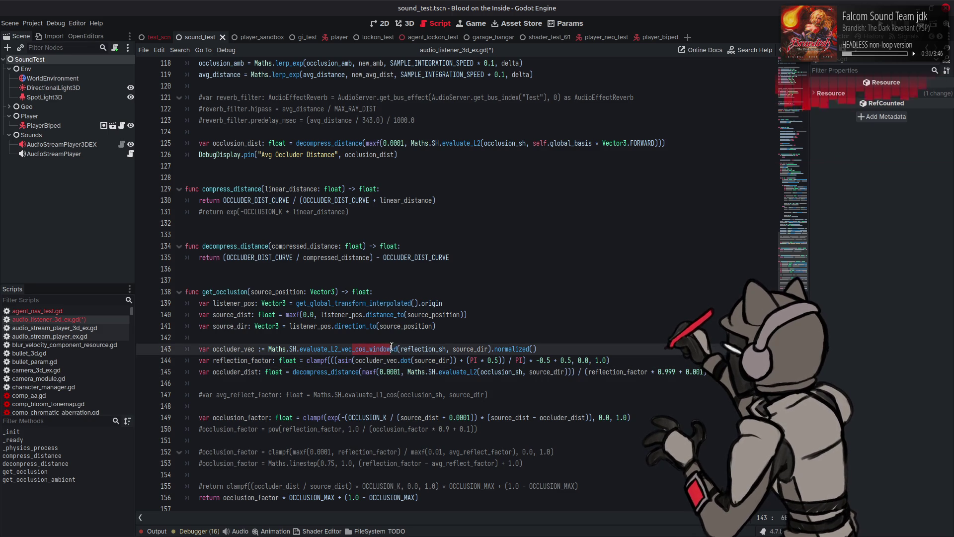
{"action": "key", "text": "BackSpace"}
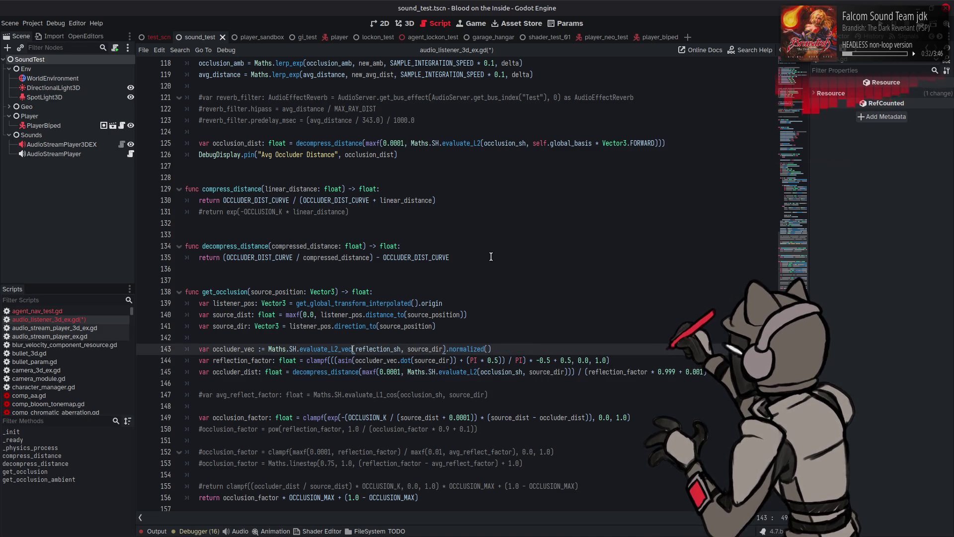
{"action": "key", "text": "ctrl+s"}
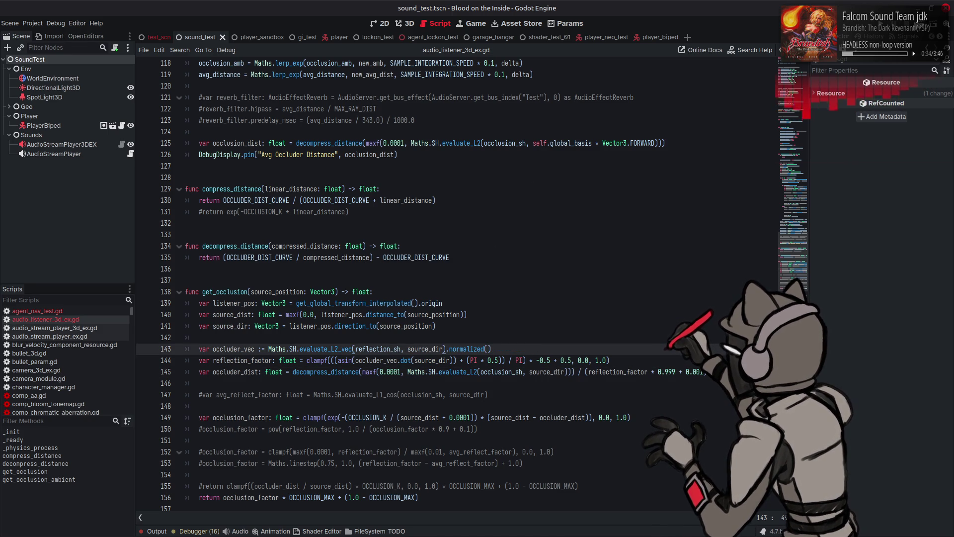
{"action": "key", "text": "F6"}
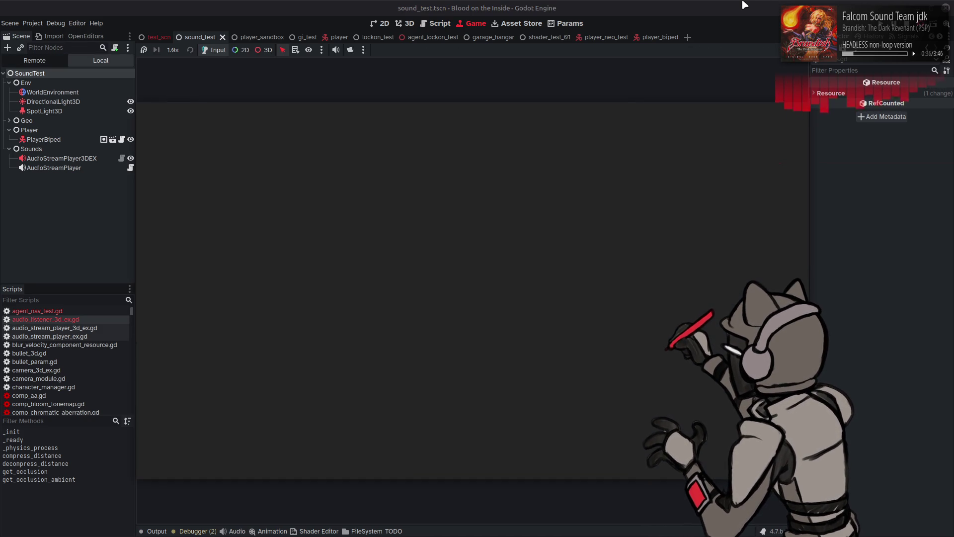
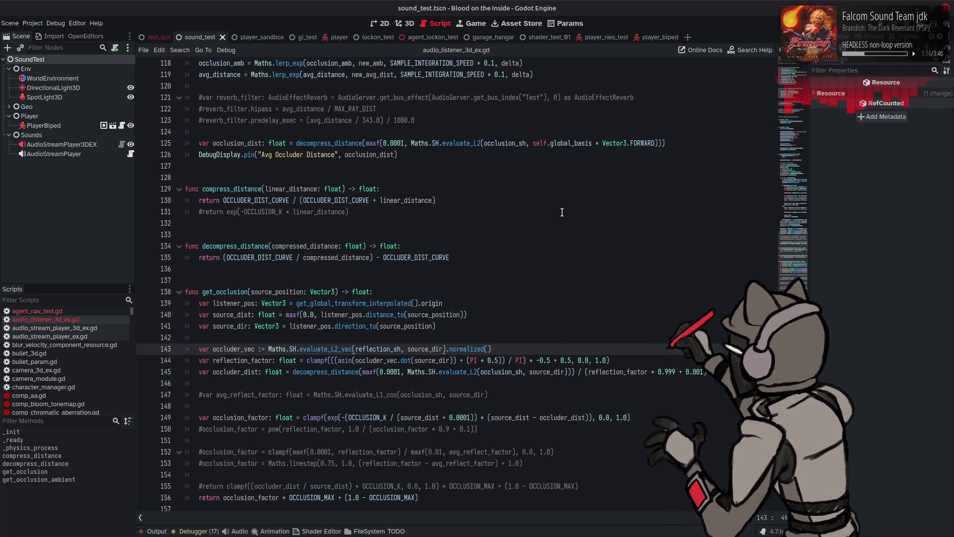
Change the scale factor on lines 111 and 112 from 1.0 to 4.0 and save.
{"action": "scroll", "coordinate": [562, 212], "scroll_direction": "up", "scroll_amount": 8}
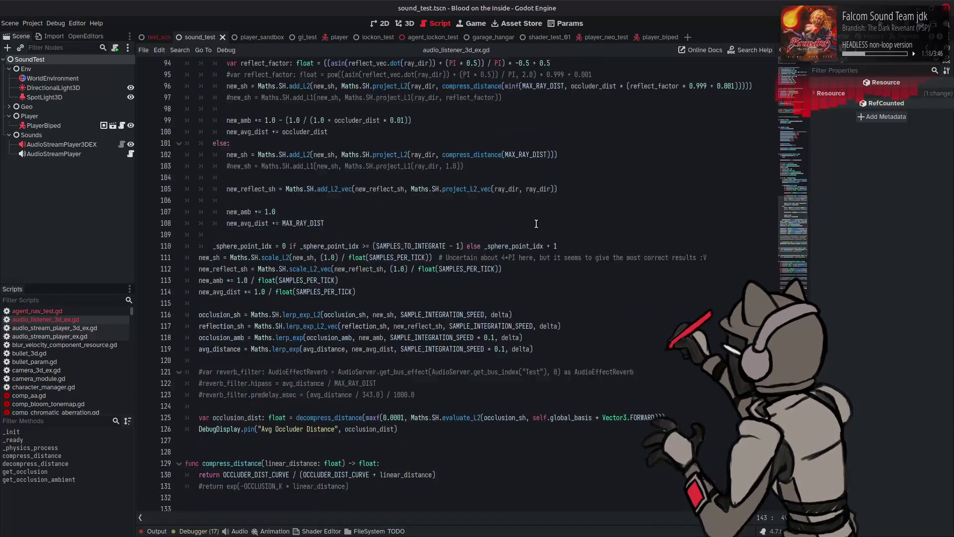
{"action": "left_click", "coordinate": [394, 269]}
{"action": "key", "text": "Delete"}
{"action": "type", "text": "4"}
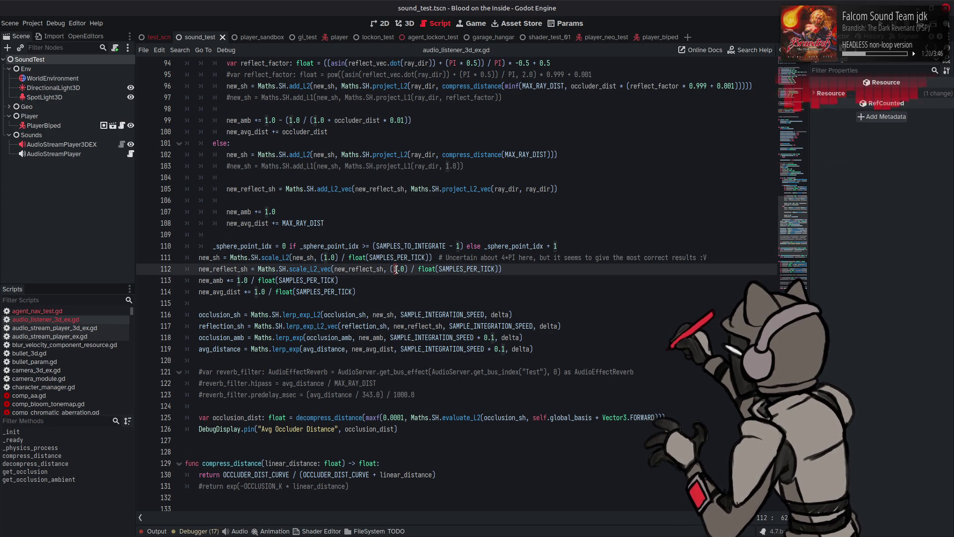
{"action": "left_click", "coordinate": [325, 257]}
{"action": "key", "text": "Delete"}
{"action": "type", "text": "4"}
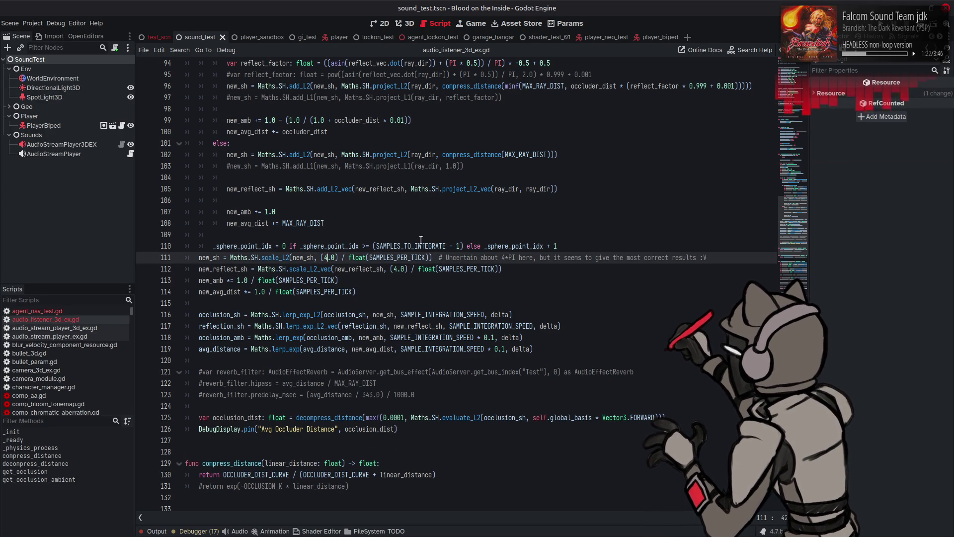
{"action": "key", "text": "ctrl+s"}
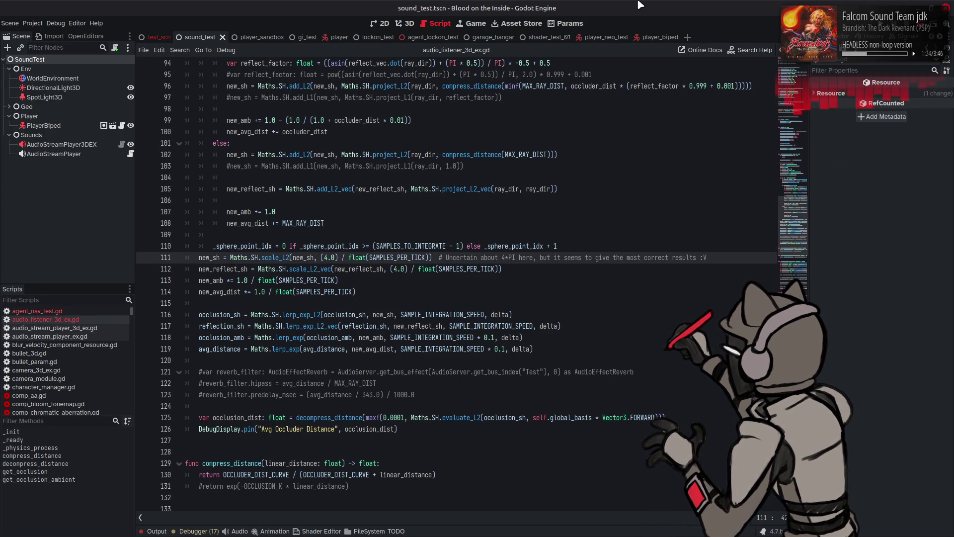
Run the scene and walk down the corridor until Avg Occluder Distance reads about 8.97.
{"action": "key", "text": "F6"}
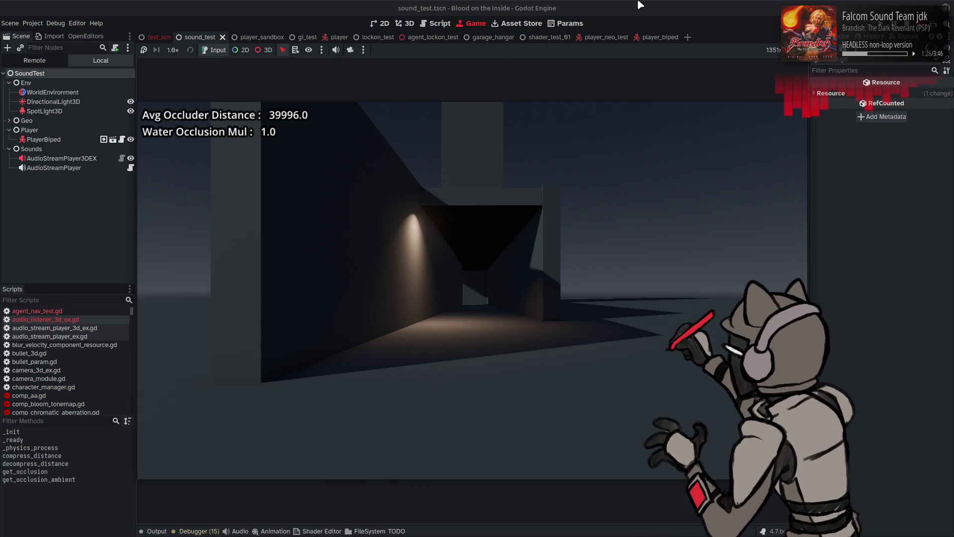
{"action": "key", "text": "w"}
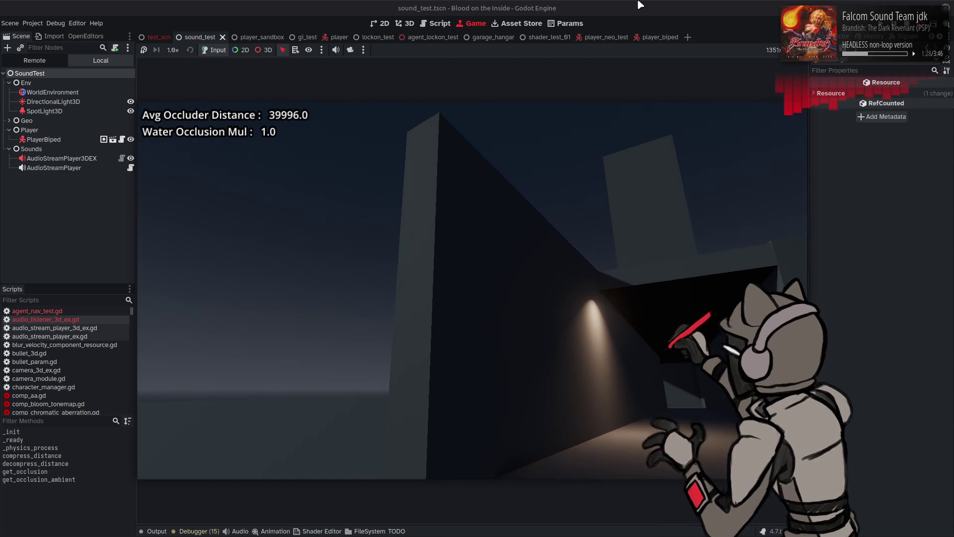
{"action": "key", "text": "w"}
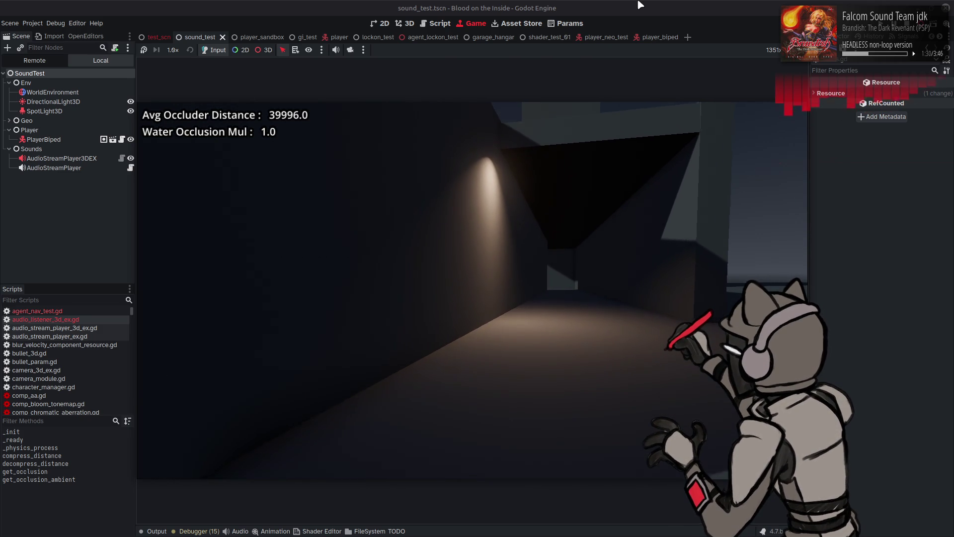
{"action": "key", "text": "w"}
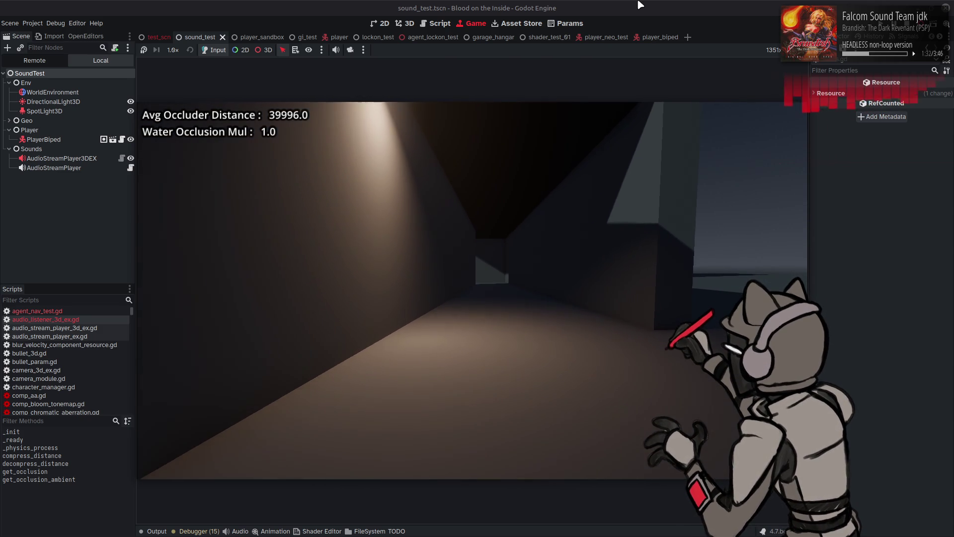
{"action": "key", "text": "w"}
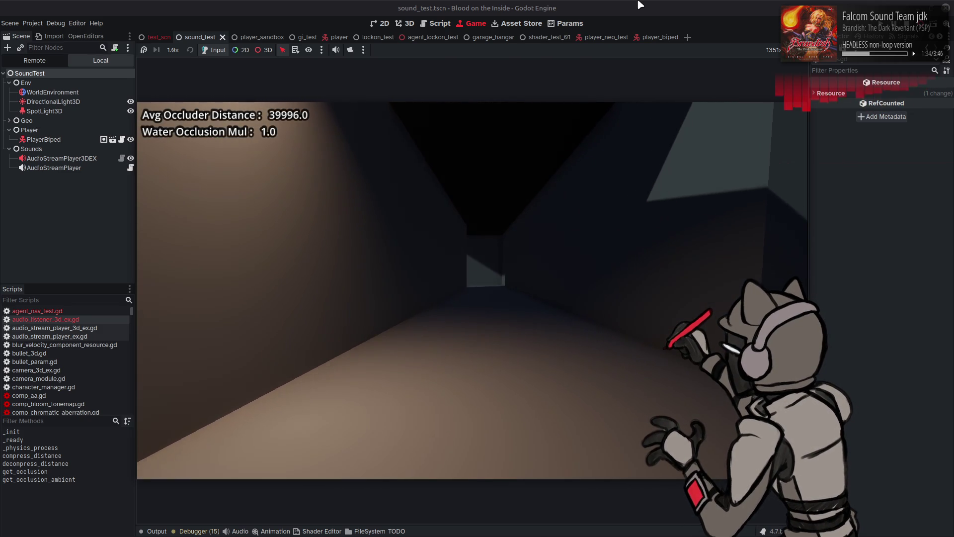
{"action": "key", "text": "w"}
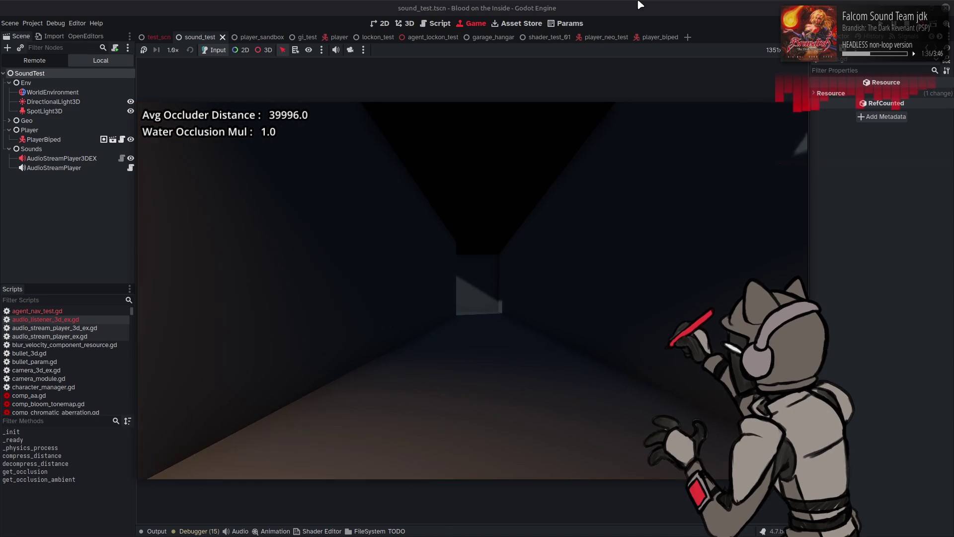
{"action": "key", "text": "w"}
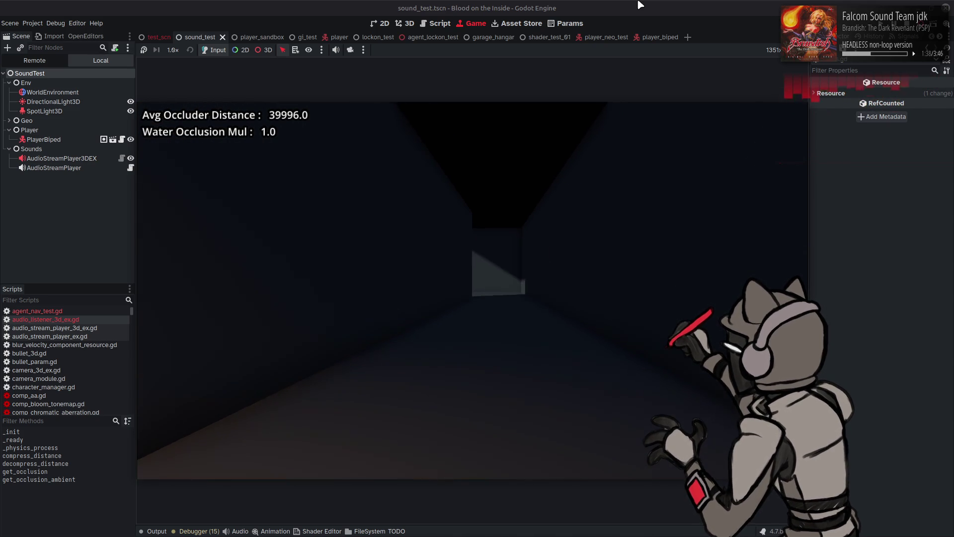
{"action": "key", "text": "w"}
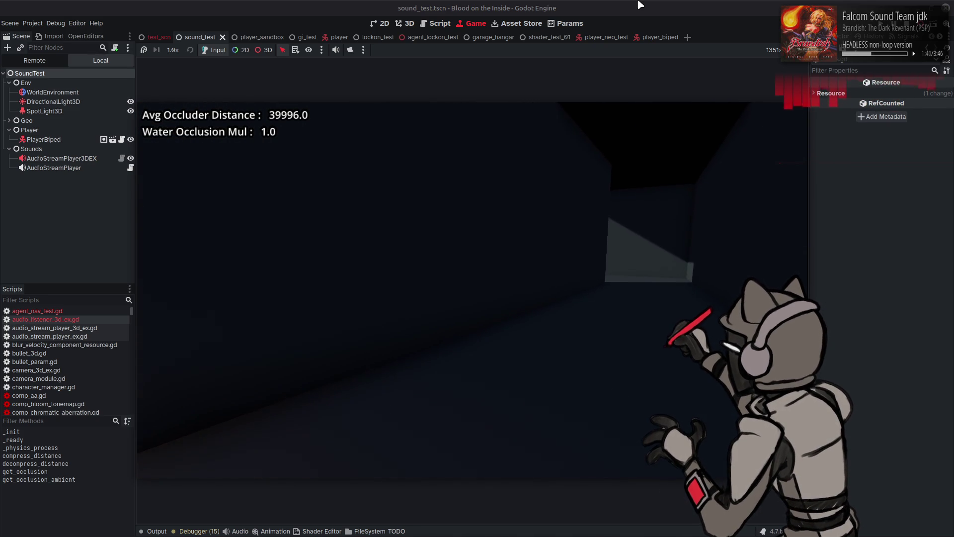
{"action": "key", "text": "w"}
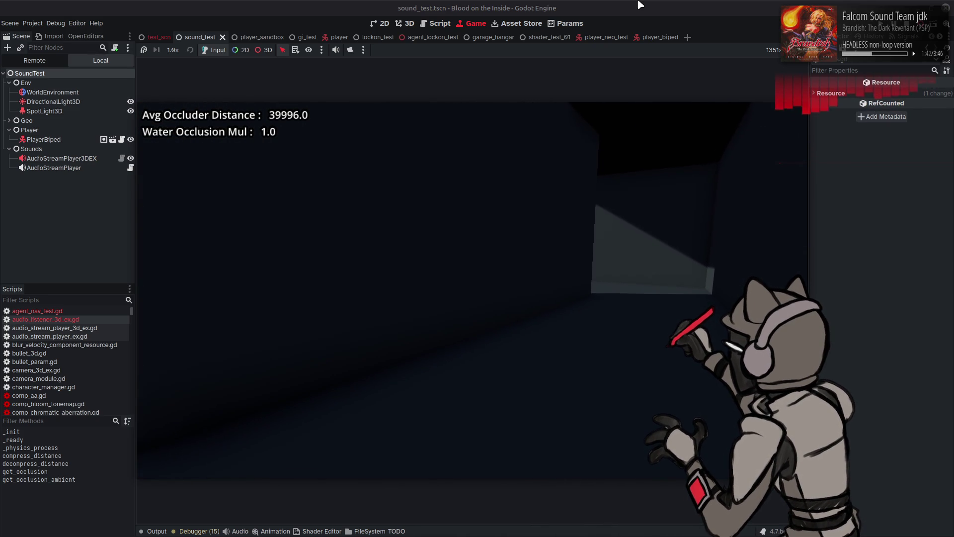
{"action": "key", "text": "w"}
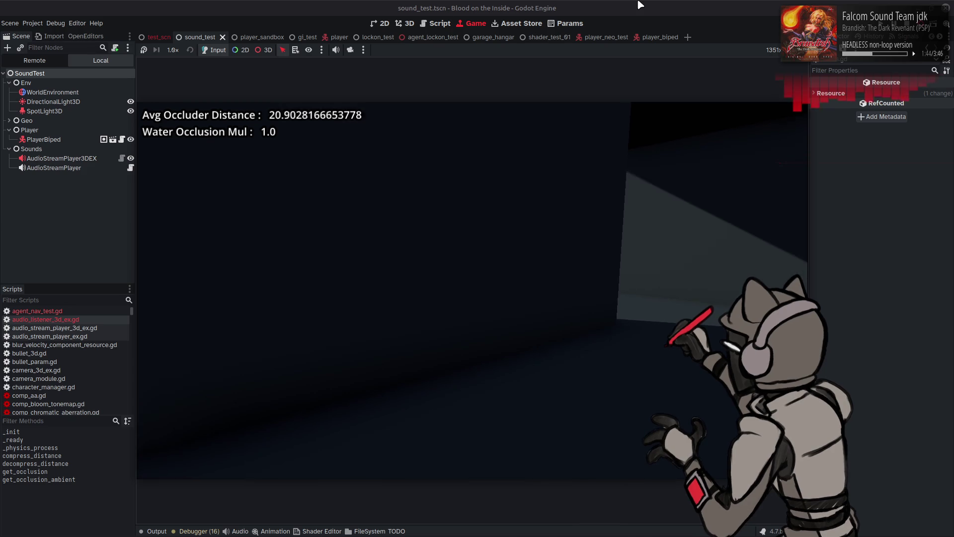
{"action": "key", "text": "w"}
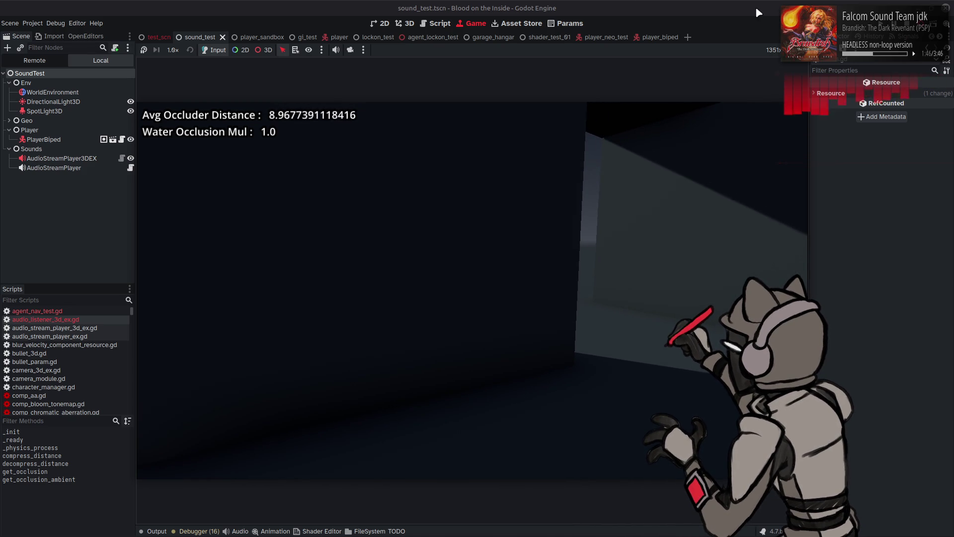
{"action": "key", "text": "F8"}
Append * PI after 4.0 on lines 111 and 112 and save.
{"action": "left_click", "coordinate": [599, 177]}
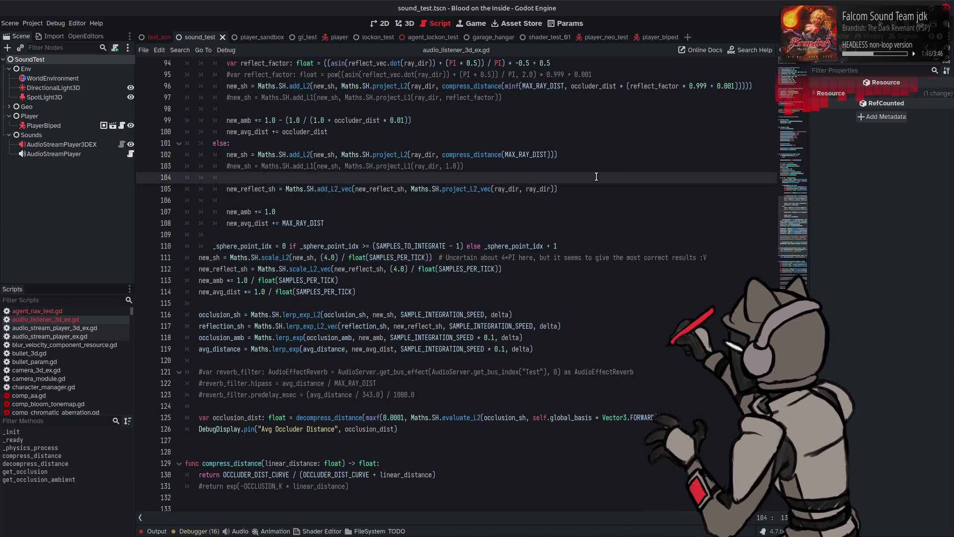
{"action": "key", "text": "ctrl+z"}
{"action": "key", "text": "ctrl+z"}
{"action": "key", "text": "ctrl+z"}
{"action": "key", "text": "ctrl+z"}
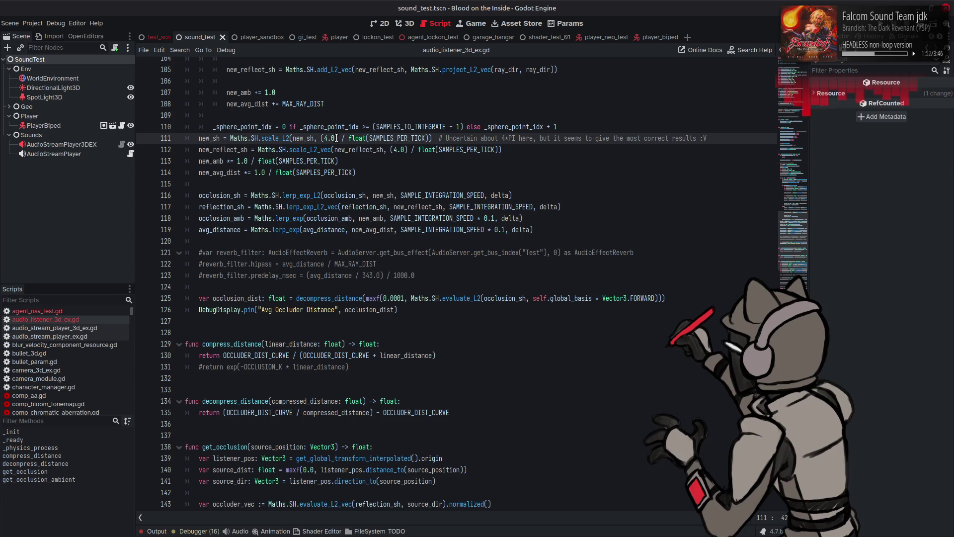
{"action": "type", "text": "* PI"}
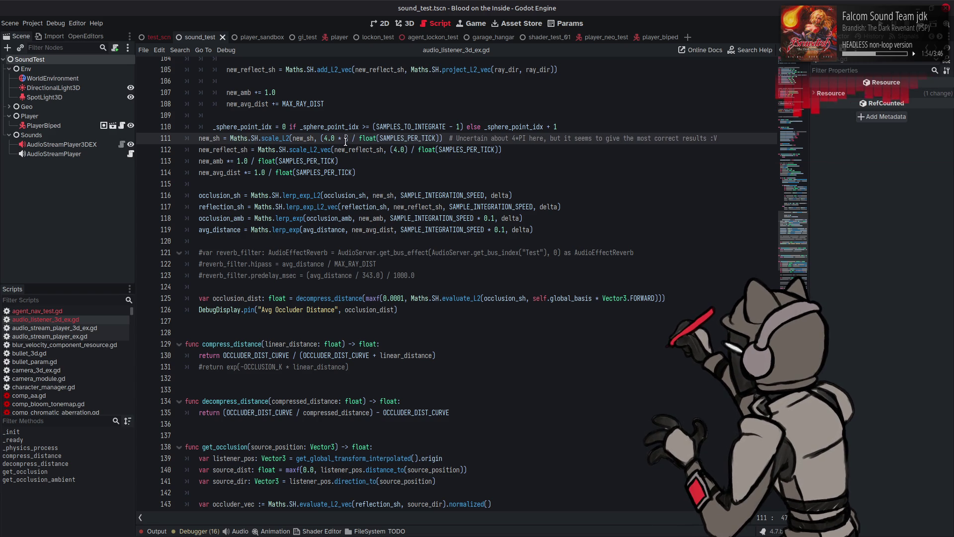
{"action": "key", "text": "Left"}
{"action": "key", "text": "Left"}
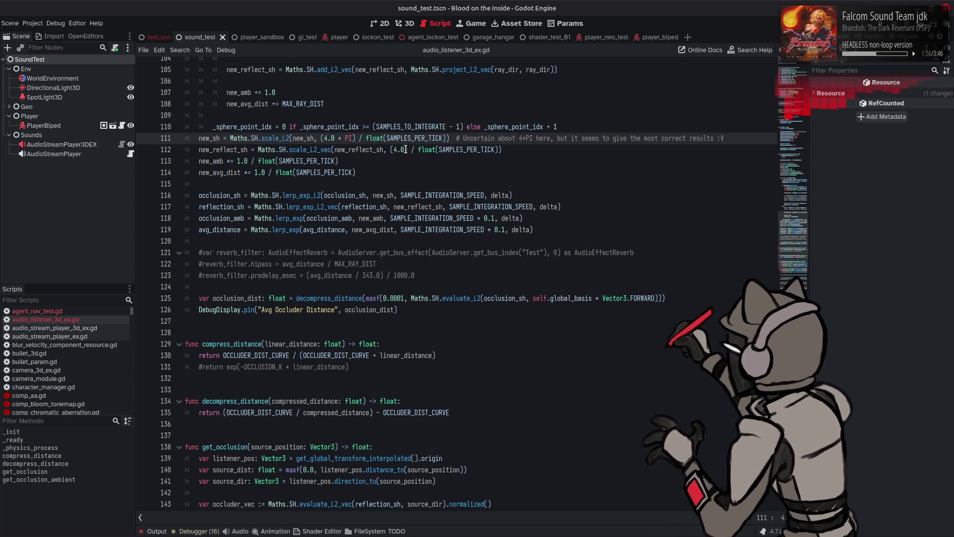
{"action": "left_click", "coordinate": [421, 150]}
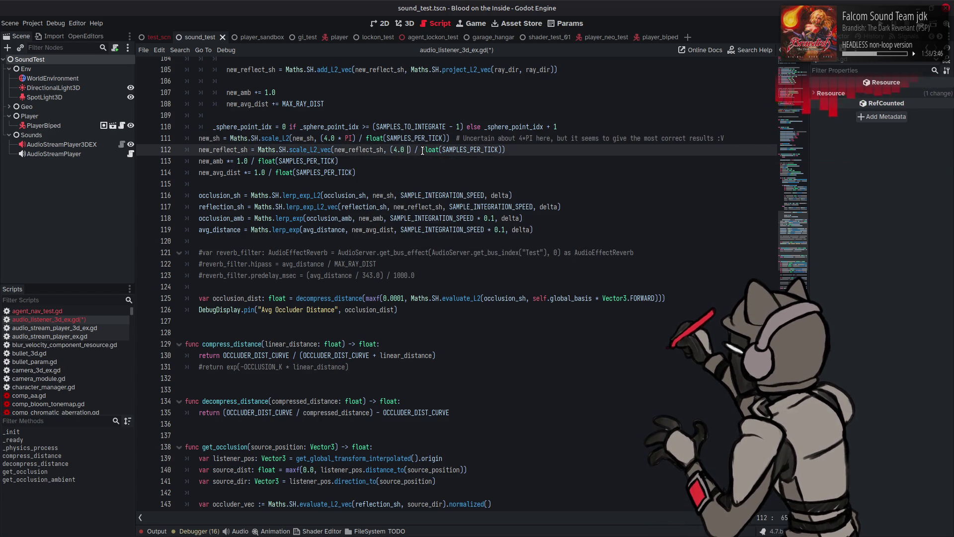
{"action": "type", "text": "* PI"}
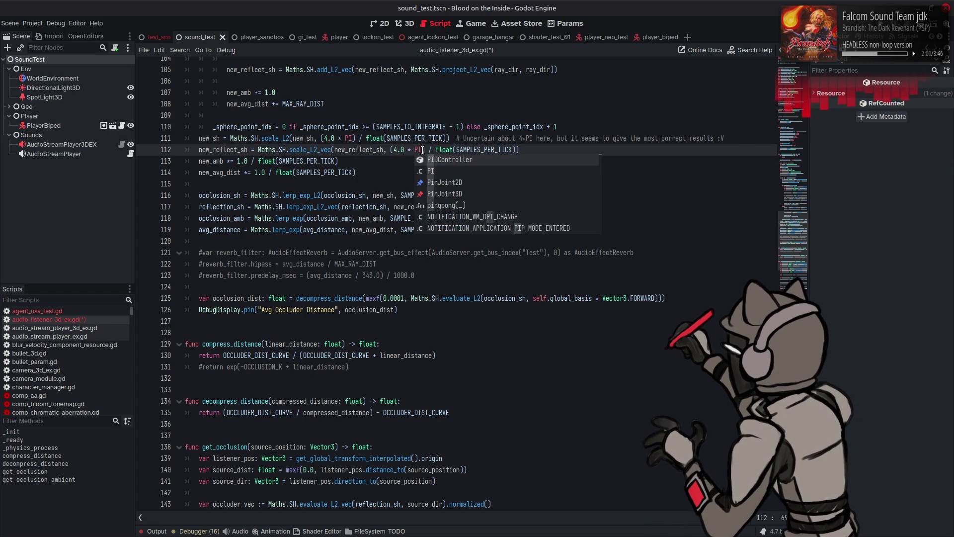
{"action": "key", "text": "ctrl+s"}
Restore the PI multipliers on both lines, save, and test-run the scene.
{"action": "key", "text": "ctrl+z"}
{"action": "key", "text": "ctrl+z"}
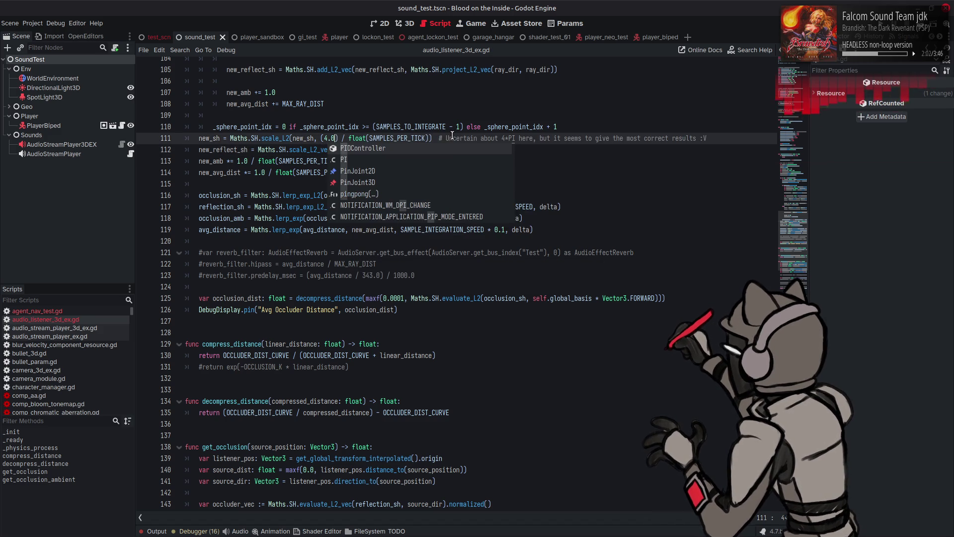
{"action": "key", "text": "ctrl+z"}
{"action": "key", "text": "ctrl+z"}
{"action": "key", "text": "ctrl+z"}
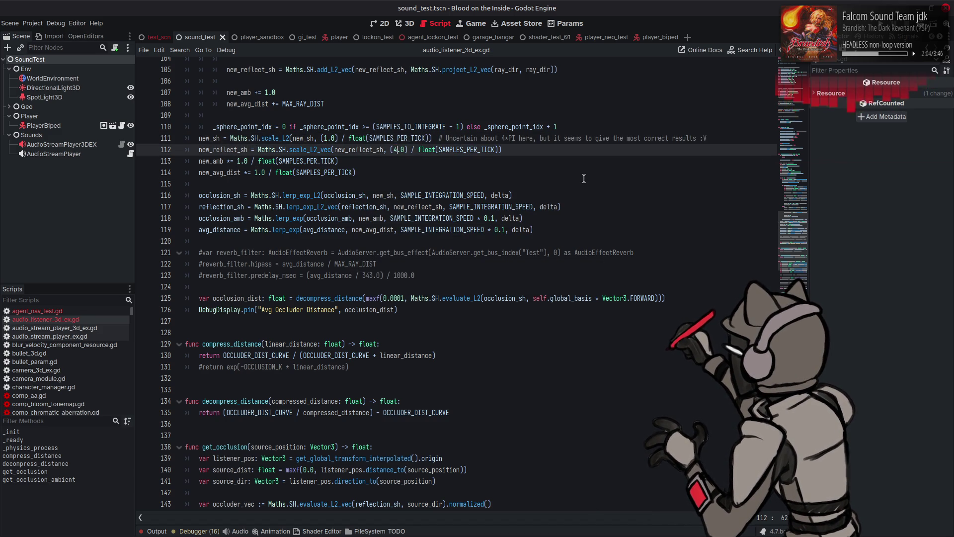
{"action": "key", "text": "ctrl+shift+z"}
{"action": "key", "text": "ctrl+s"}
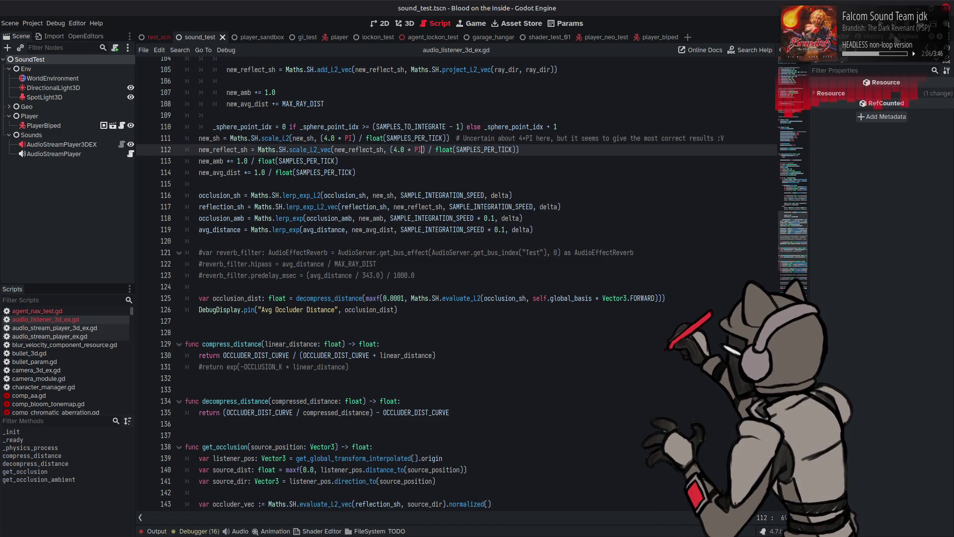
{"action": "key", "text": "F6"}
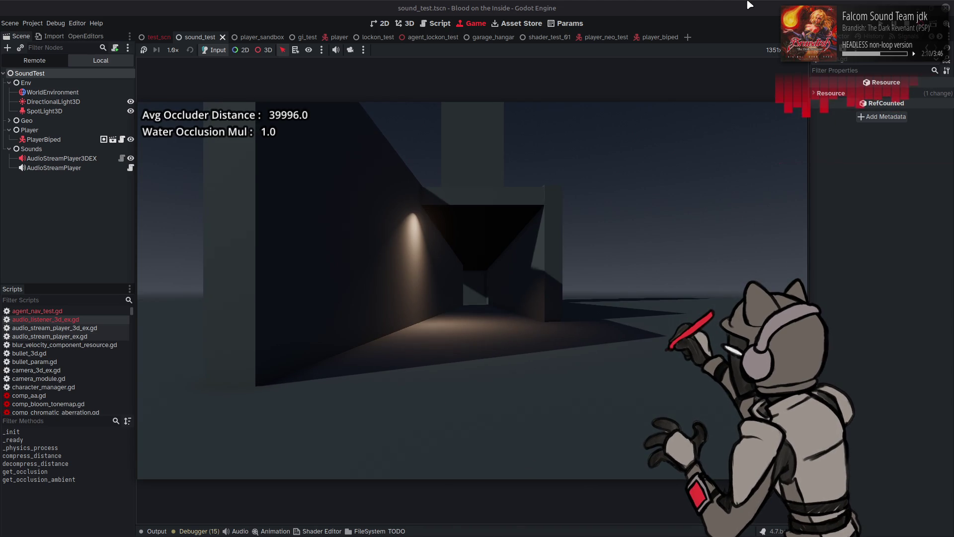
{"action": "key", "text": "F8"}
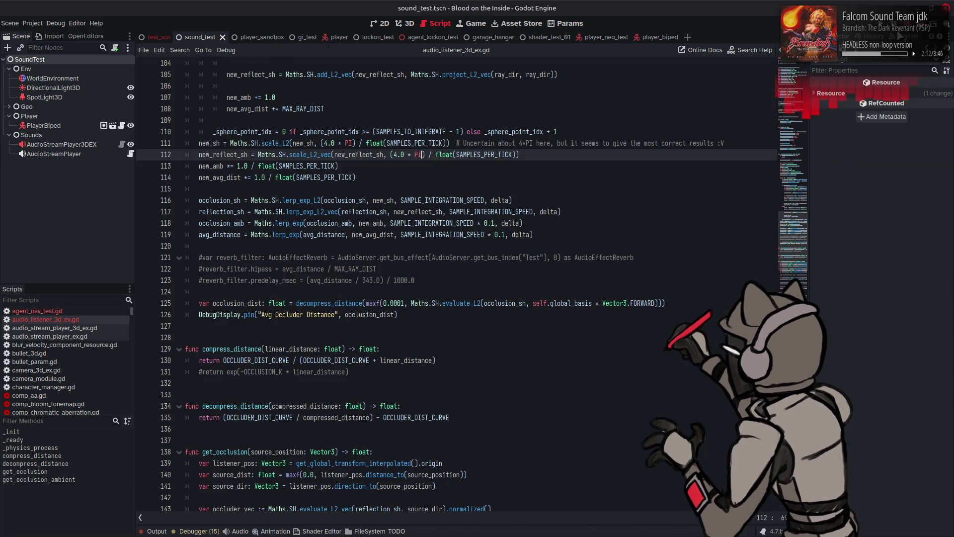
Undo twice to restore the evaluate_L2_cos_windowed calls, save, and stop the game.
{"action": "scroll", "coordinate": [456, 230], "scroll_direction": "down", "scroll_amount": 7}
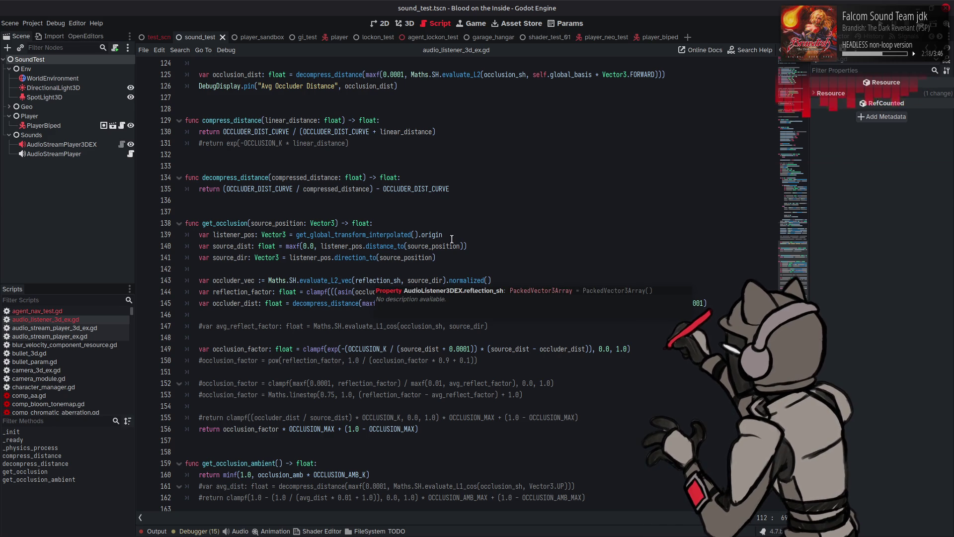
{"action": "left_click", "coordinate": [451, 238]}
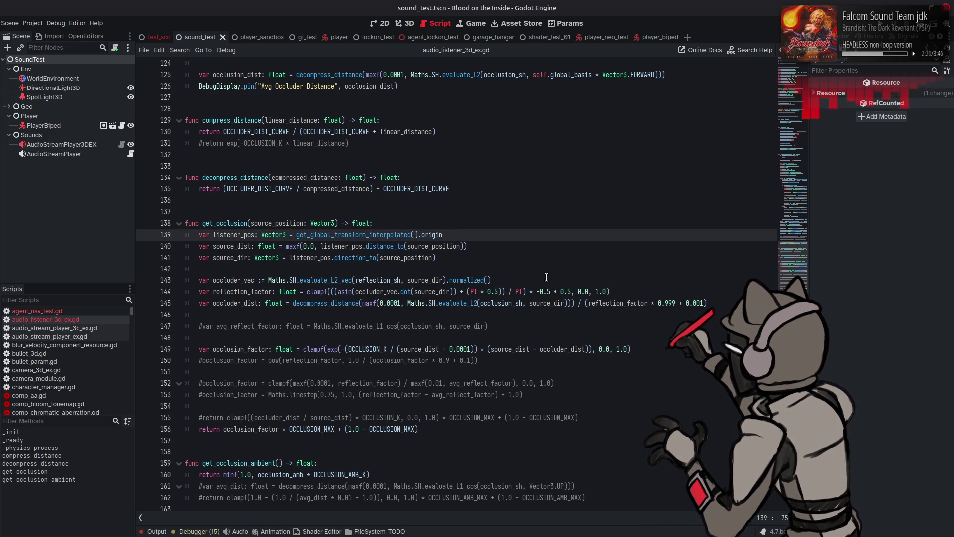
{"action": "double_click", "coordinate": [617, 303]}
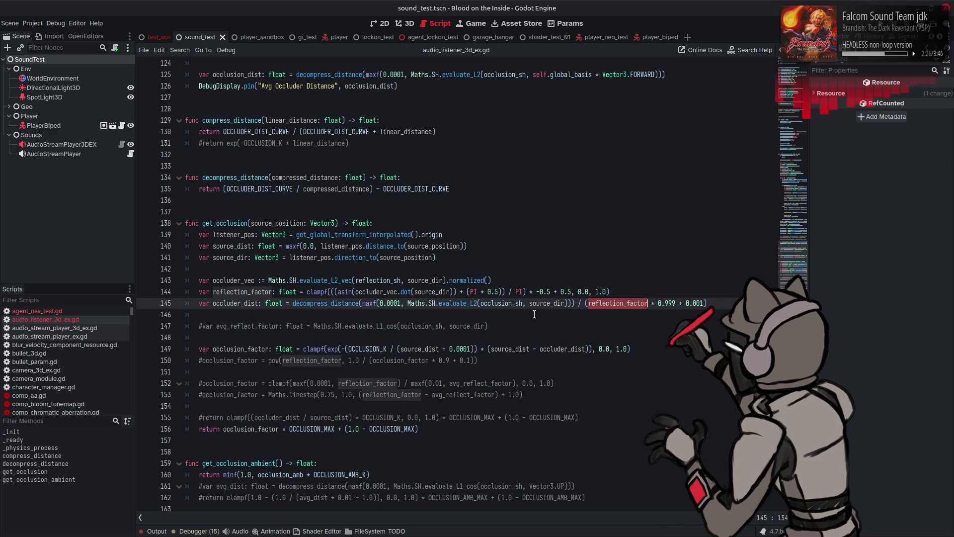
{"action": "left_click", "coordinate": [523, 276]}
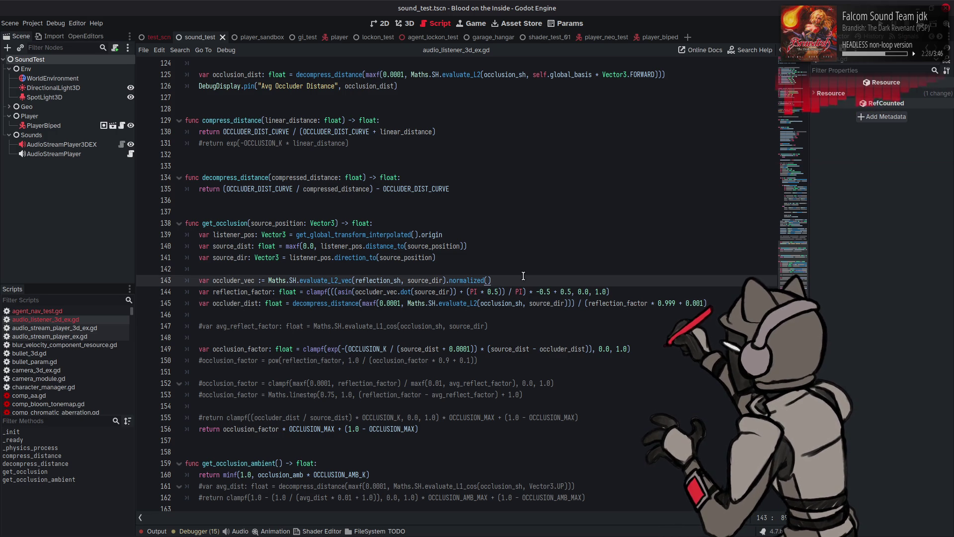
{"action": "key", "text": "ctrl+z"}
{"action": "key", "text": "ctrl+z"}
{"action": "key", "text": "ctrl+z"}
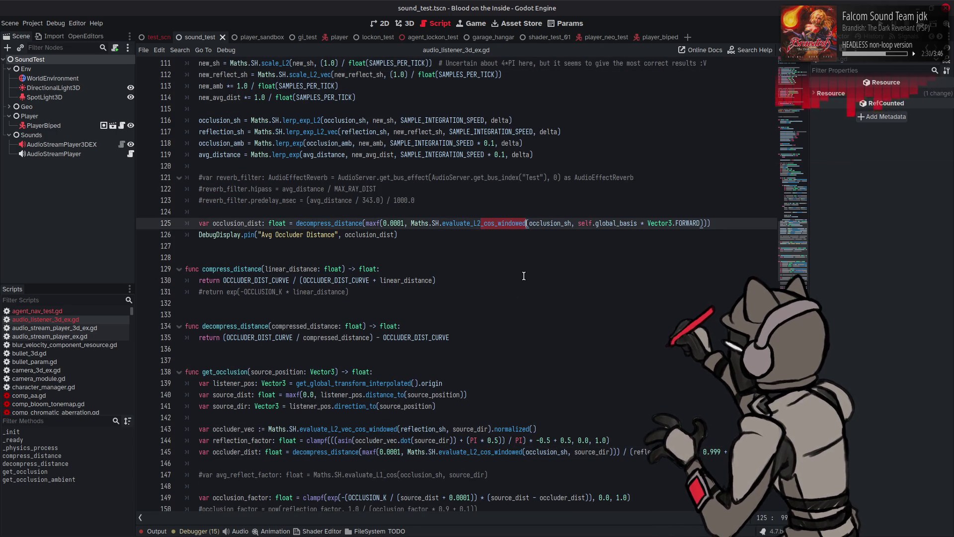
{"action": "key", "text": "ctrl+z"}
{"action": "key", "text": "ctrl+z"}
{"action": "key", "text": "ctrl+z"}
{"action": "key", "text": "ctrl+z"}
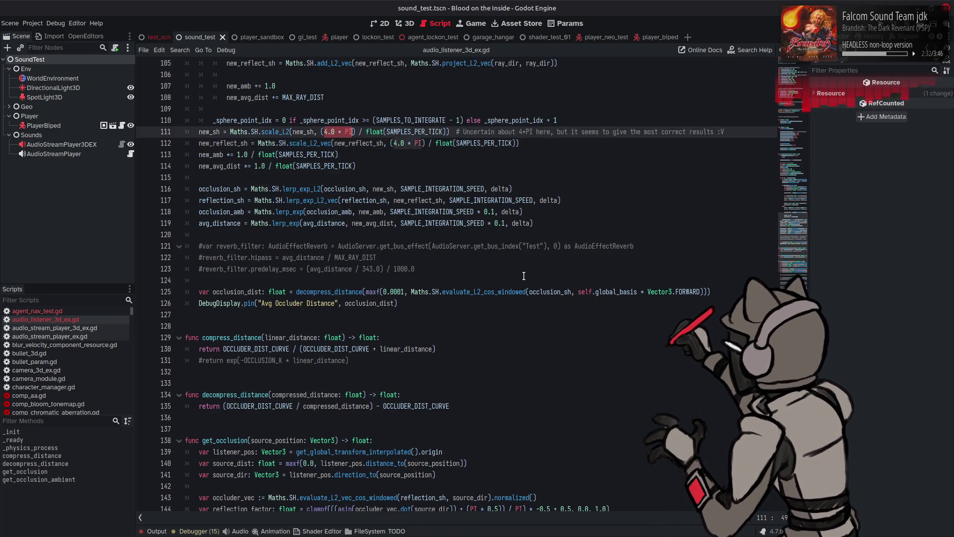
{"action": "key", "text": "ctrl+s"}
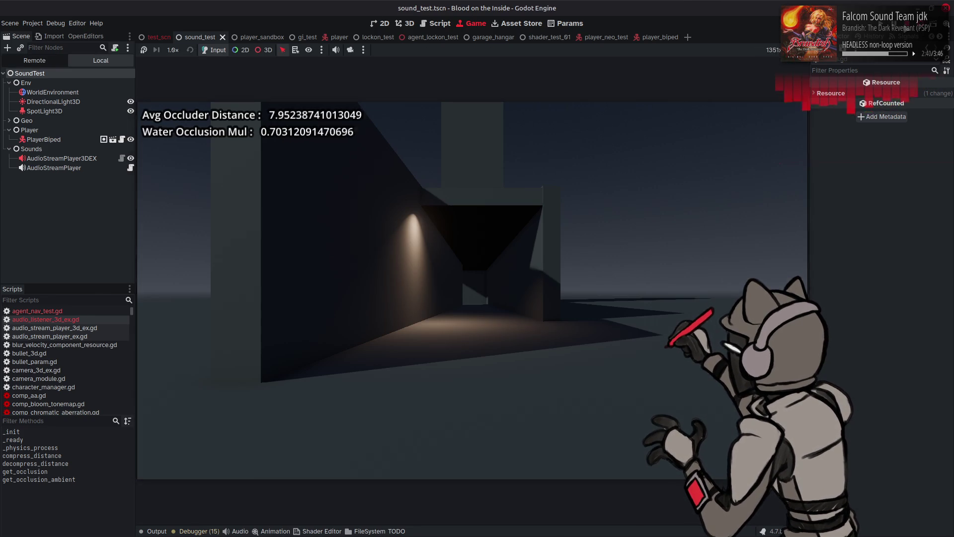
{"action": "key", "text": "ctrl+F3"}
Comment out line 145's reflection division, save, and test-run the scene.
{"action": "scroll", "coordinate": [626, 283], "scroll_direction": "down", "scroll_amount": 8}
{"action": "scroll", "coordinate": [603, 297], "scroll_direction": "down", "scroll_amount": 5}
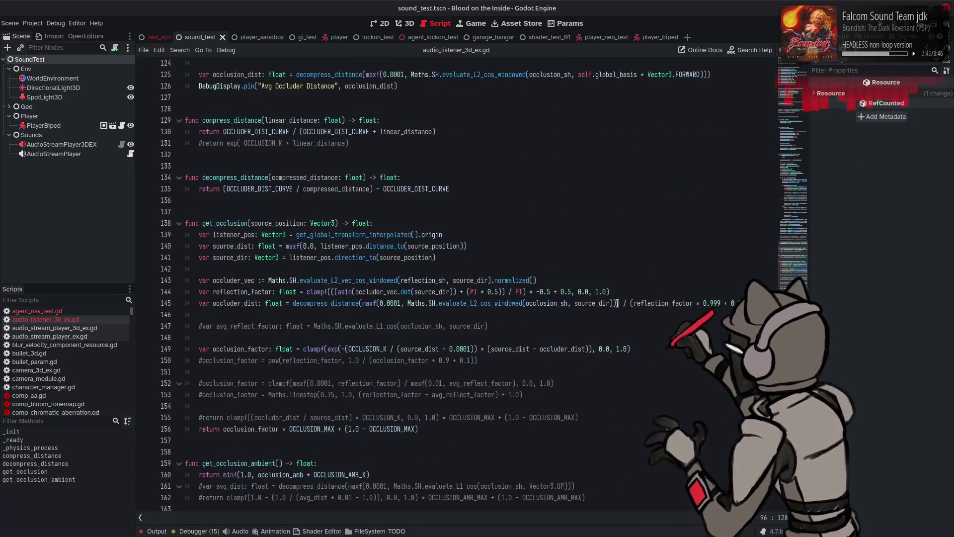
{"action": "left_click", "coordinate": [624, 303]}
{"action": "type", "text": "#"}
{"action": "key", "text": "ctrl+s"}
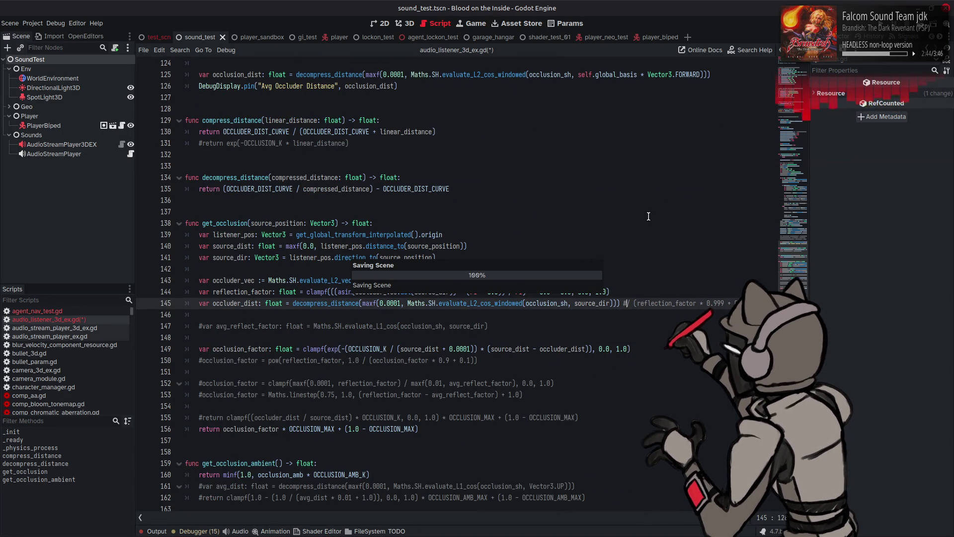
{"action": "scroll", "coordinate": [648, 216], "scroll_direction": "up", "scroll_amount": 11}
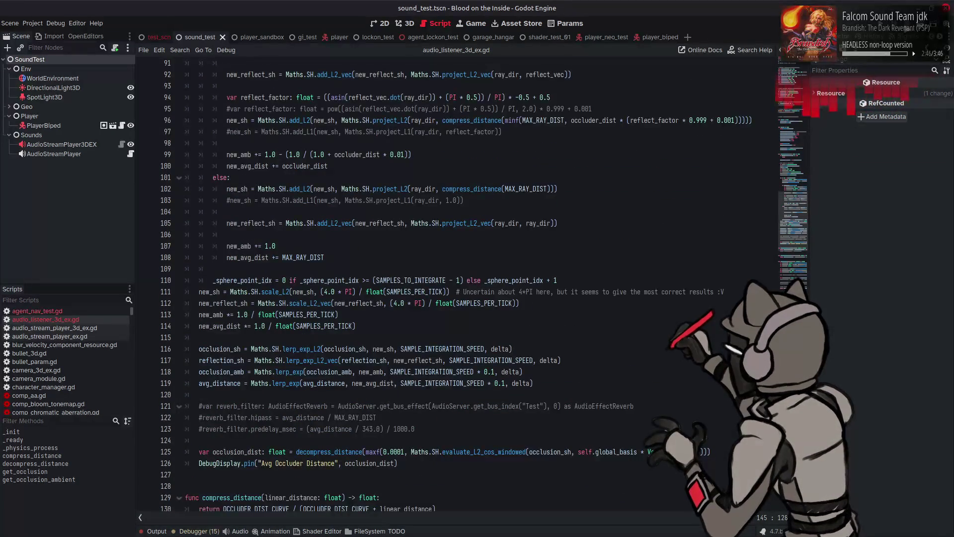
{"action": "key", "text": "F6"}
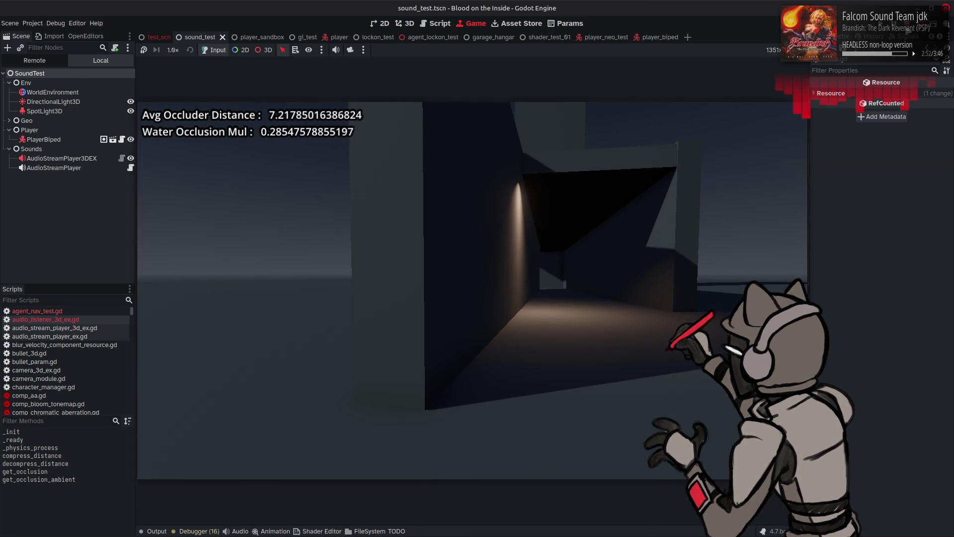
{"action": "key", "text": "F8"}
Make line 96 divide occluder_dist by reflect_factor, save, and run to read about 27–28.
{"action": "left_click", "coordinate": [625, 120]}
{"action": "key", "text": "BackSpace"}
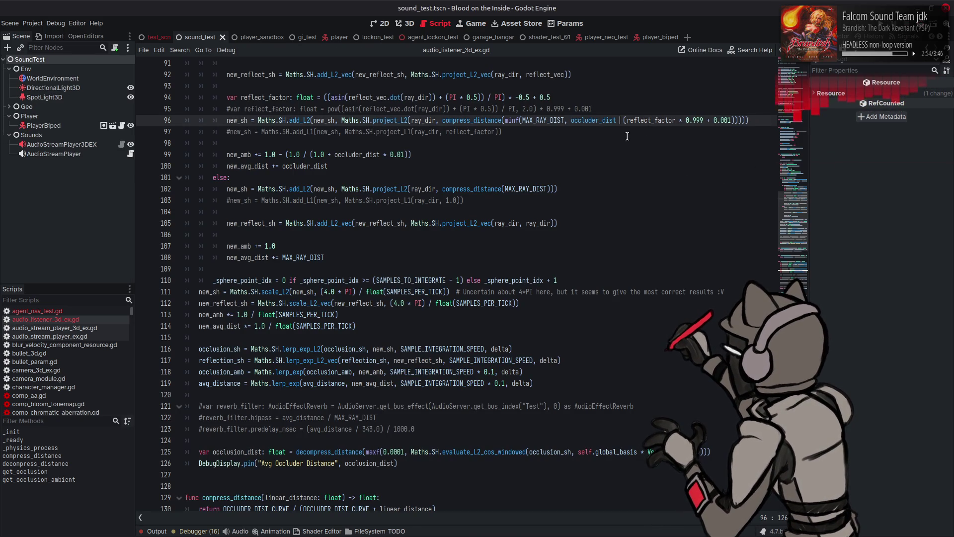
{"action": "type", "text": "/"}
{"action": "key", "text": "ctrl+s"}
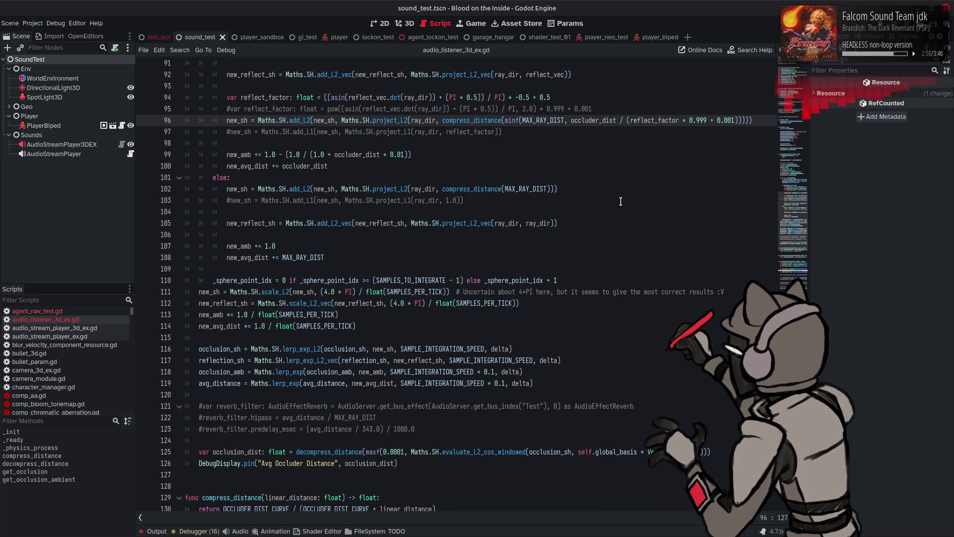
{"action": "scroll", "coordinate": [621, 195], "scroll_direction": "down", "scroll_amount": 9}
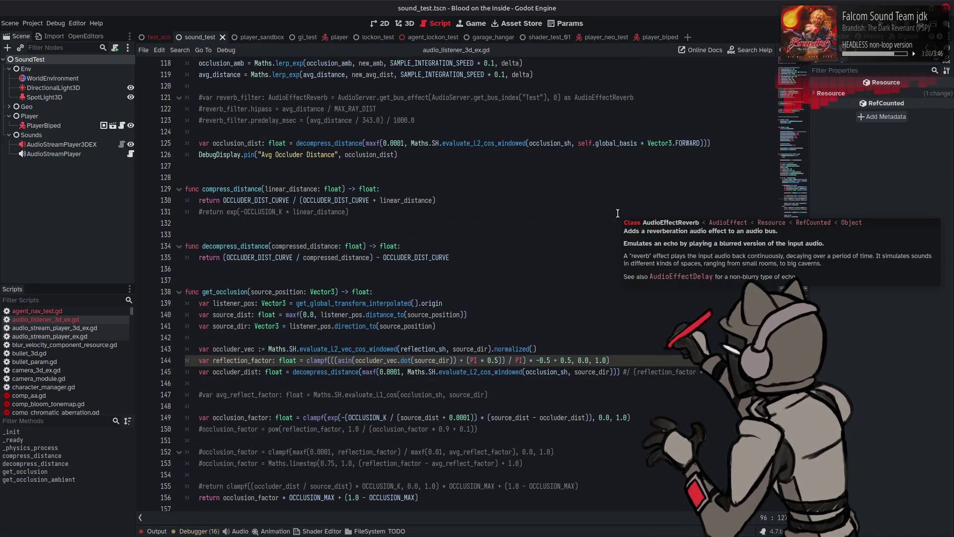
{"action": "left_click", "coordinate": [919, 27]}
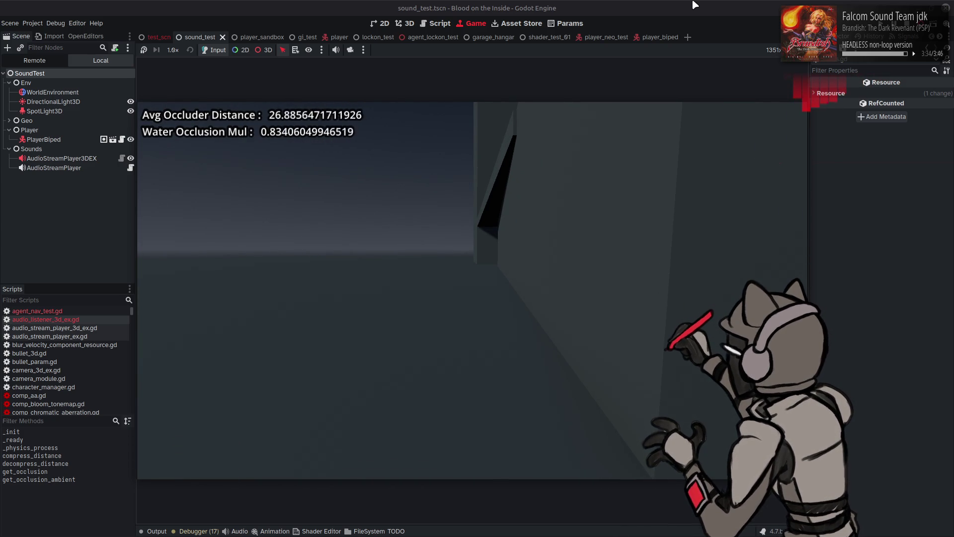
{"action": "key", "text": "ctrl+F3"}
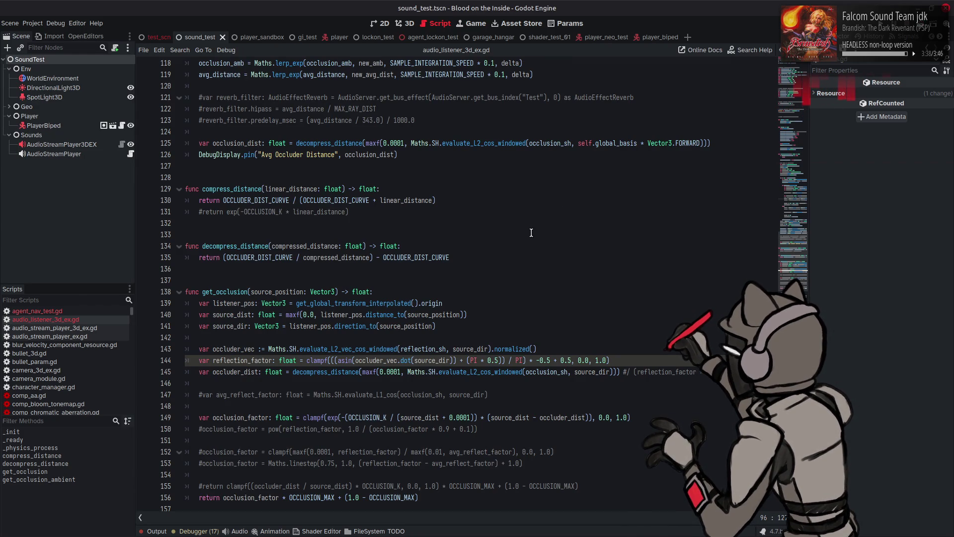
{"action": "left_click", "coordinate": [376, 314]}
Comment out the occluder_vec and reflection_factor lines 143–144.
{"action": "left_click_drag", "start_coordinate": [203, 349], "coordinate": [199, 349]}
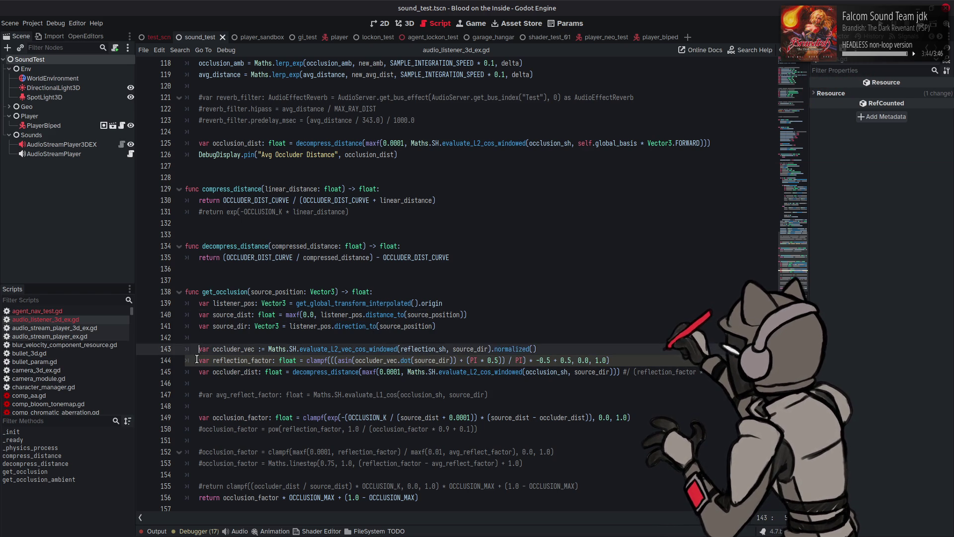
{"action": "key", "text": "ctrl+k"}
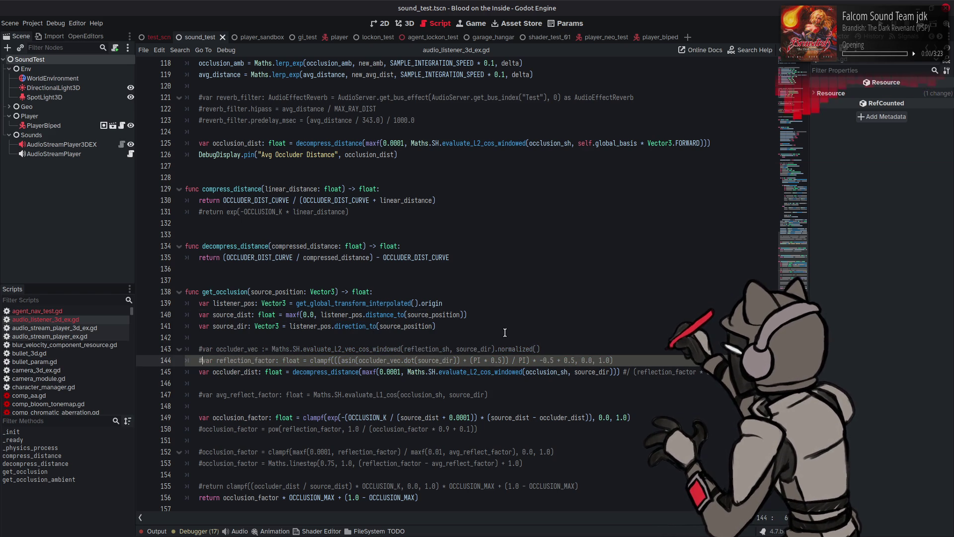
{"action": "scroll", "coordinate": [494, 289], "scroll_direction": "down", "scroll_amount": 1}
{"action": "key", "text": "ctrl+z"}
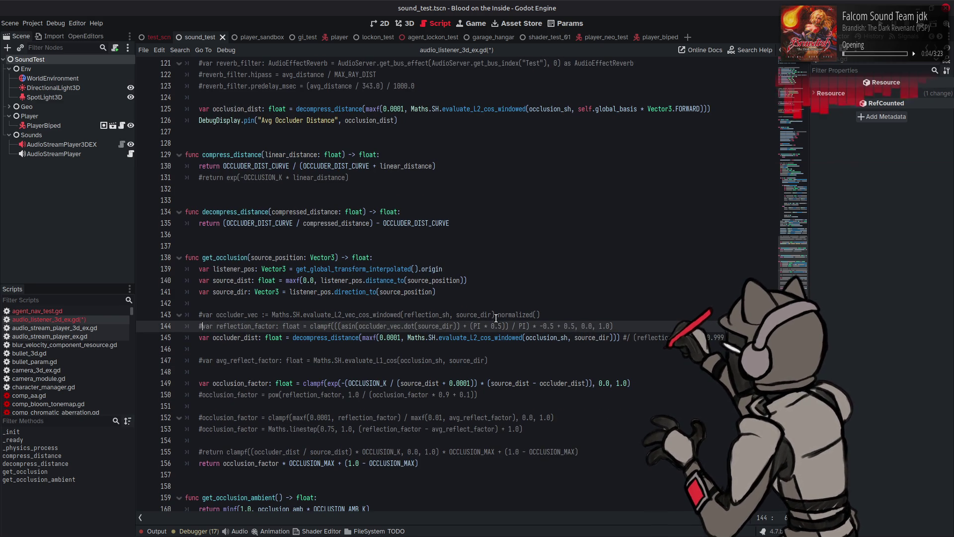
Switch lines 145 and 125 to evaluate_L2_windowed, save, and test-run the scene.
{"action": "left_click", "coordinate": [492, 337]}
{"action": "key", "text": "BackSpace"}
{"action": "key", "text": "BackSpace"}
{"action": "key", "text": "BackSpace"}
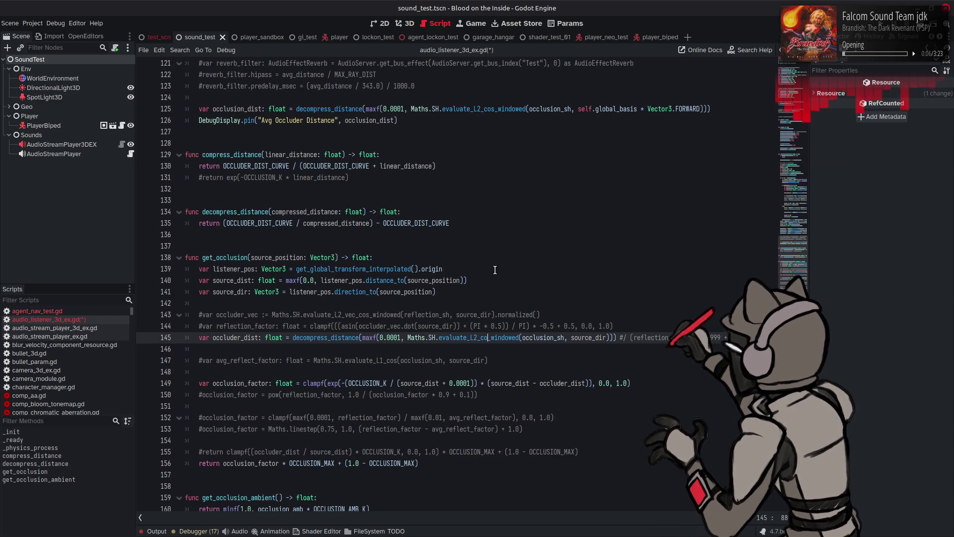
{"action": "left_click", "coordinate": [496, 108]}
{"action": "key", "text": "BackSpace"}
{"action": "key", "text": "BackSpace"}
{"action": "key", "text": "BackSpace"}
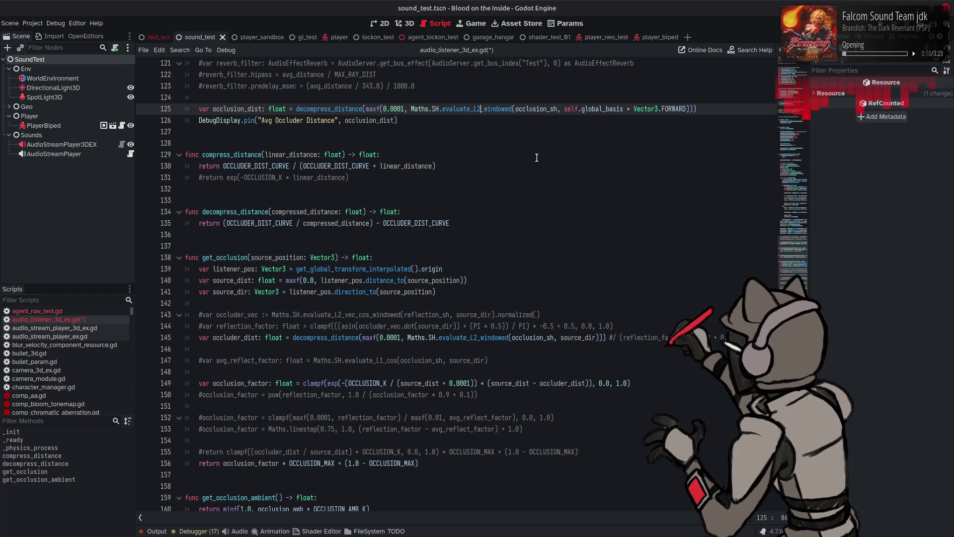
{"action": "key", "text": "ctrl+s"}
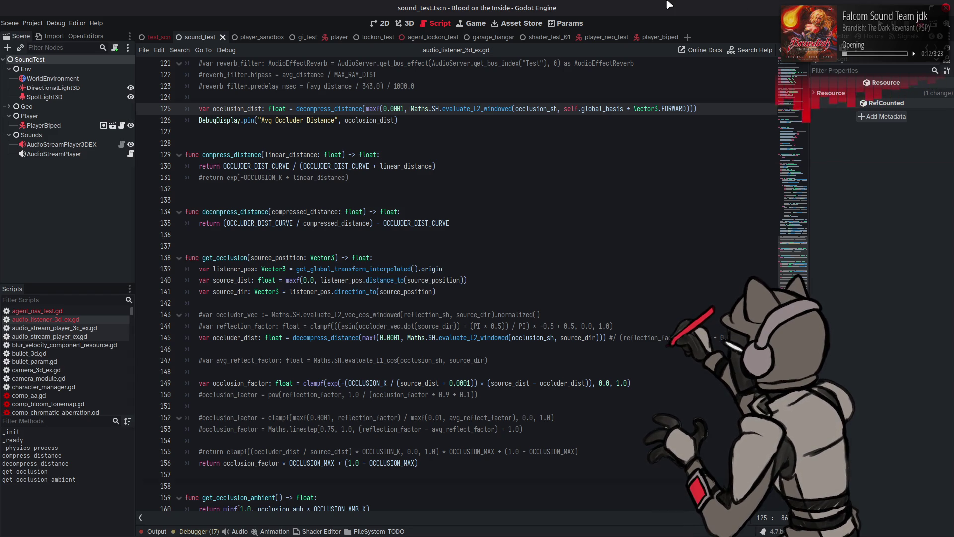
{"action": "key", "text": "F6"}
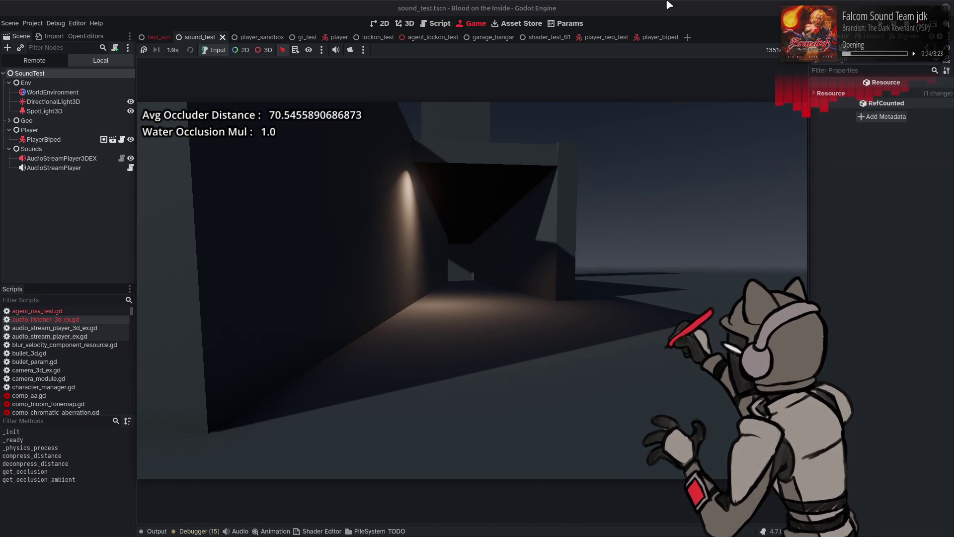
{"action": "key", "text": "F8"}
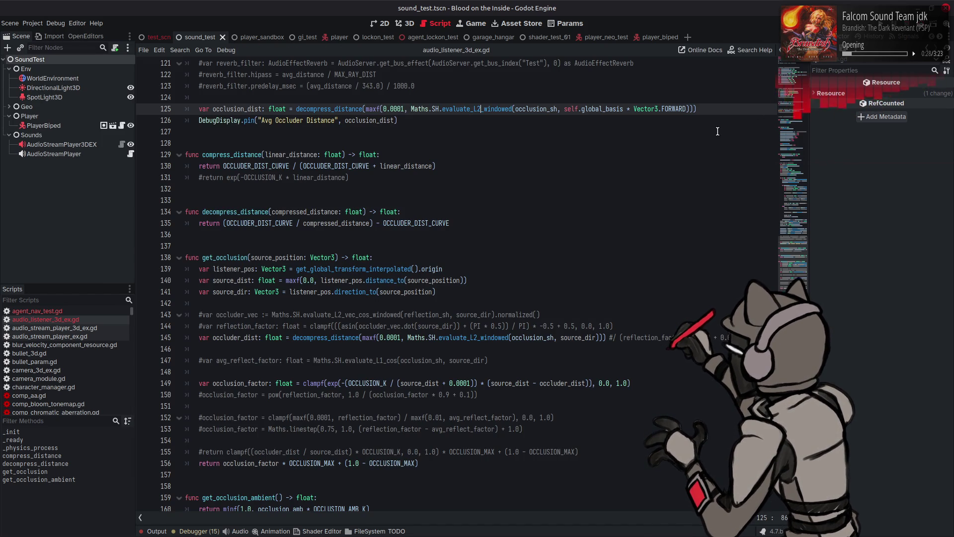
Replace (4.0 * PI) with 1.0 as the scale factor on lines 111 and 112, and save.
{"action": "scroll", "coordinate": [481, 212], "scroll_direction": "up", "scroll_amount": 4}
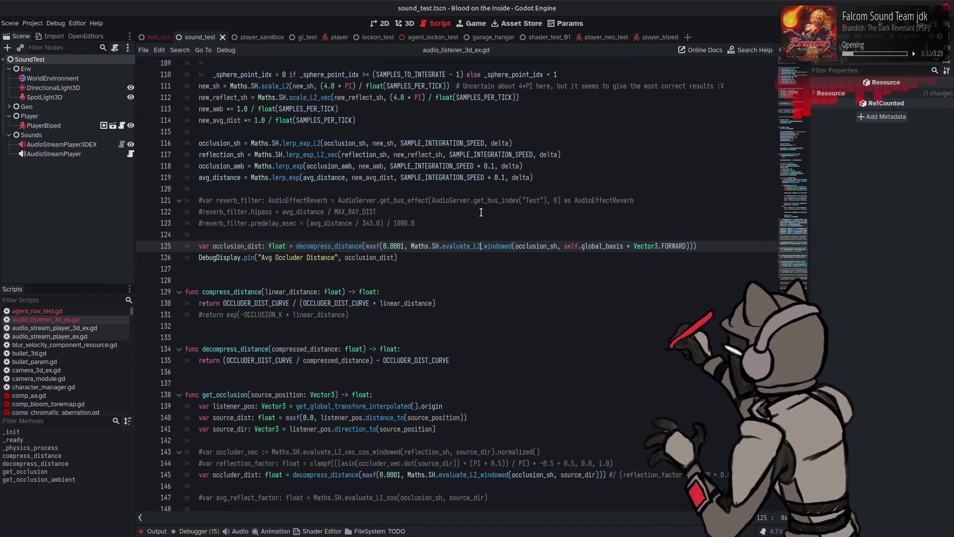
{"action": "mouse_move", "coordinate": [455, 200]}
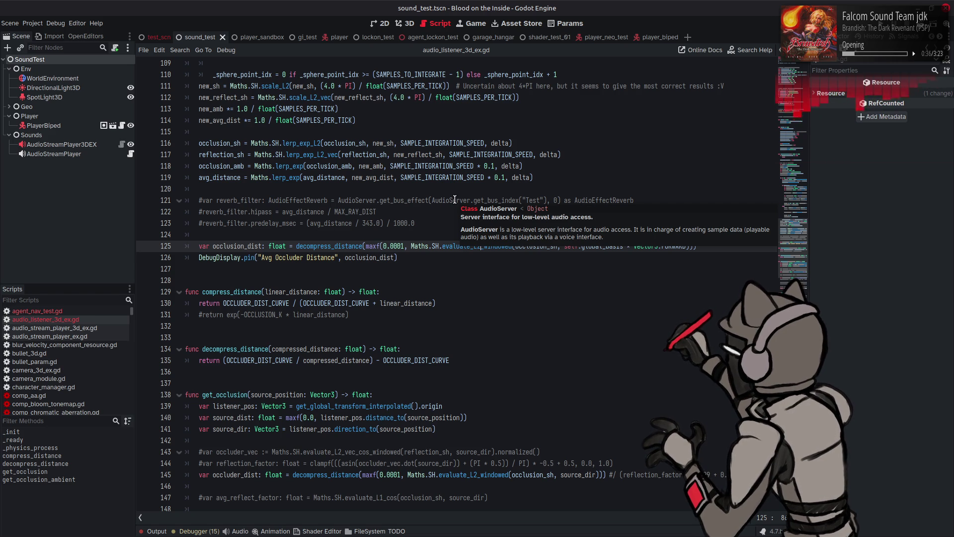
{"action": "left_click", "coordinate": [354, 85]}
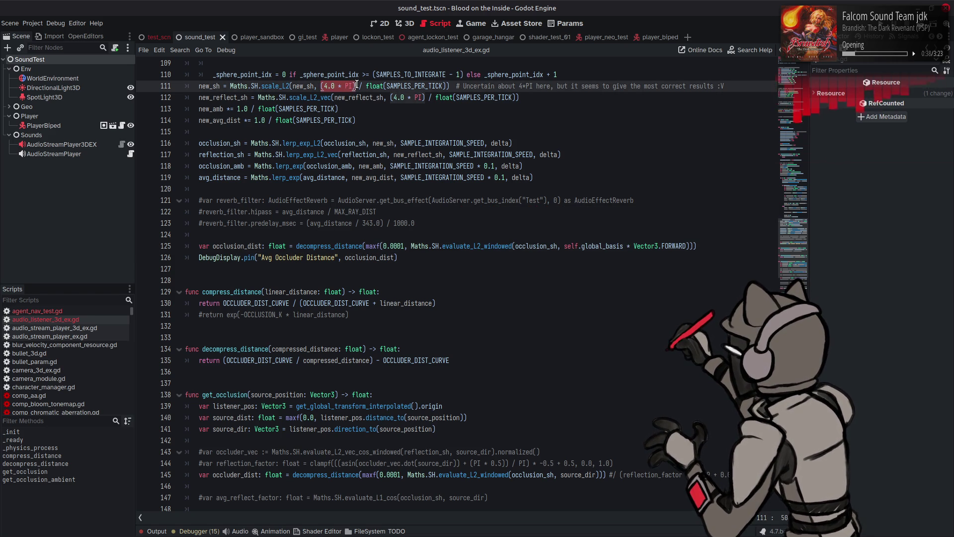
{"action": "key", "text": "BackSpace"}
{"action": "key", "text": "BackSpace"}
{"action": "key", "text": "BackSpace"}
{"action": "type", "text": "1.0"}
{"action": "left_click_drag", "start_coordinate": [390, 98], "coordinate": [425, 94]}
{"action": "key", "text": "BackSpace"}
{"action": "key", "text": "BackSpace"}
{"action": "type", "text": "1.0"}
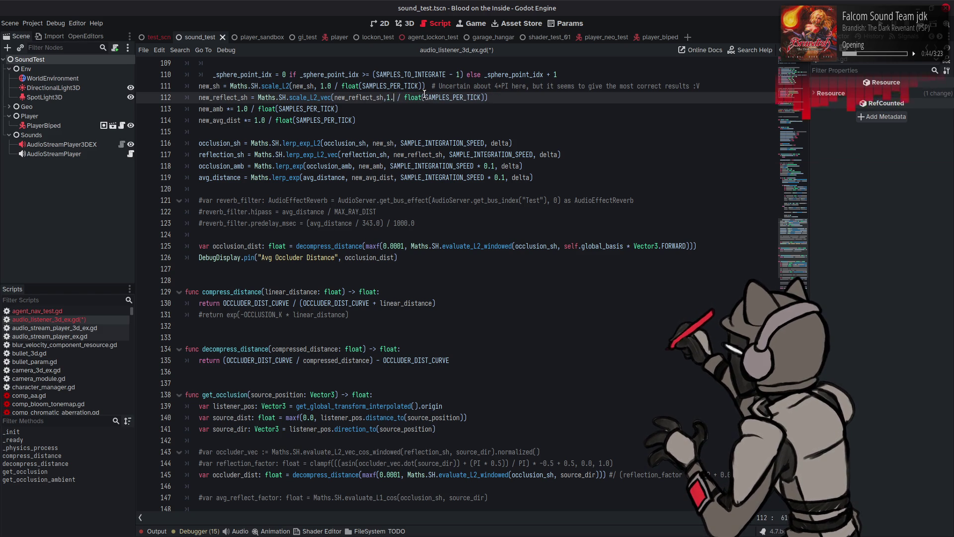
{"action": "type", "text": ","}
{"action": "key", "text": "ctrl+s"}
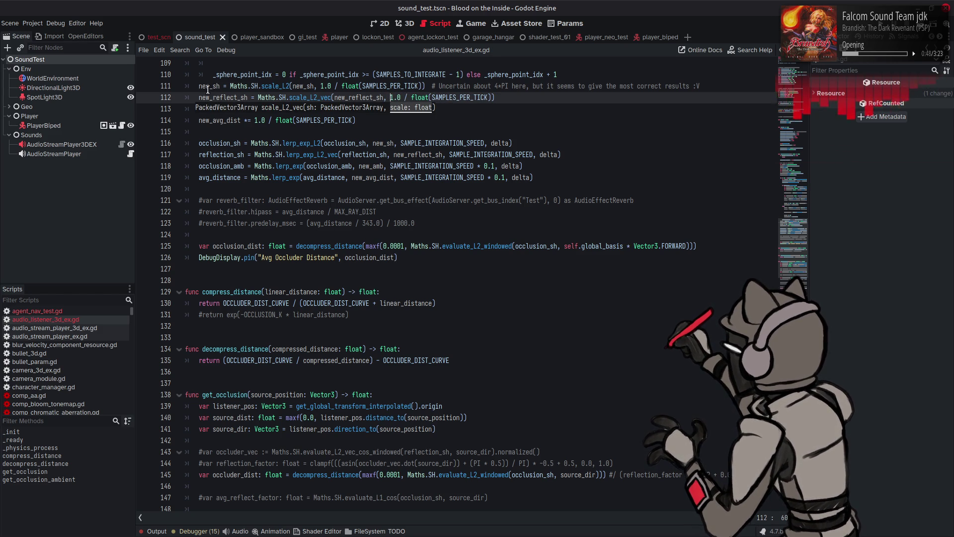
{"action": "scroll", "coordinate": [330, 201], "scroll_direction": "down", "scroll_amount": 1}
{"action": "scroll", "coordinate": [330, 201], "scroll_direction": "down", "scroll_amount": 3}
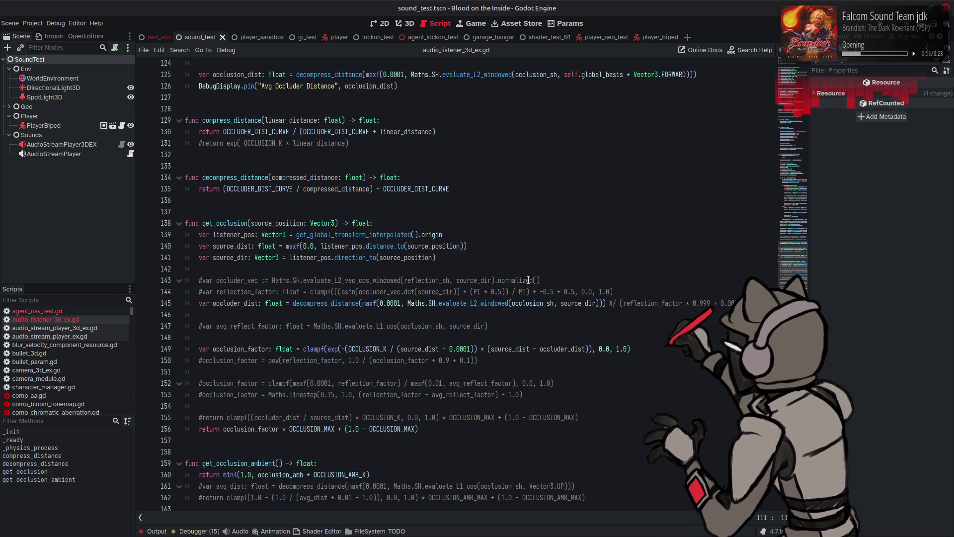
Multiply line 145's occluder distance by (4.0 * PI) and run, reading about 280.9.
{"action": "left_click", "coordinate": [530, 303]}
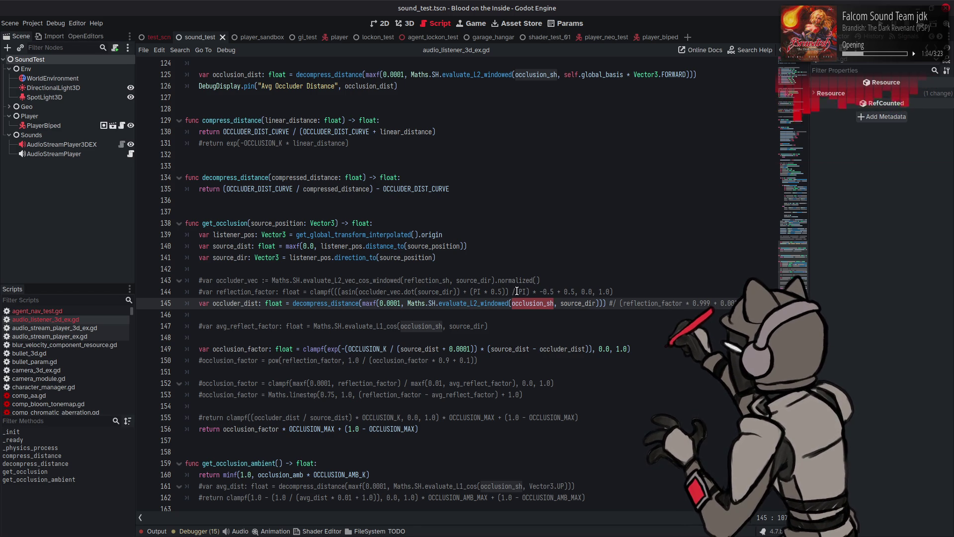
{"action": "scroll", "coordinate": [517, 291], "scroll_direction": "up", "scroll_amount": 4}
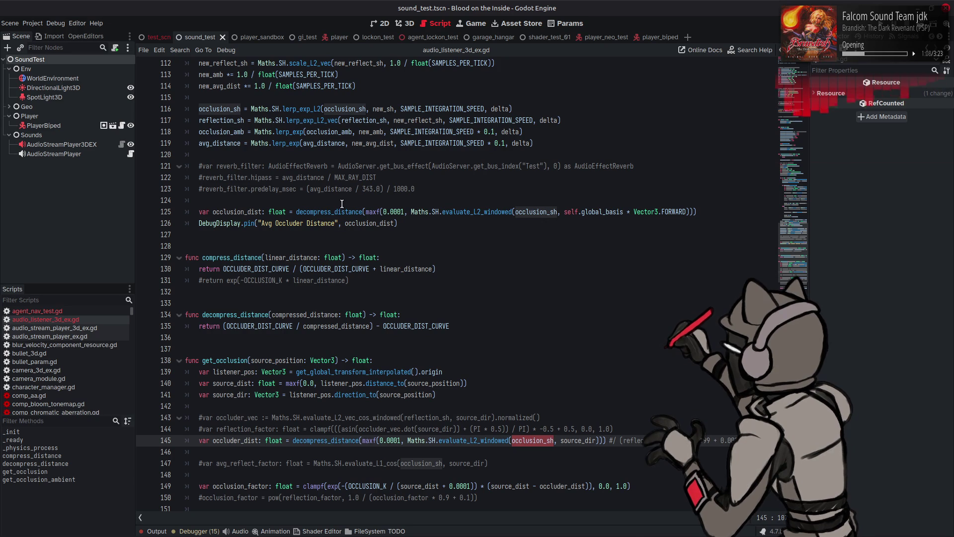
{"action": "scroll", "coordinate": [340, 204], "scroll_direction": "up", "scroll_amount": 4}
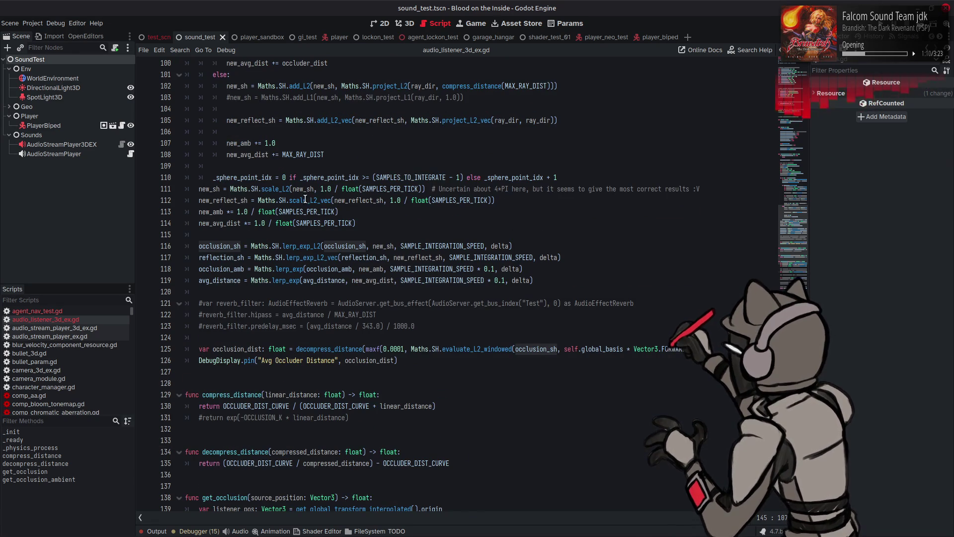
{"action": "left_click", "coordinate": [258, 201]}
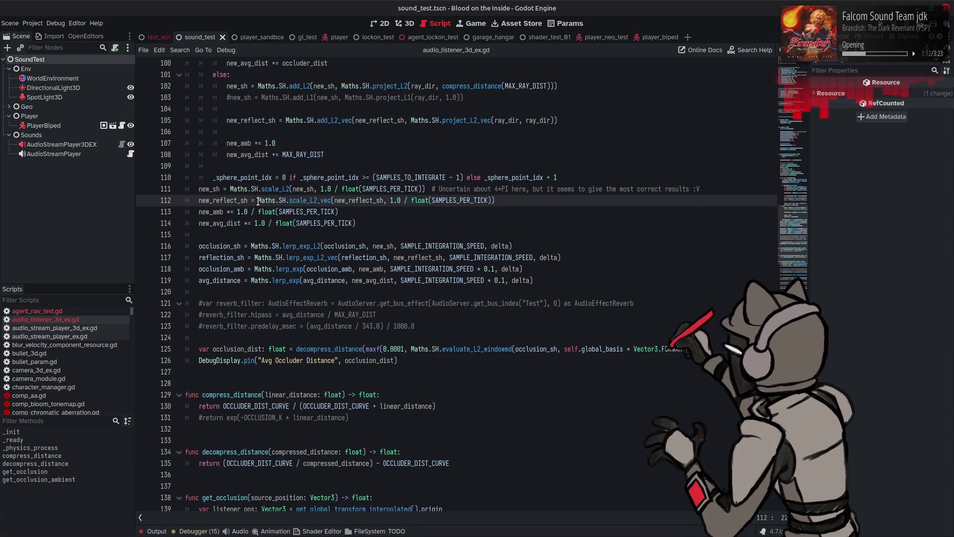
{"action": "left_click_drag", "start_coordinate": [258, 201], "coordinate": [333, 201]}
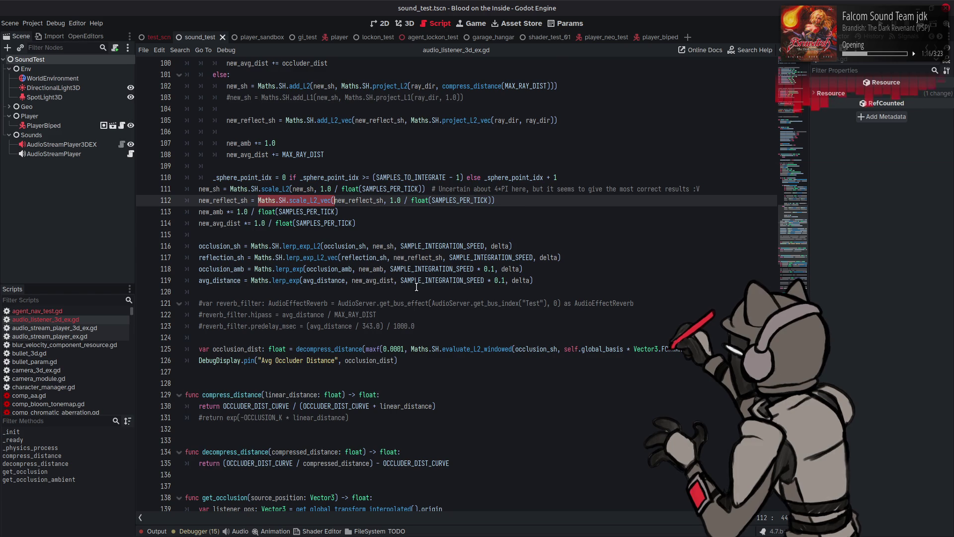
{"action": "scroll", "coordinate": [417, 287], "scroll_direction": "down", "scroll_amount": 6}
{"action": "scroll", "coordinate": [452, 308], "scroll_direction": "down", "scroll_amount": 2}
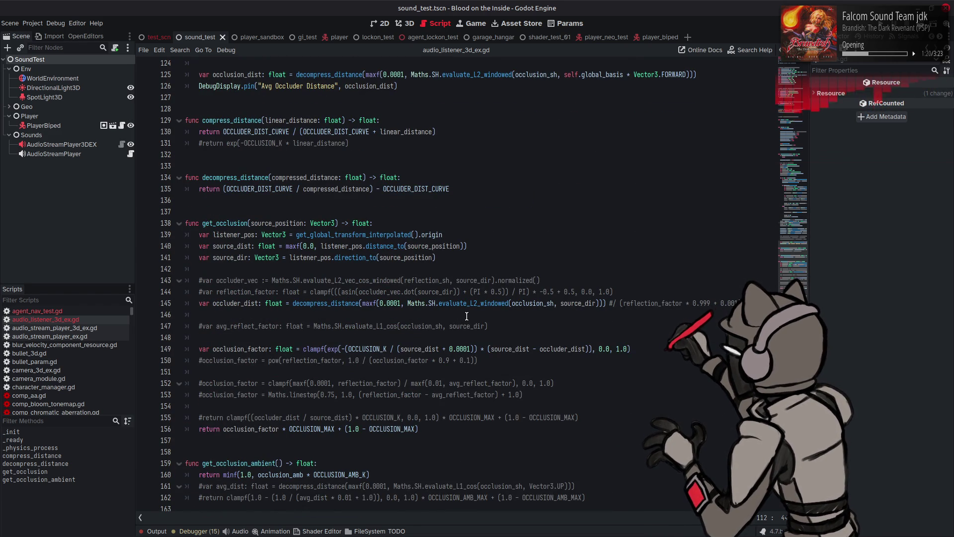
{"action": "left_click", "coordinate": [509, 304]}
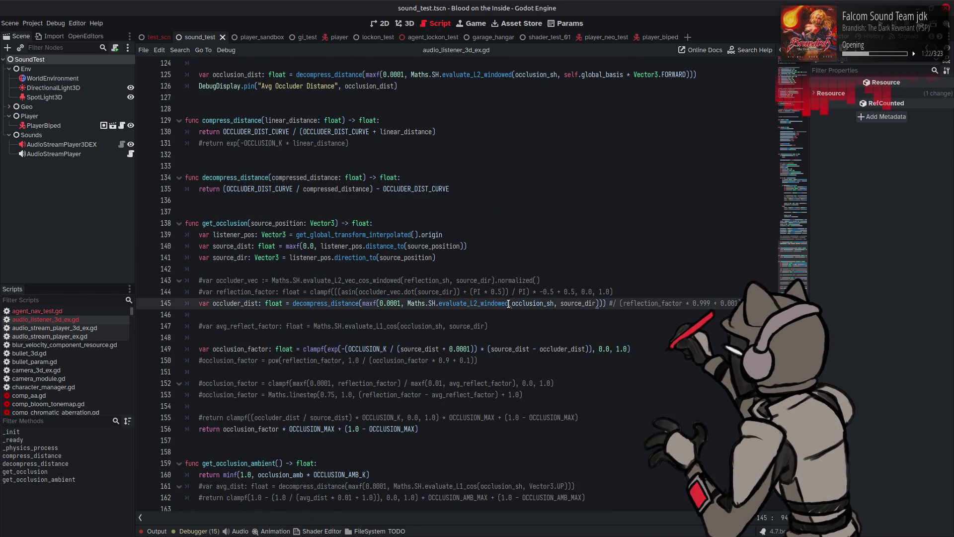
{"action": "mouse_move", "coordinate": [488, 303]}
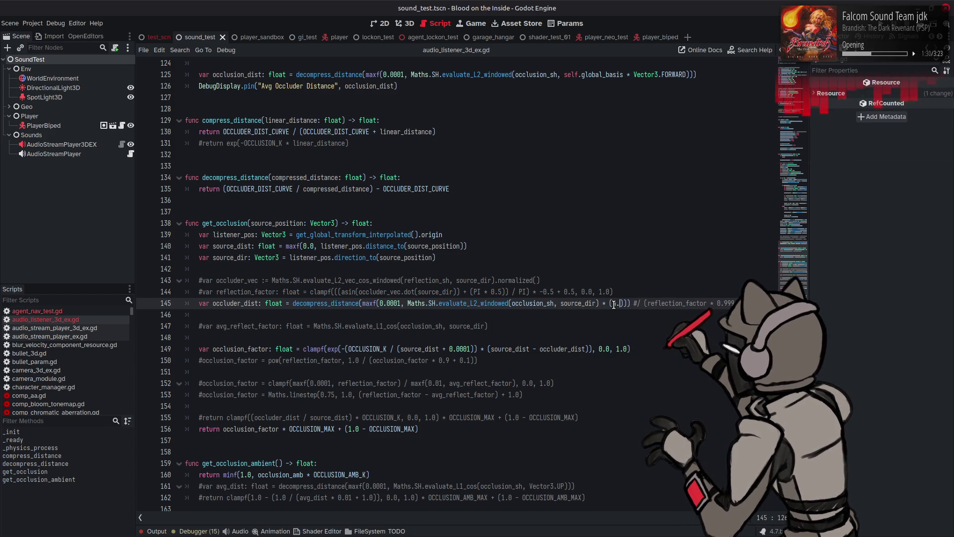
{"action": "type", "text": "* P"}
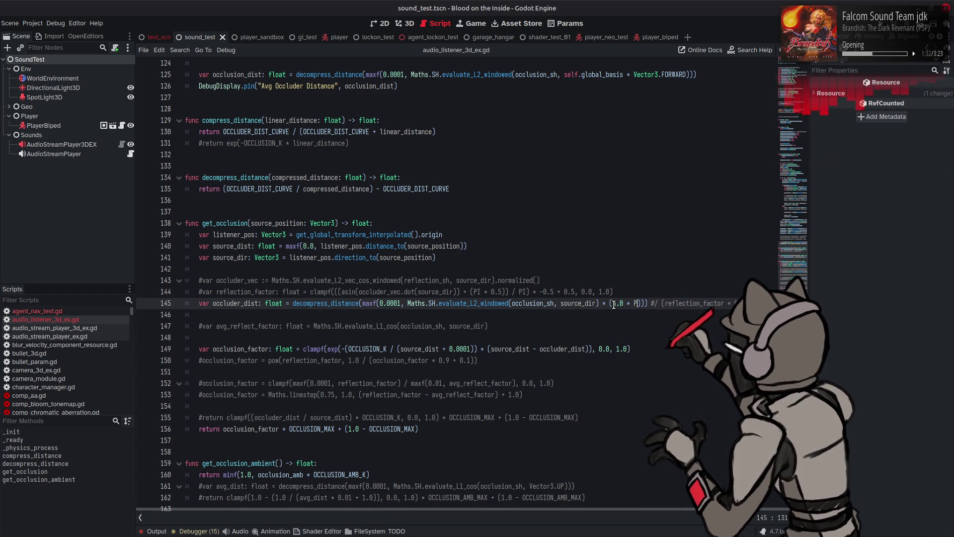
{"action": "type", "text": "I"}
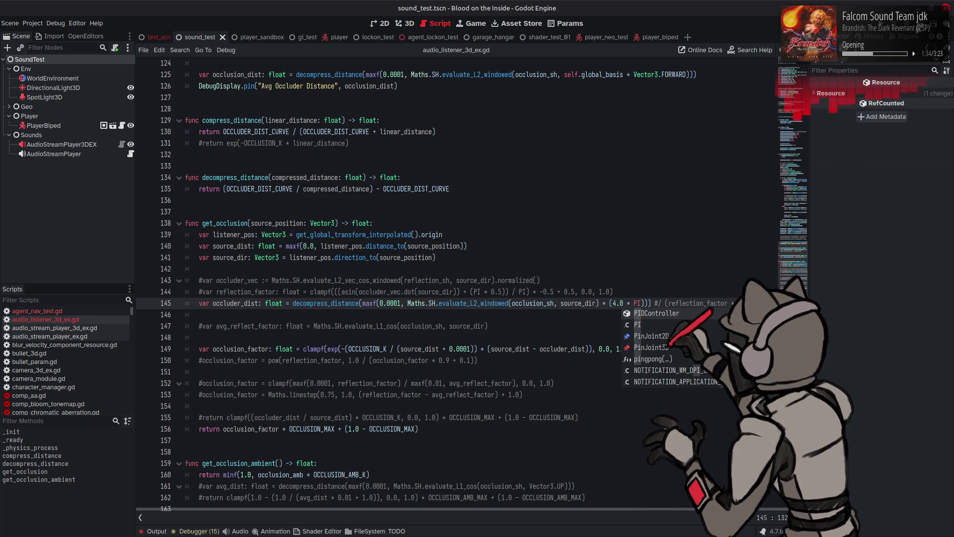
{"action": "key", "text": "F6"}
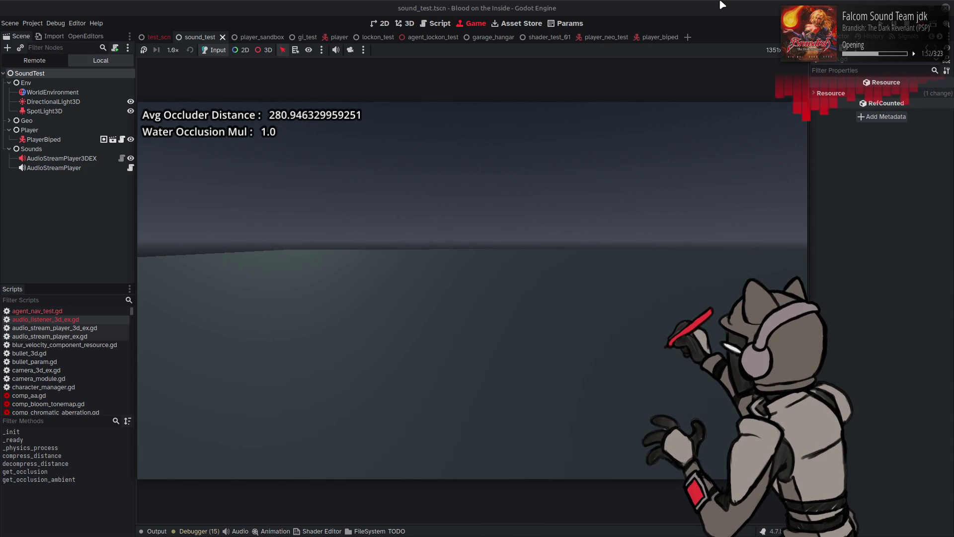
{"action": "key", "text": "F8"}
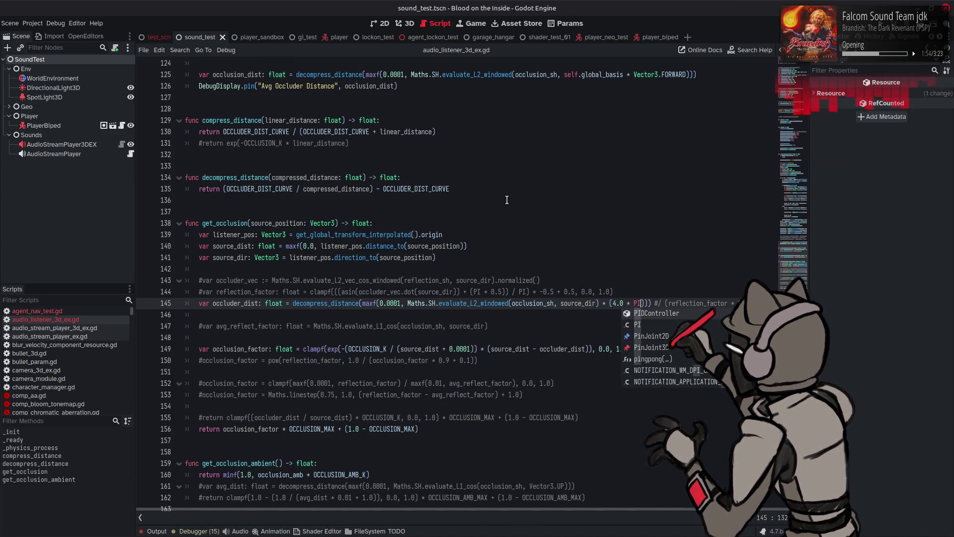
Change evaluate_L2_windowed to evaluate_L2_cos on lines 145 and 125 and save.
{"action": "left_click", "coordinate": [527, 247]}
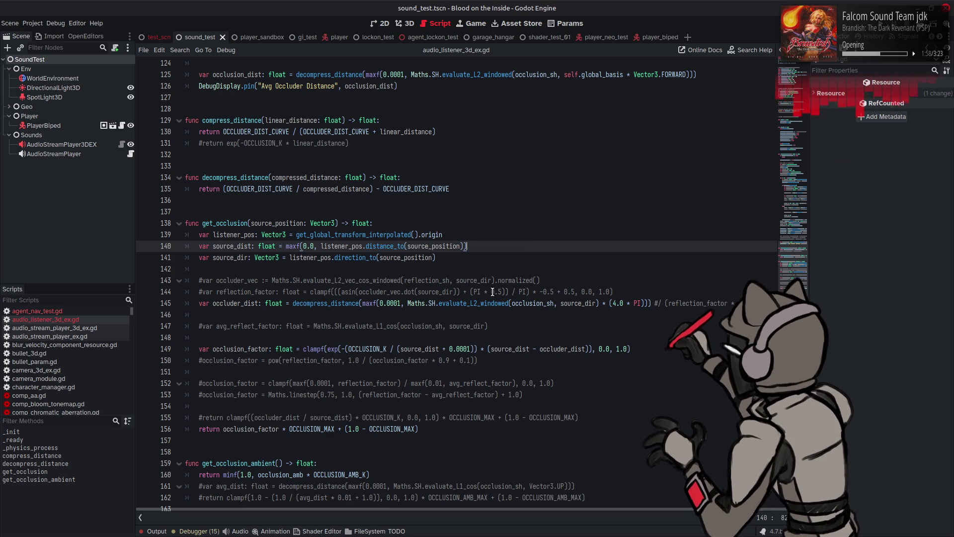
{"action": "left_click_drag", "start_coordinate": [480, 305], "coordinate": [503, 300]}
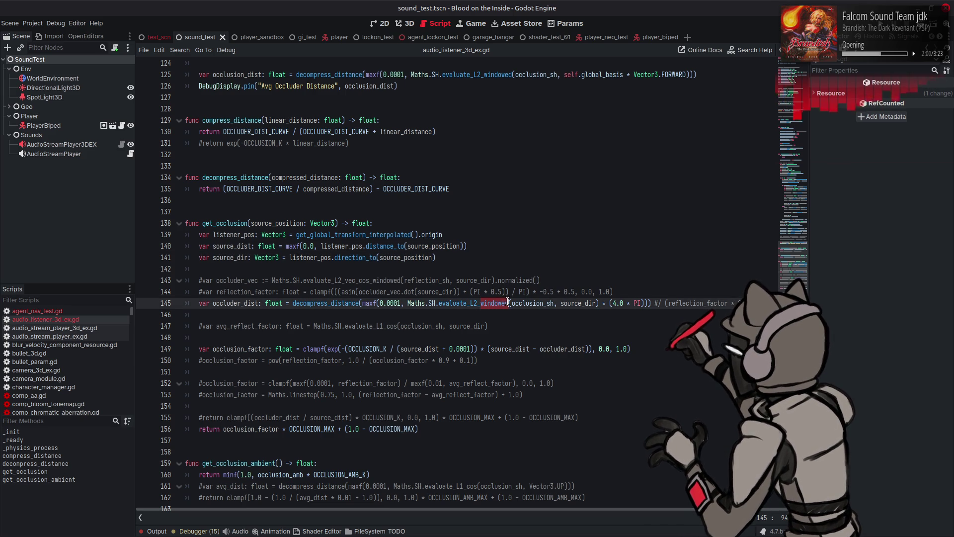
{"action": "type", "text": "cos"}
{"action": "key", "text": "Return"}
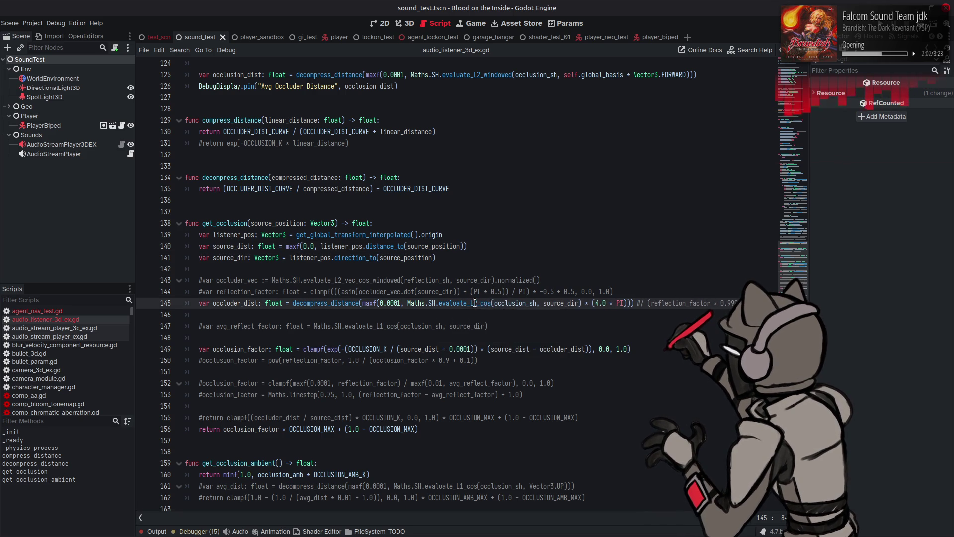
{"action": "double_click", "coordinate": [471, 74]}
{"action": "type", "text": "evaluate_L2_cos"}
{"action": "key", "text": "ctrl+s"}
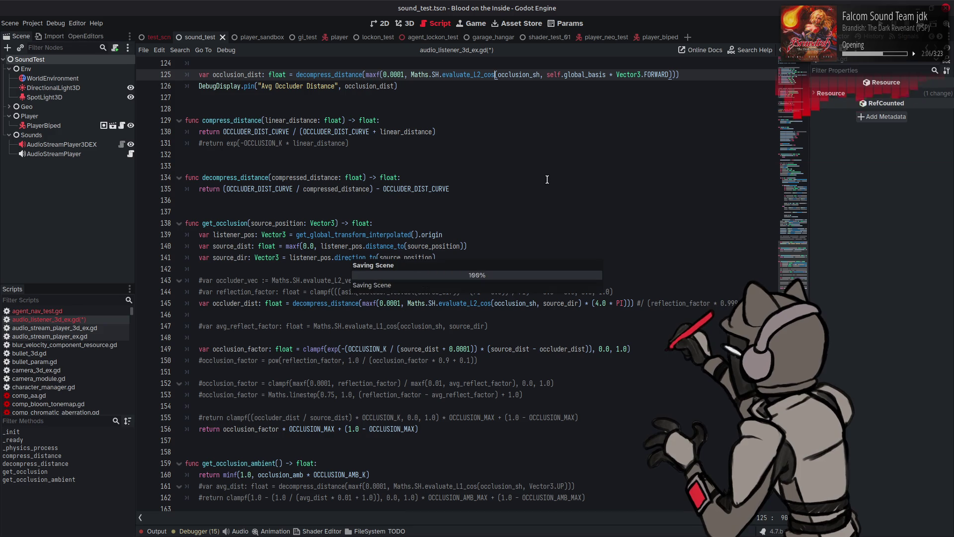
Add the * (4.0 * PI) multiplier to line 125, save, and run the game.
{"action": "mouse_move", "coordinate": [583, 303]}
{"action": "left_mouse_down"}
{"action": "mouse_move", "coordinate": [616, 304]}
{"action": "mouse_move", "coordinate": [600, 303]}
{"action": "left_mouse_up"}
{"action": "left_click", "coordinate": [582, 315]}
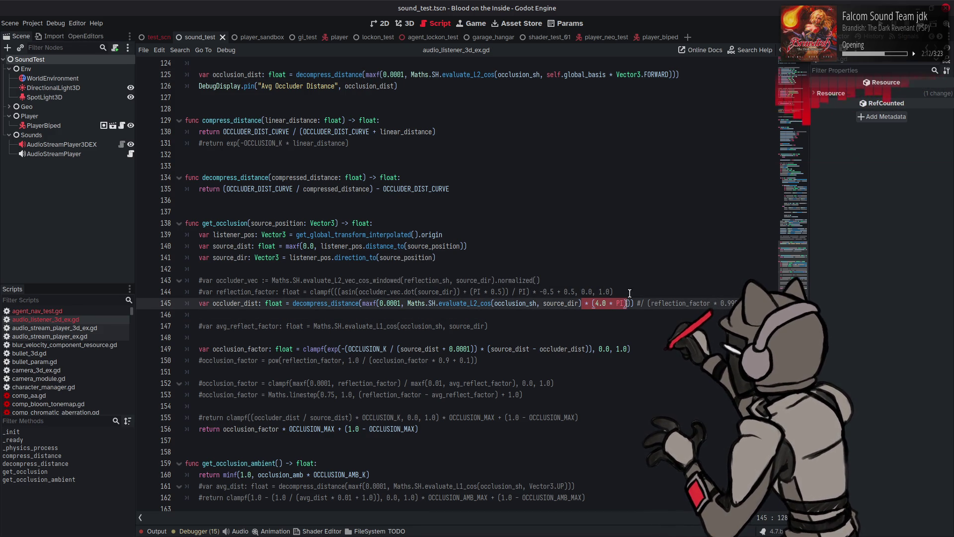
{"action": "scroll", "coordinate": [620, 204], "scroll_direction": "up", "scroll_amount": 1}
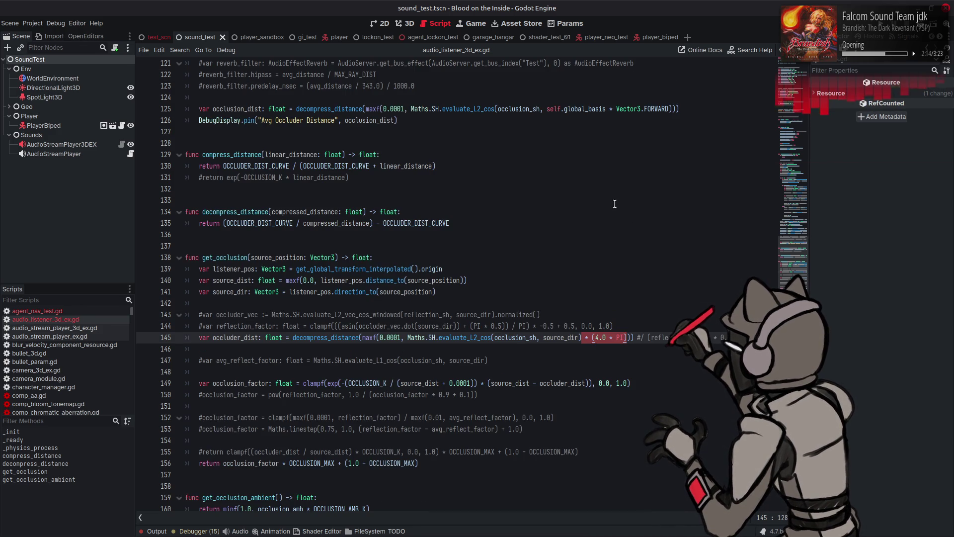
{"action": "left_click", "coordinate": [495, 110]}
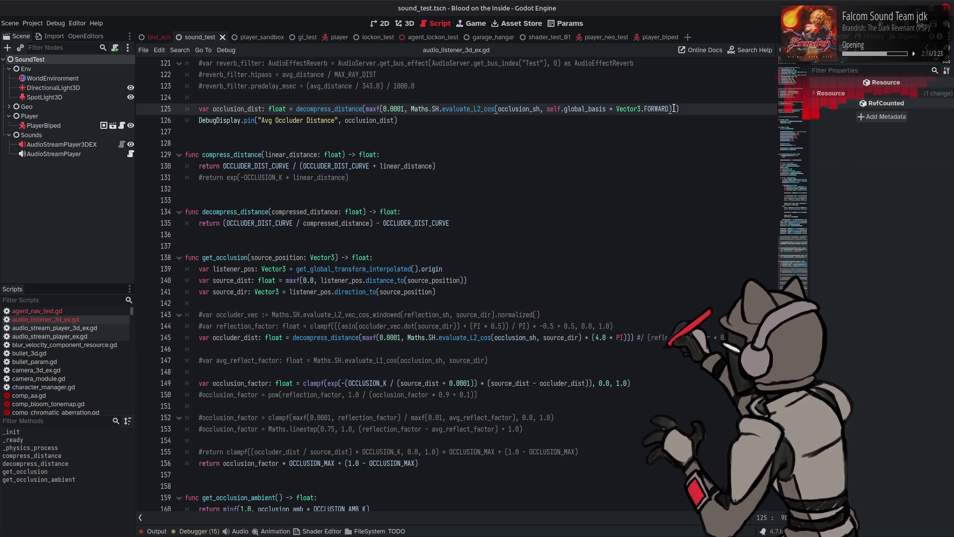
{"action": "left_click", "coordinate": [672, 109]}
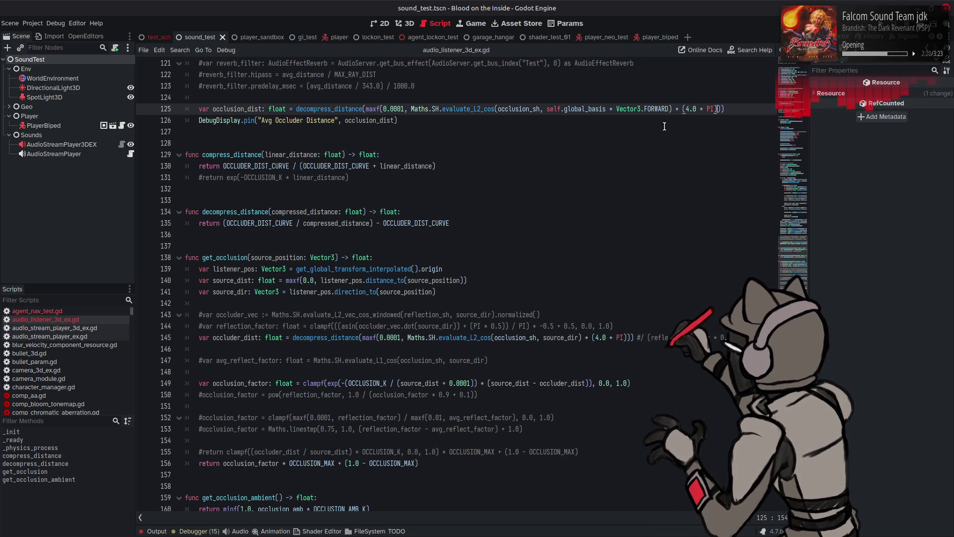
{"action": "key", "text": "ctrl+s"}
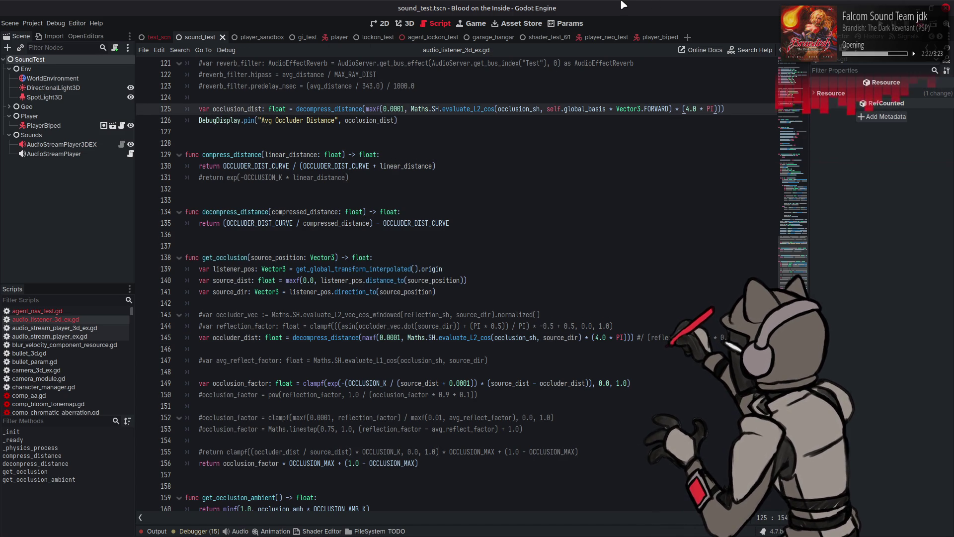
{"action": "key", "text": "F6"}
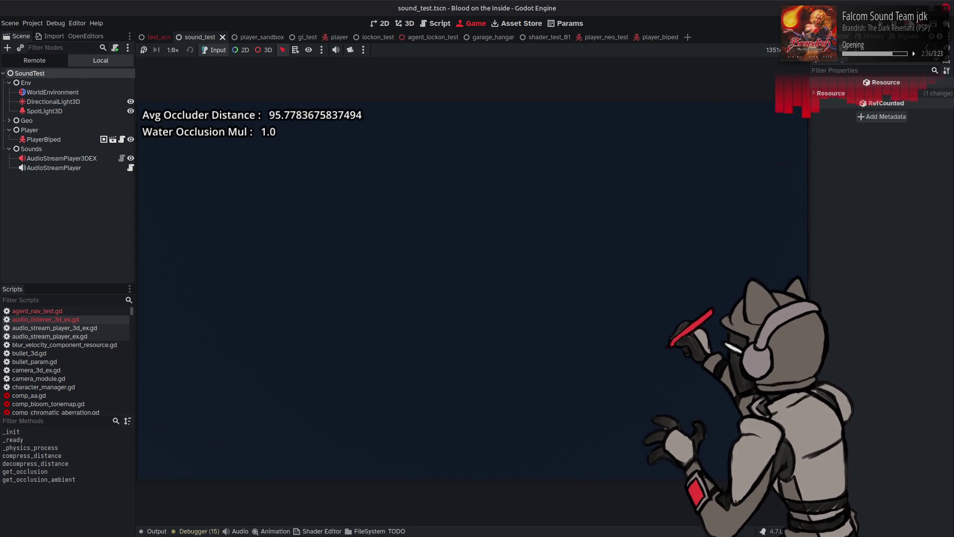
Rename the calls on lines 125 and 145 to evaluate_L2_cos_windowed, save, and relaunch the scene.
{"action": "key", "text": "F8"}
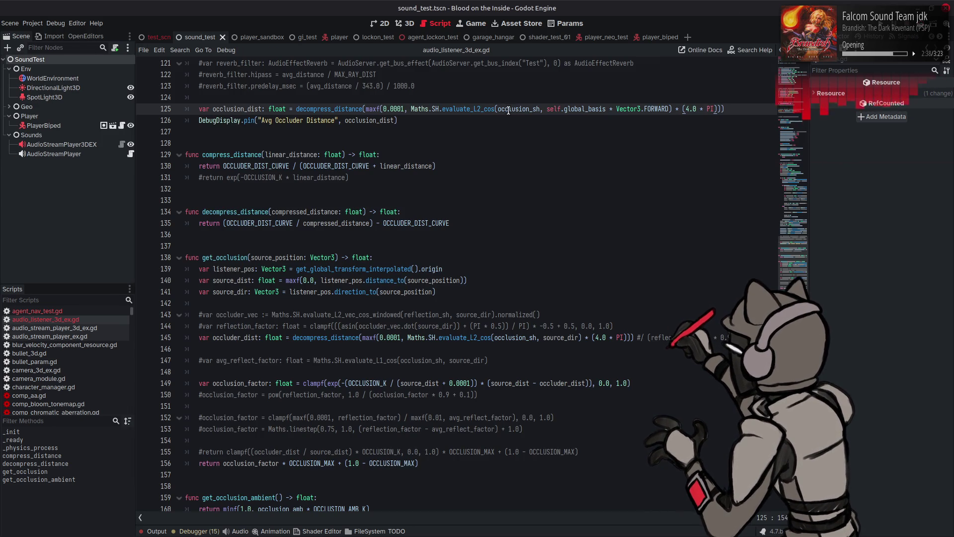
{"action": "type", "text": "_windowe"}
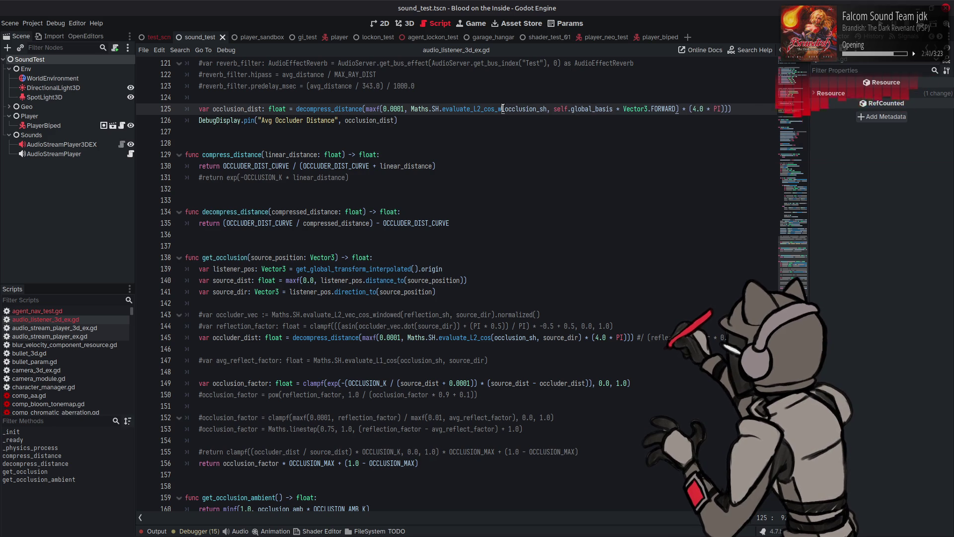
{"action": "type", "text": "d"}
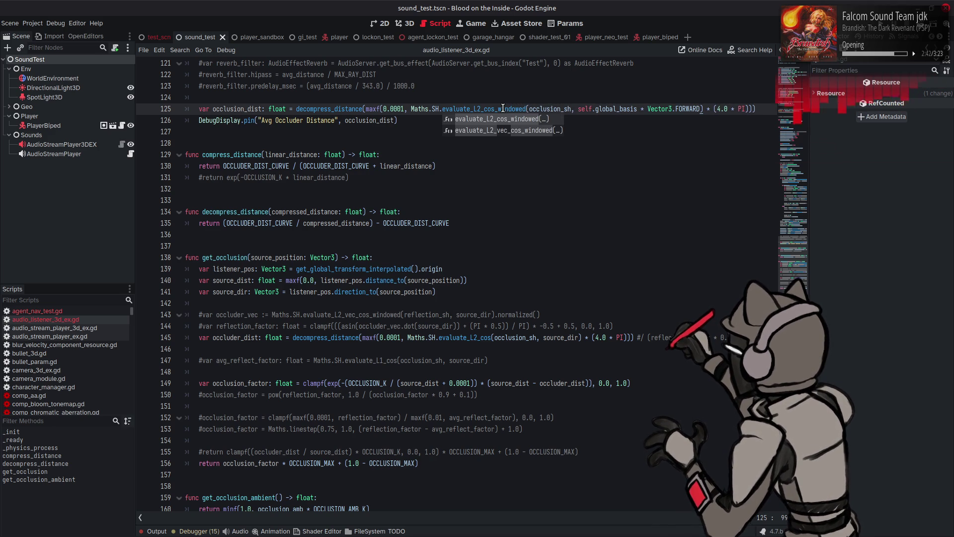
{"action": "key", "text": "Escape"}
{"action": "double_click", "coordinate": [469, 339]}
{"action": "type", "text": "evaluate_L2_cos_windowed"}
{"action": "key", "text": "ctrl+s"}
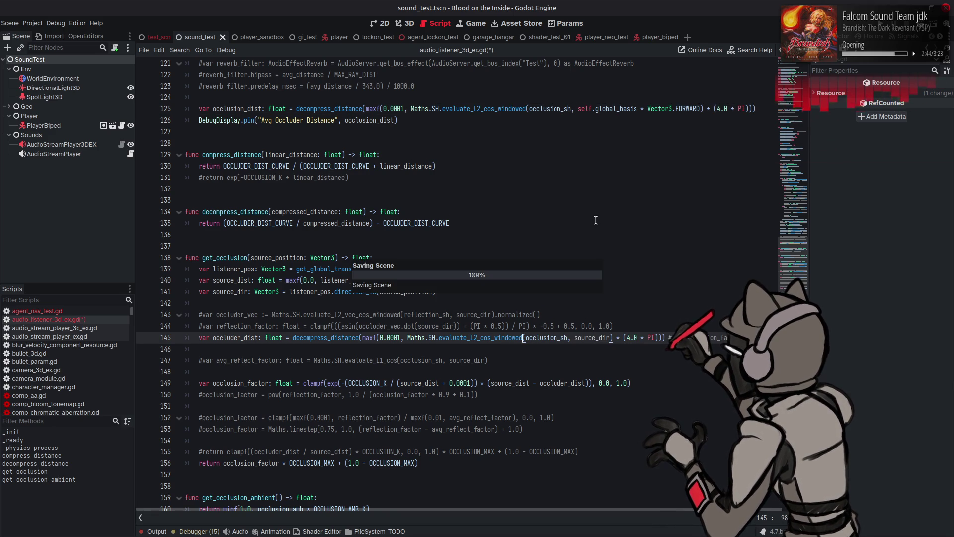
{"action": "key", "text": "F6"}
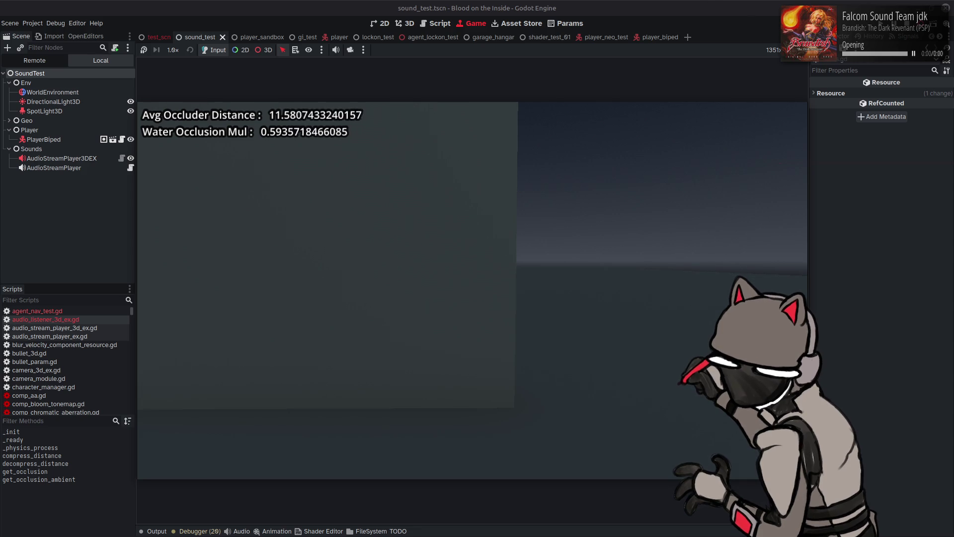
Stop the test run after reading about 11.58 occluder distance and 0.59 water occlusion.
{"action": "key", "text": "F8"}
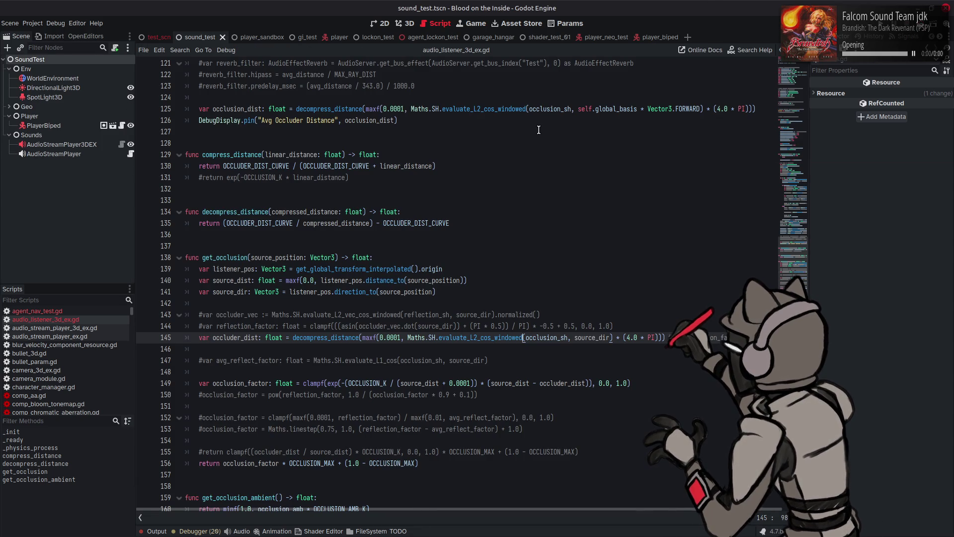
Restore evaluate_L2_cos_windowed on line 125, toggle line 144's comment, and save.
{"action": "key", "text": "ctrl+z"}
{"action": "key", "text": "ctrl+z"}
{"action": "key", "text": "ctrl+z"}
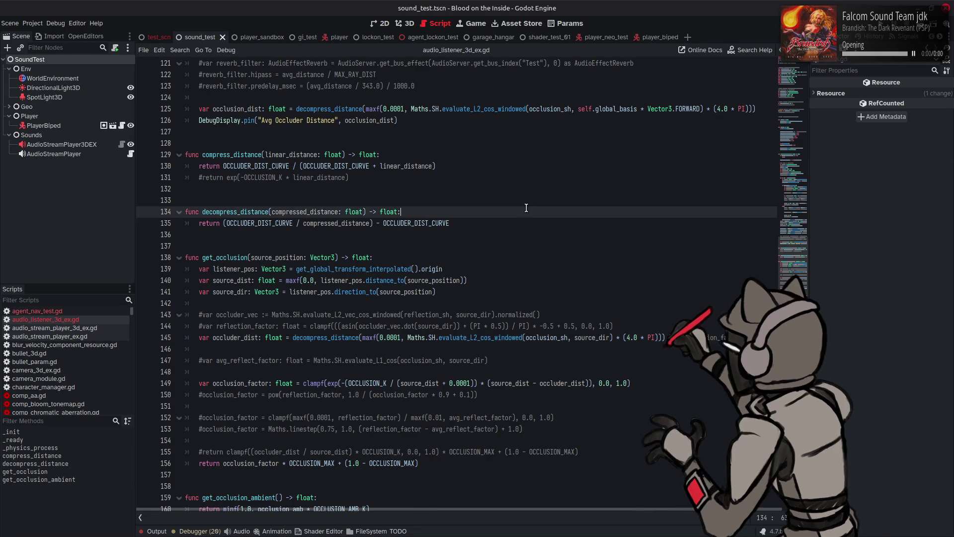
{"action": "key", "text": "ctrl+z"}
{"action": "key", "text": "ctrl+z"}
{"action": "key", "text": "ctrl+z"}
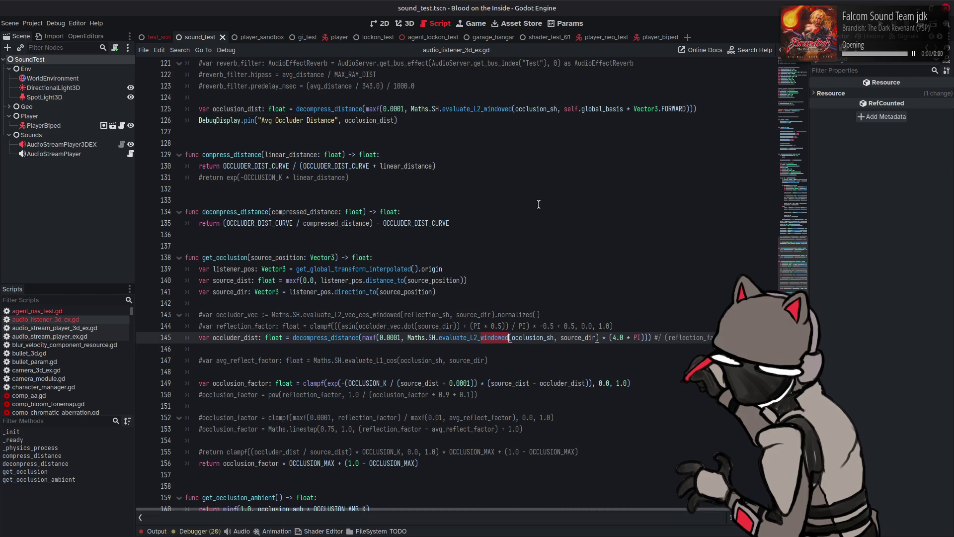
{"action": "key", "text": "ctrl+shift+z"}
{"action": "key", "text": "ctrl+shift+z"}
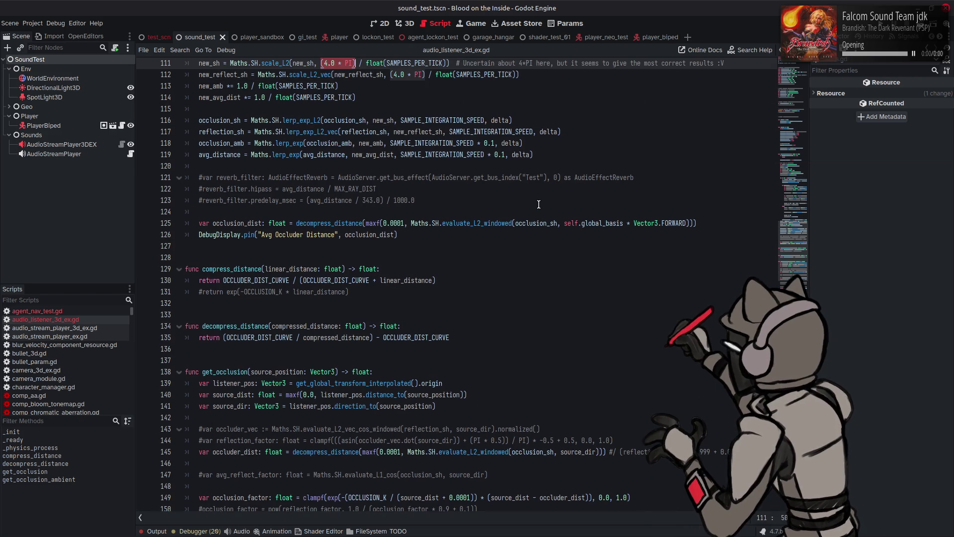
{"action": "key", "text": "Up"}
{"action": "key", "text": "Home"}
{"action": "key", "text": "Delete"}
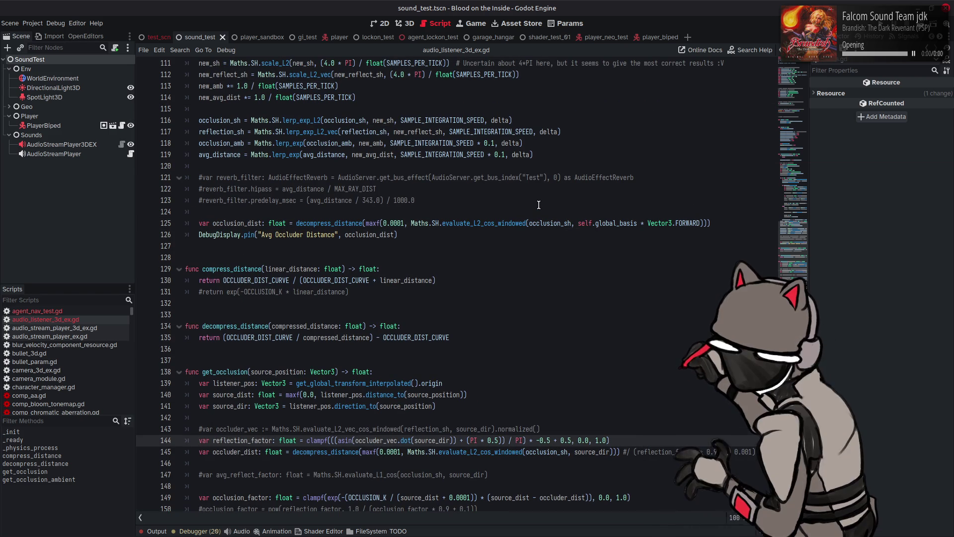
{"action": "type", "text": "#"}
{"action": "key", "text": "ctrl+s"}
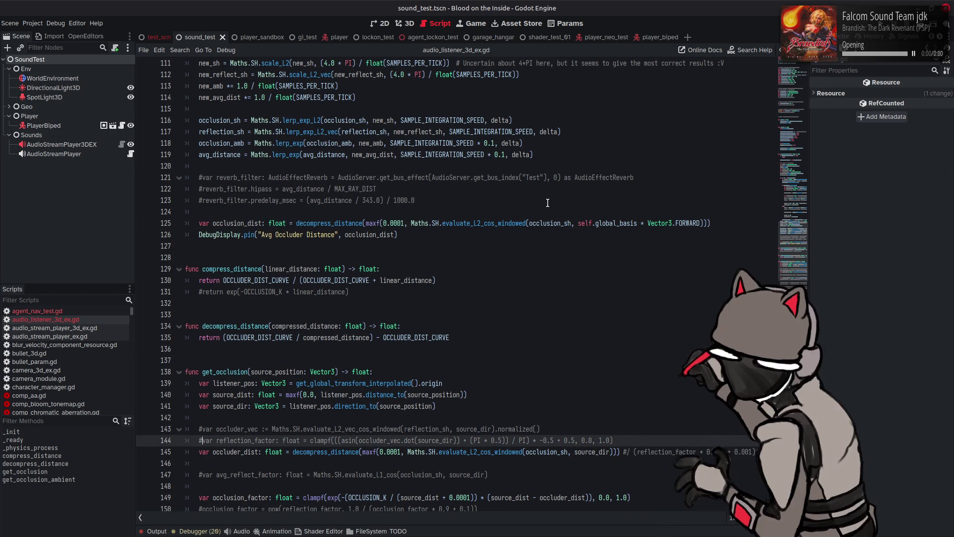
Set SAMPLES_PER_TICK to 4, remove '4.0 #' from line 11, and save.
{"action": "left_click_drag", "start_coordinate": [806, 230], "coordinate": [779, 21]}
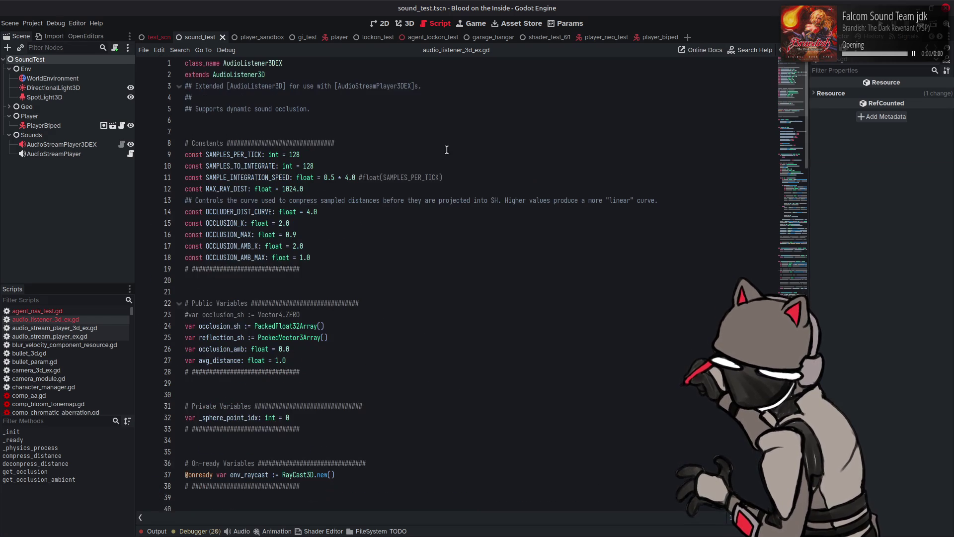
{"action": "double_click", "coordinate": [290, 155]}
{"action": "type", "text": "4"}
{"action": "left_click", "coordinate": [363, 178]}
{"action": "key", "text": "BackSpace"}
{"action": "key", "text": "BackSpace"}
{"action": "key", "text": "BackSpace"}
{"action": "left_click", "coordinate": [438, 179]}
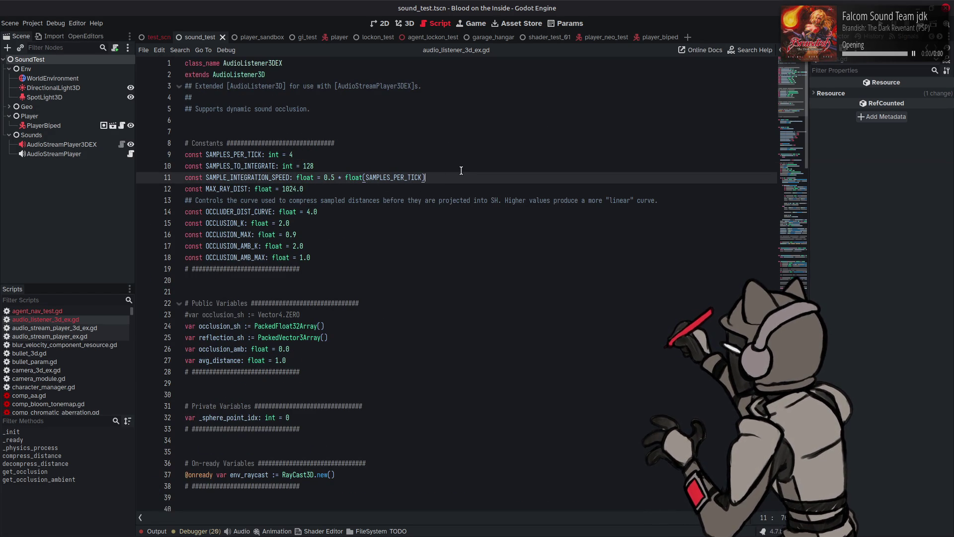
{"action": "key", "text": "ctrl+s"}
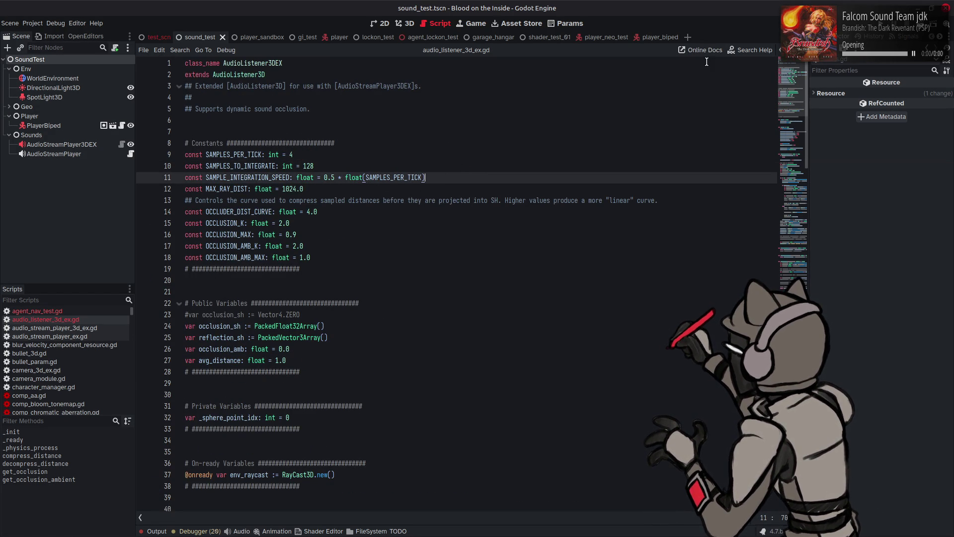
{"action": "mouse_move", "coordinate": [655, 535]}
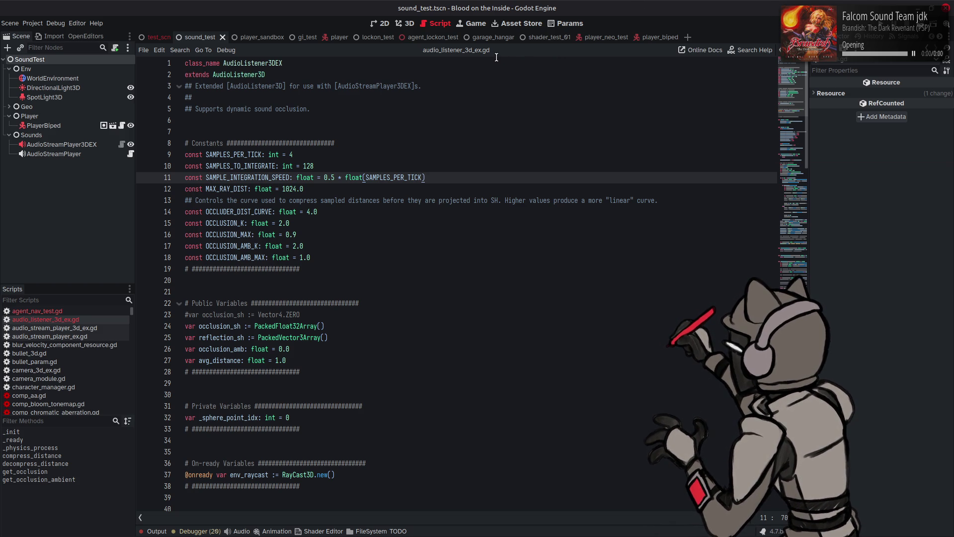
{"action": "left_click", "coordinate": [512, 23]}
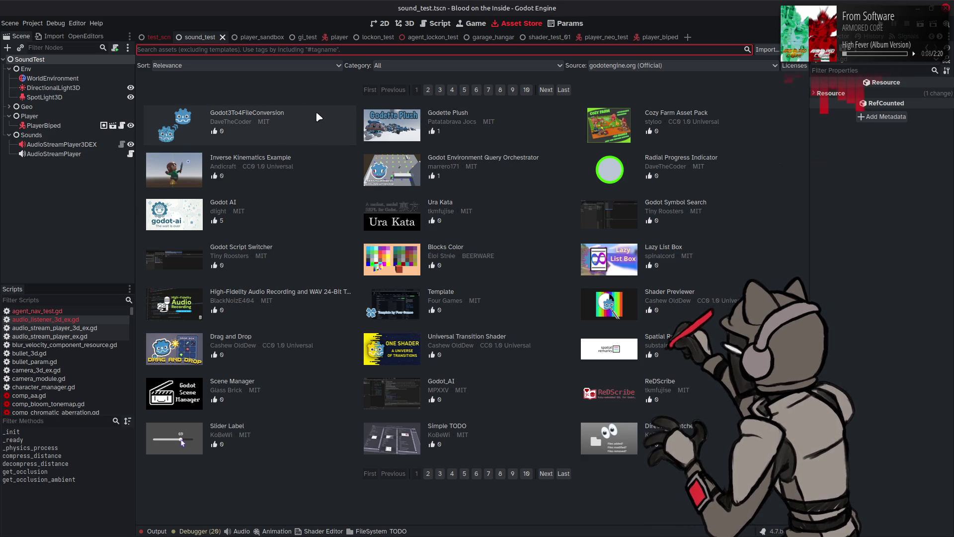
View the Godot Environment Query Orchestrator asset details, close them, and return to the script editor.
{"action": "left_click", "coordinate": [494, 157]}
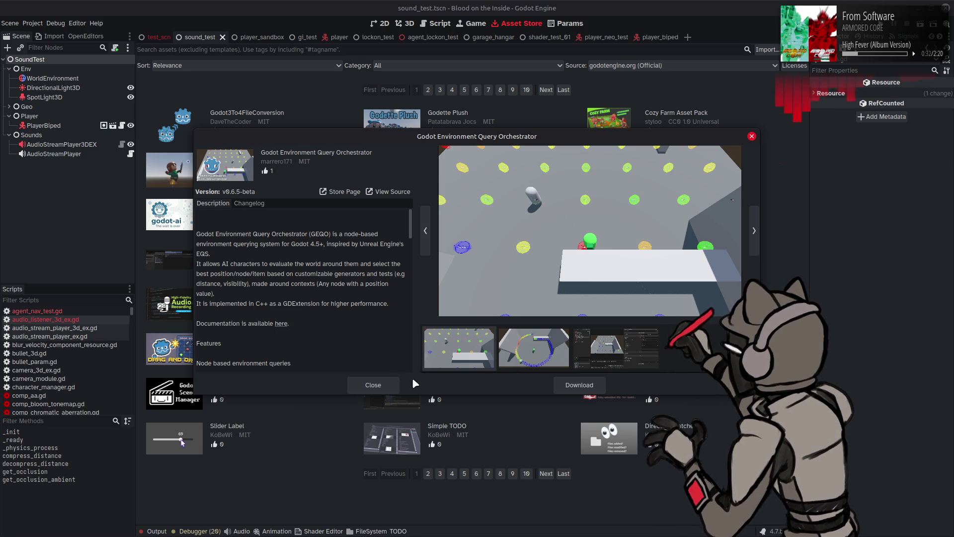
{"action": "left_click", "coordinate": [381, 385]}
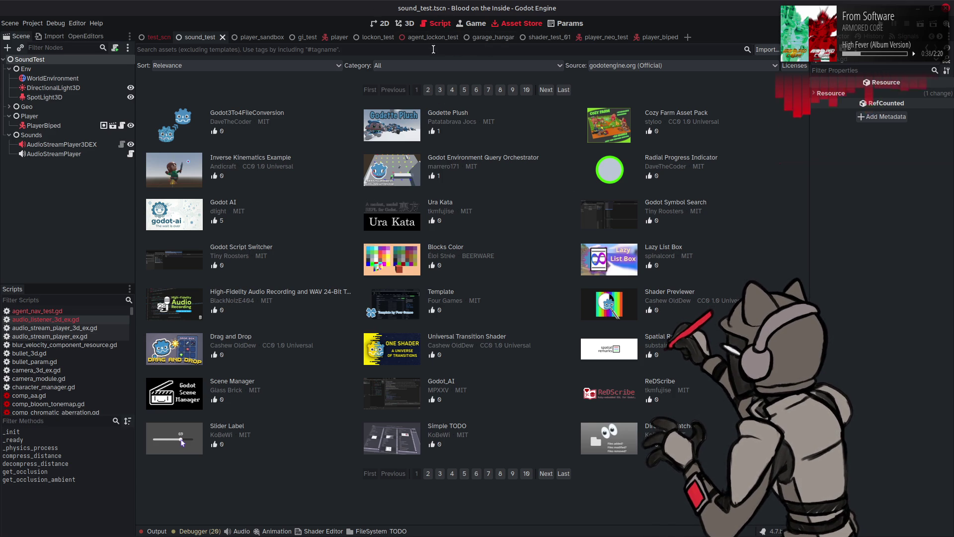
{"action": "left_click", "coordinate": [435, 23]}
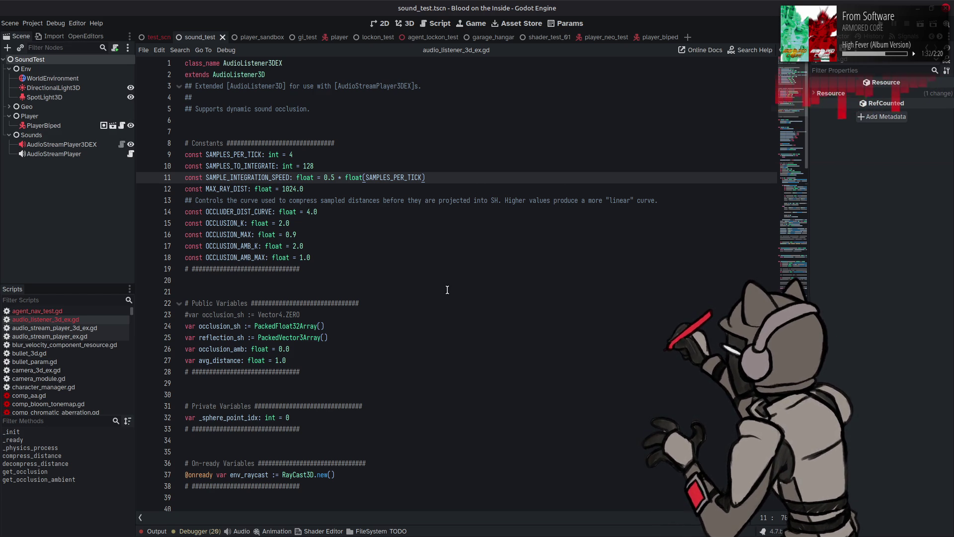
Jump from the get_fibonacci_vector call on line 83 to its definition in maths.gd.
{"action": "scroll", "coordinate": [457, 271], "scroll_direction": "down", "scroll_amount": 15}
{"action": "scroll", "coordinate": [459, 271], "scroll_direction": "down", "scroll_amount": 5}
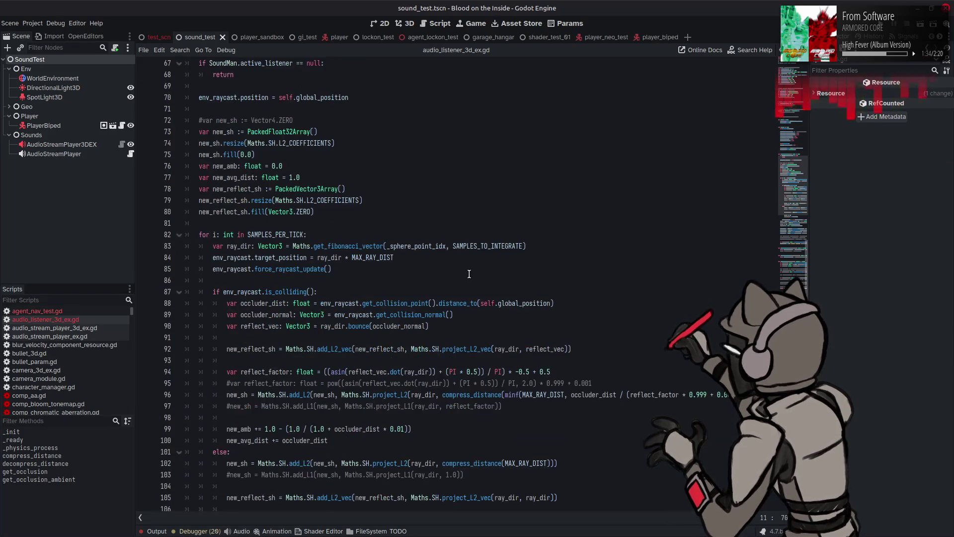
{"action": "double_click", "coordinate": [327, 246]}
{"action": "right_click", "coordinate": [327, 246]}
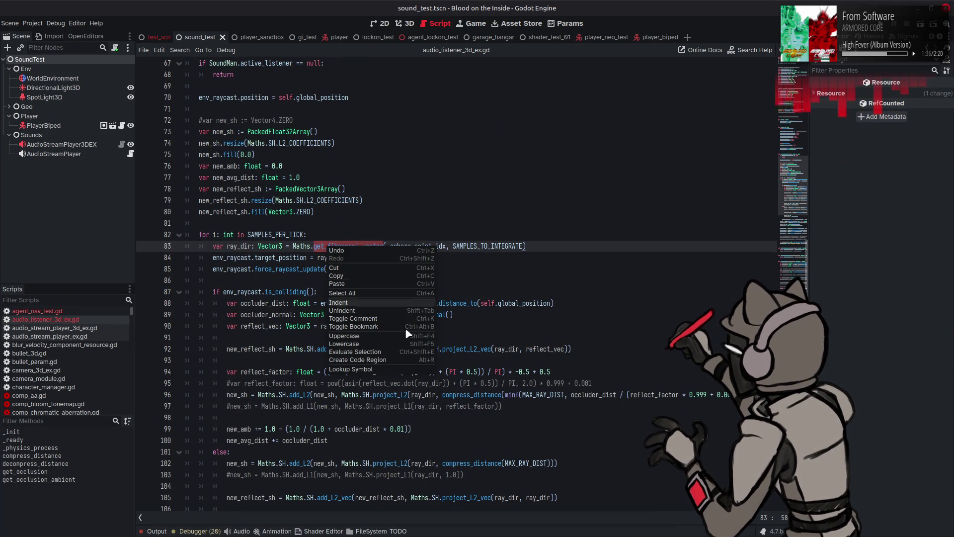
{"action": "left_click", "coordinate": [399, 369]}
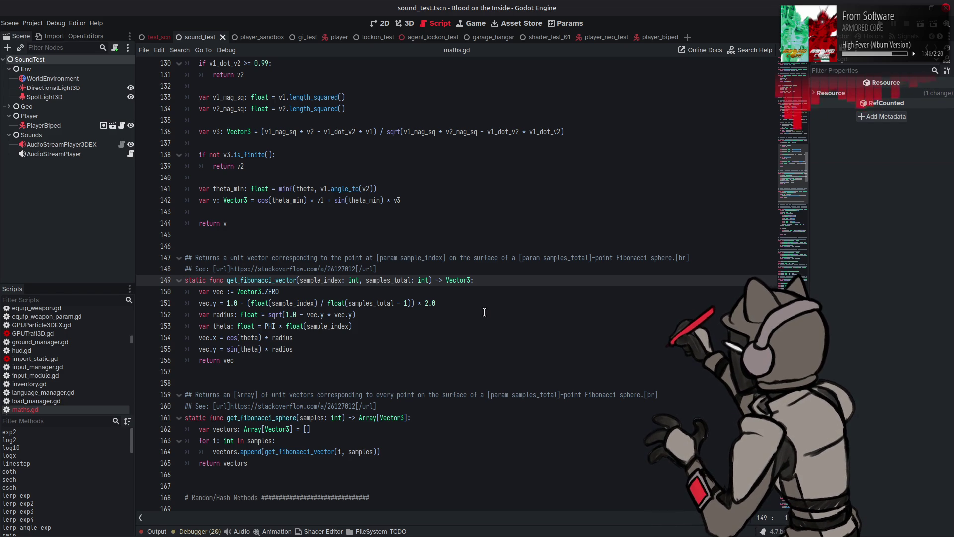
Inspect how vec is used throughout get_fibonacci_vector, ending on line 155.
{"action": "double_click", "coordinate": [217, 293]}
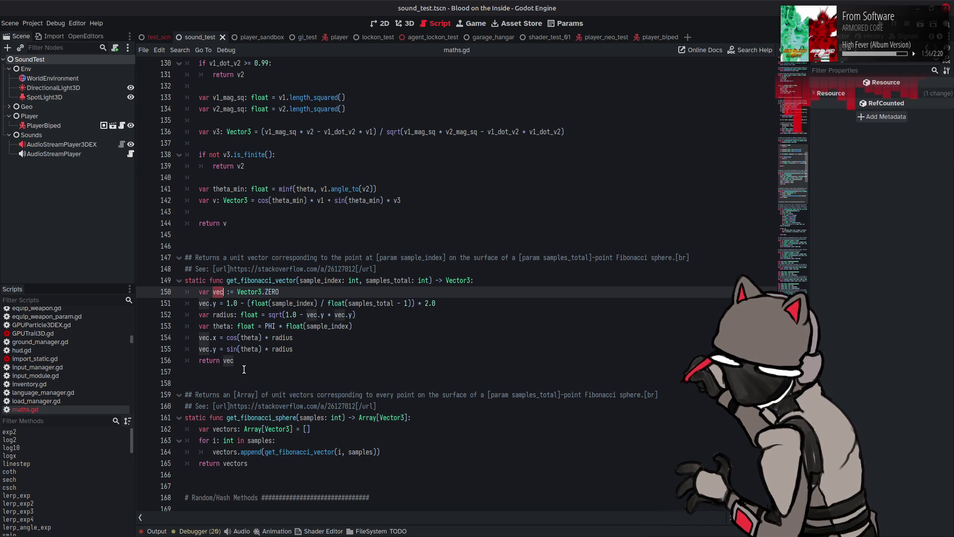
{"action": "mouse_move", "coordinate": [256, 366]}
{"action": "left_mouse_down"}
{"action": "mouse_move", "coordinate": [213, 303]}
{"action": "mouse_move", "coordinate": [171, 278]}
{"action": "left_mouse_up"}
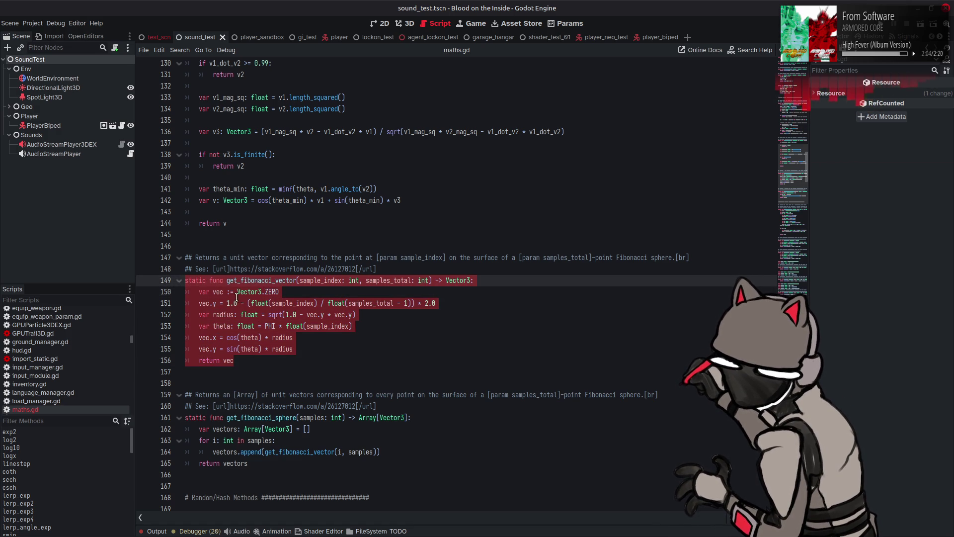
{"action": "left_click", "coordinate": [380, 348]}
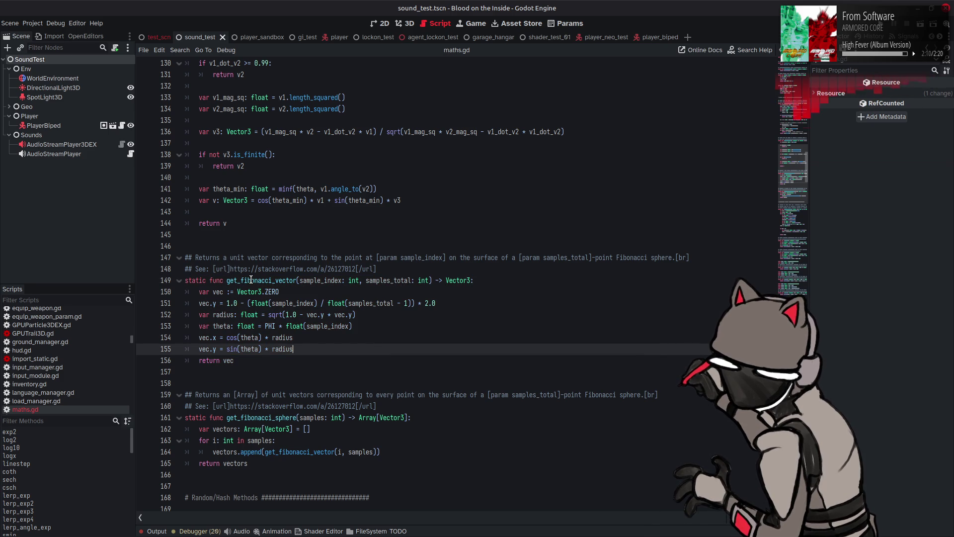
{"action": "mouse_move", "coordinate": [251, 280]}
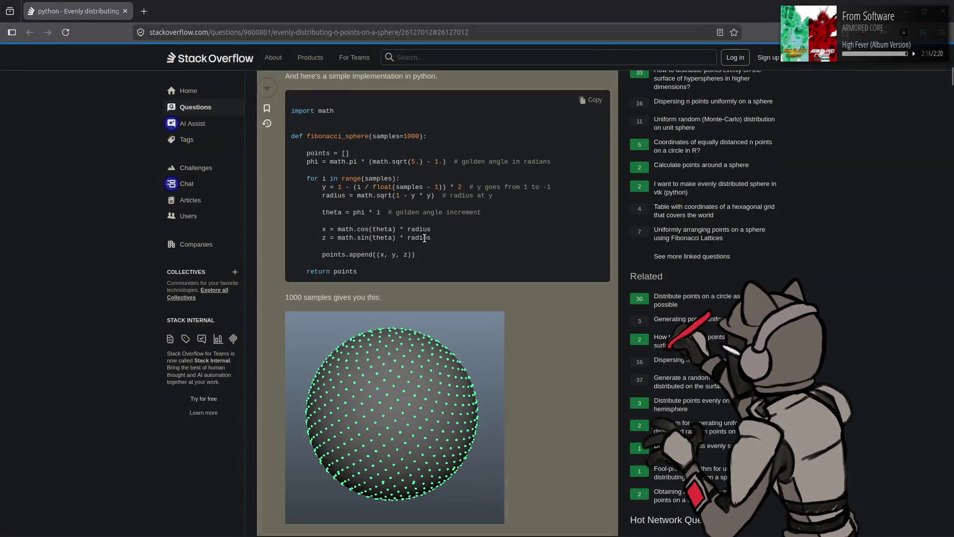
Check the reference line 'z = math.sin(theta) * radius' in the Stack Overflow answer, then close the page.
{"action": "left_click_drag", "start_coordinate": [323, 238], "coordinate": [441, 245]}
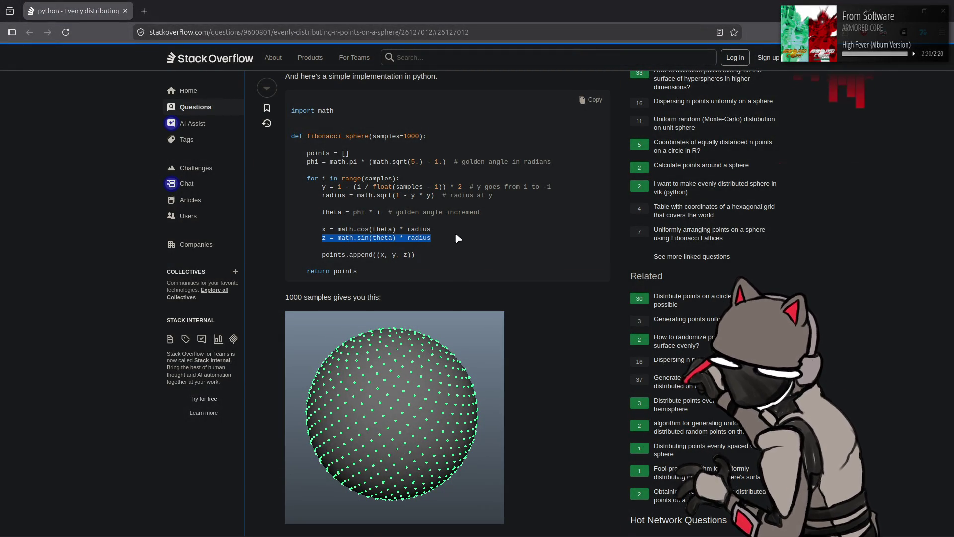
{"action": "left_click", "coordinate": [455, 234]}
{"action": "left_click", "coordinate": [125, 15]}
Change vec.y to vec.z on line 155 of maths.gd and save the file.
{"action": "left_click", "coordinate": [240, 351]}
{"action": "key", "text": "Left"}
{"action": "key", "text": "Left"}
{"action": "key", "text": "Left"}
{"action": "key", "text": "shift+Right"}
{"action": "type", "text": "z"}
{"action": "key", "text": "End"}
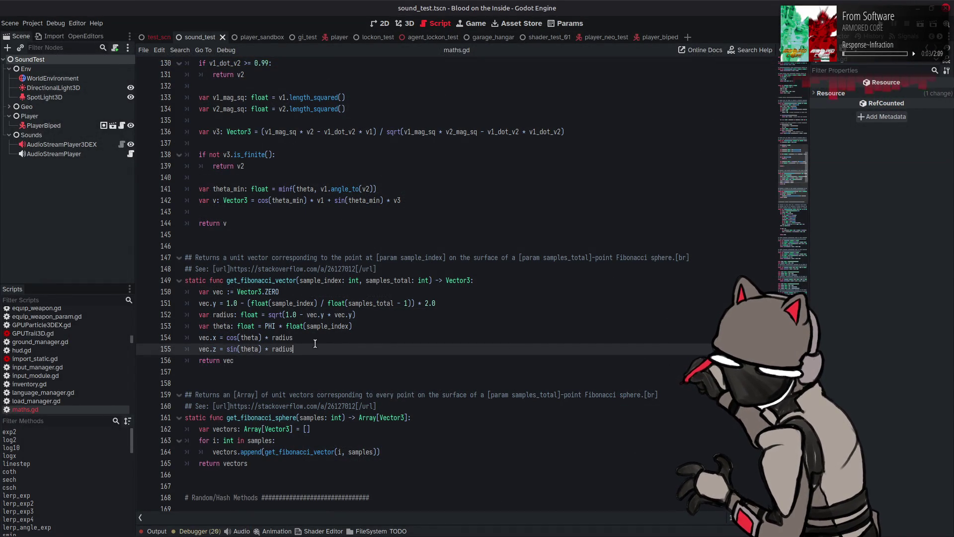
{"action": "key", "text": "ctrl+s"}
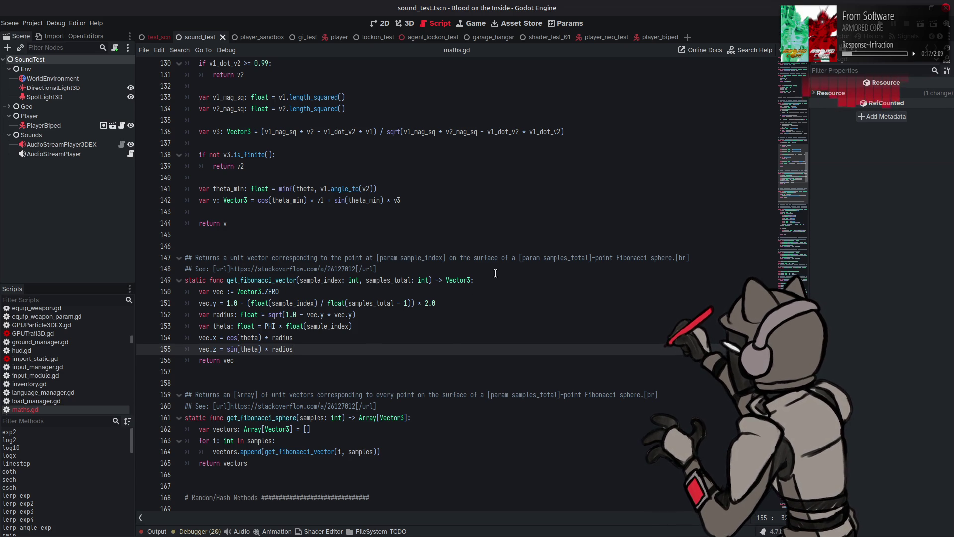
Save maths.gd again and run the project to check the occlusion readouts.
{"action": "scroll", "coordinate": [496, 273], "scroll_direction": "down", "scroll_amount": 1}
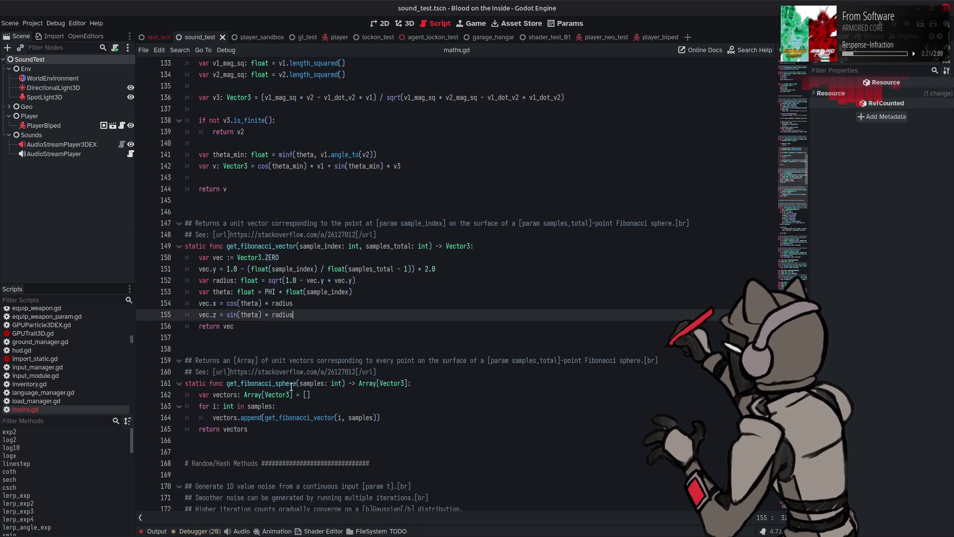
{"action": "mouse_move", "coordinate": [263, 394]}
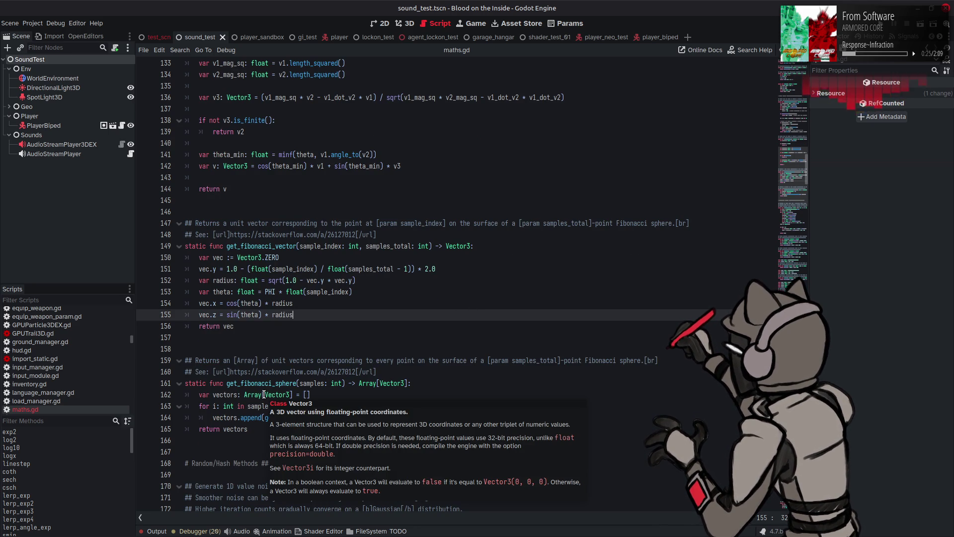
{"action": "left_click", "coordinate": [320, 304]}
{"action": "key", "text": "ctrl+s"}
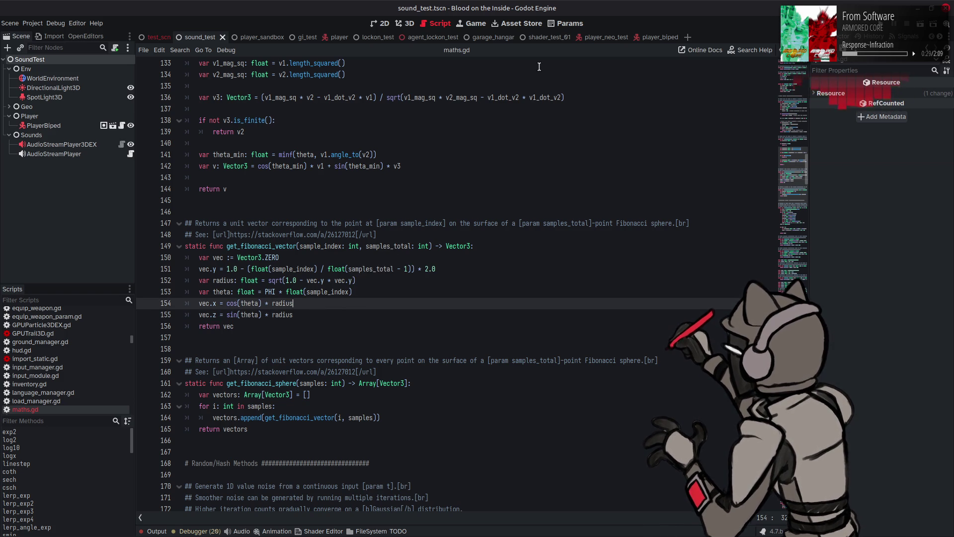
{"action": "key", "text": "F6"}
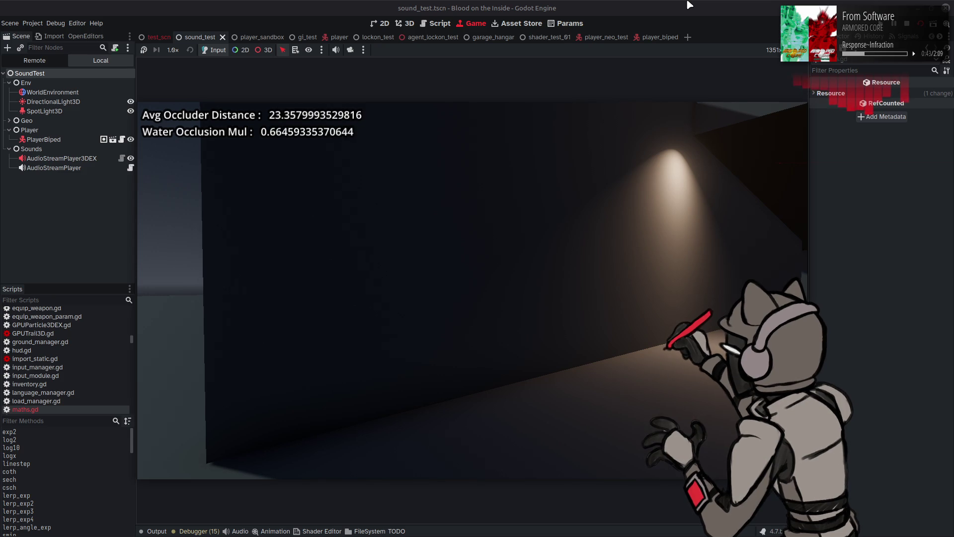
Stop the game, review the constants and occlusion code in audio_listener_3d_ex.gd, then rerun.
{"action": "key", "text": "F8"}
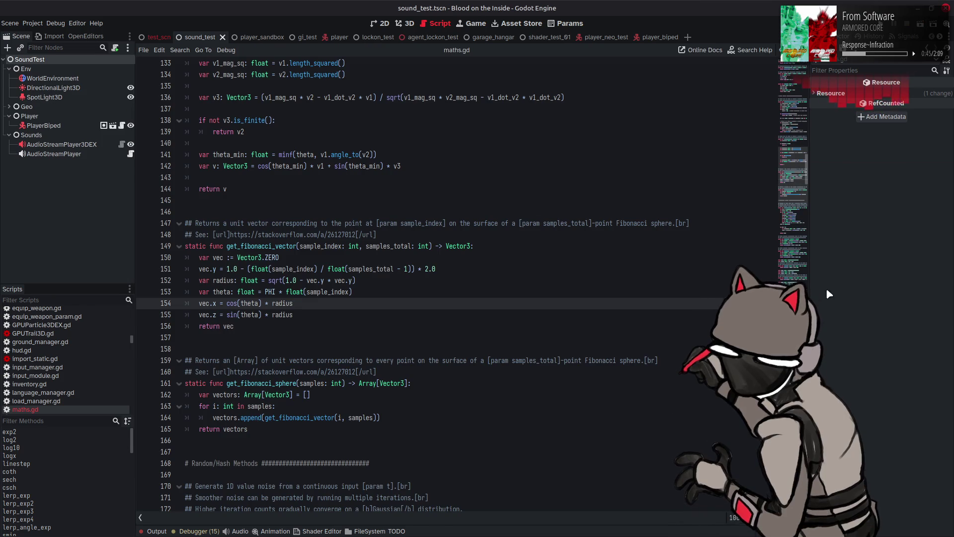
{"action": "scroll", "coordinate": [333, 146], "scroll_direction": "up", "scroll_amount": 20}
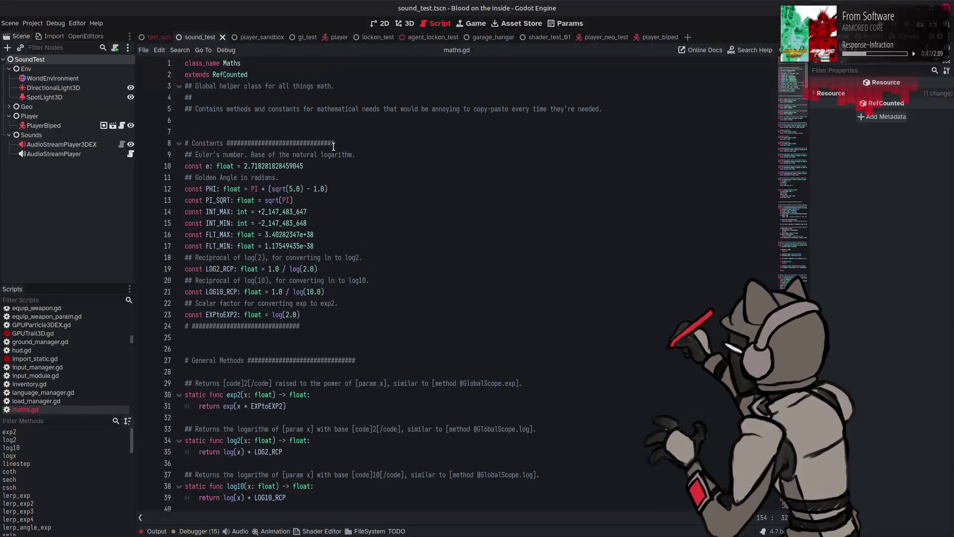
{"action": "scroll", "coordinate": [91, 324], "scroll_direction": "up", "scroll_amount": 10}
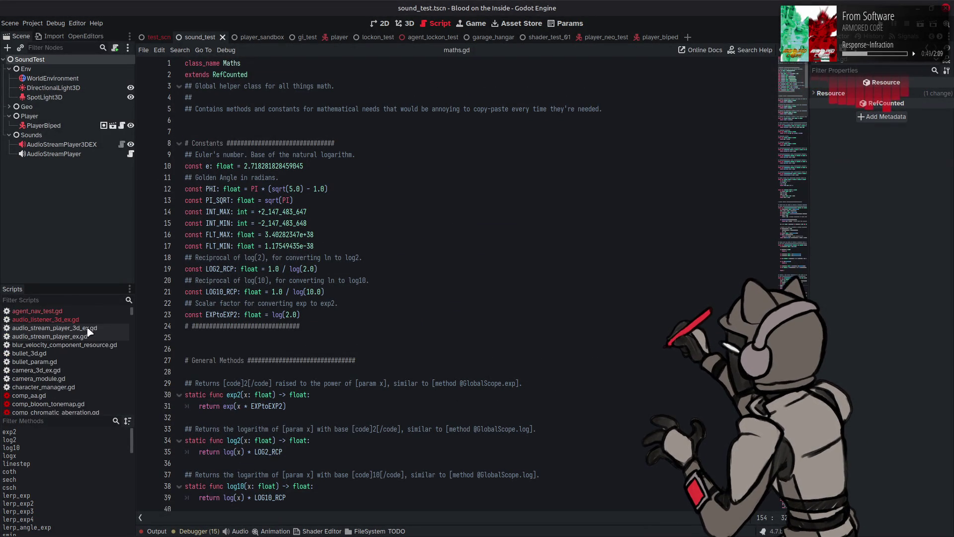
{"action": "left_click", "coordinate": [90, 320]}
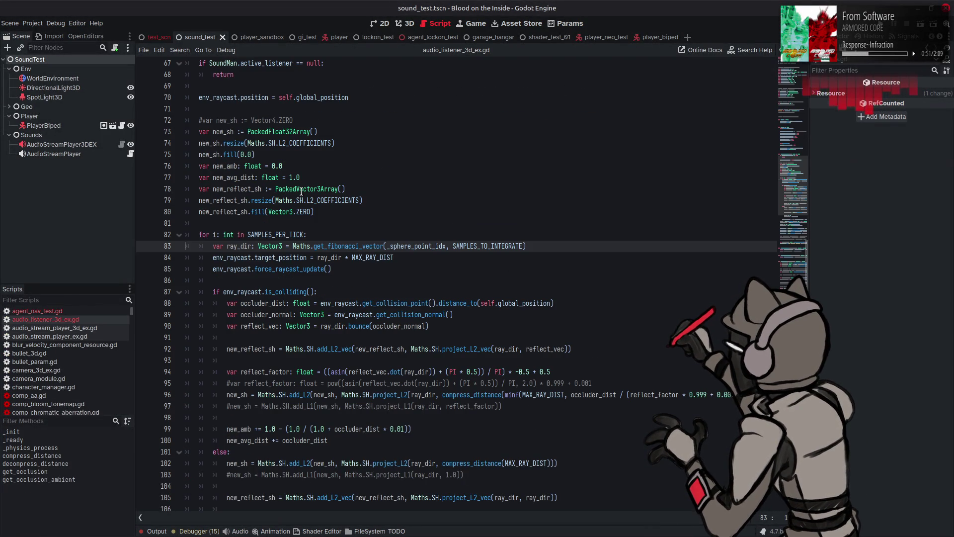
{"action": "left_click", "coordinate": [348, 171]}
{"action": "key", "text": "Page_Up"}
{"action": "key", "text": "Page_Up"}
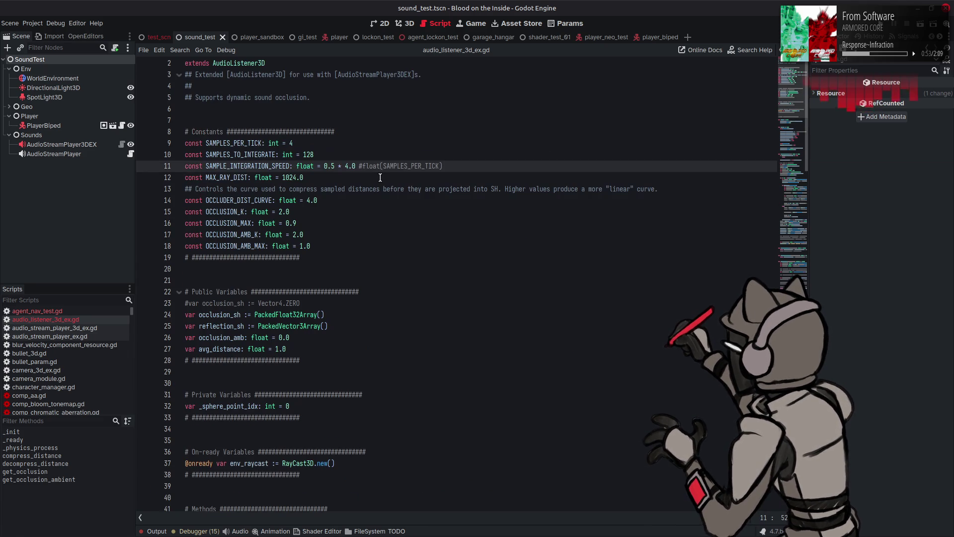
{"action": "key", "text": "Page_Down"}
{"action": "key", "text": "Page_Down"}
{"action": "key", "text": "Page_Down"}
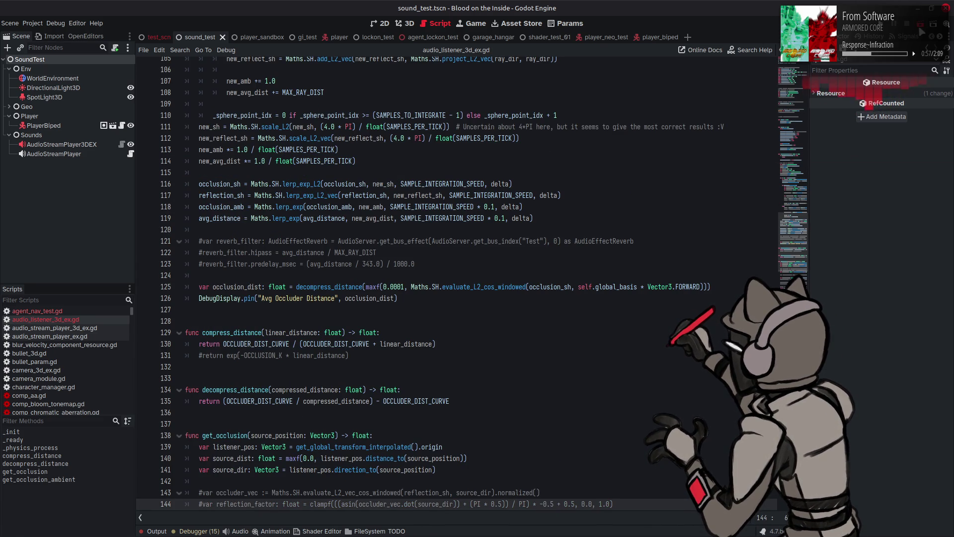
{"action": "key", "text": "F6"}
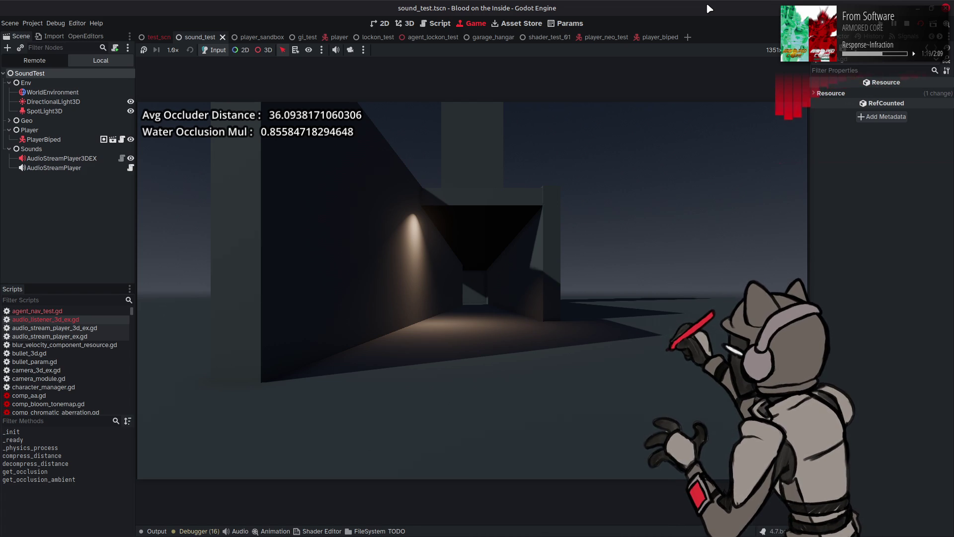
Walk the player through the corridor and up to walls while watching readouts, then return to the script.
{"action": "key", "text": "a"}
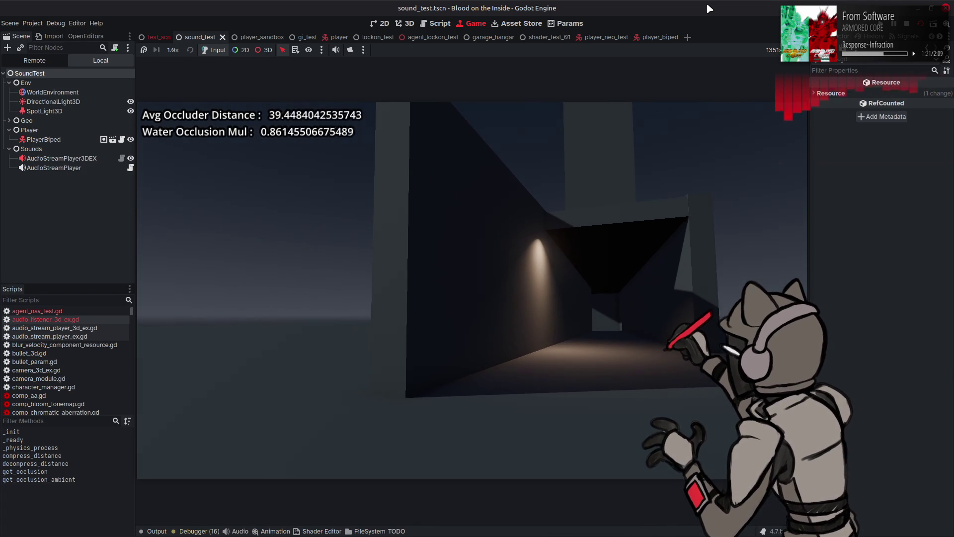
{"action": "key", "text": "d"}
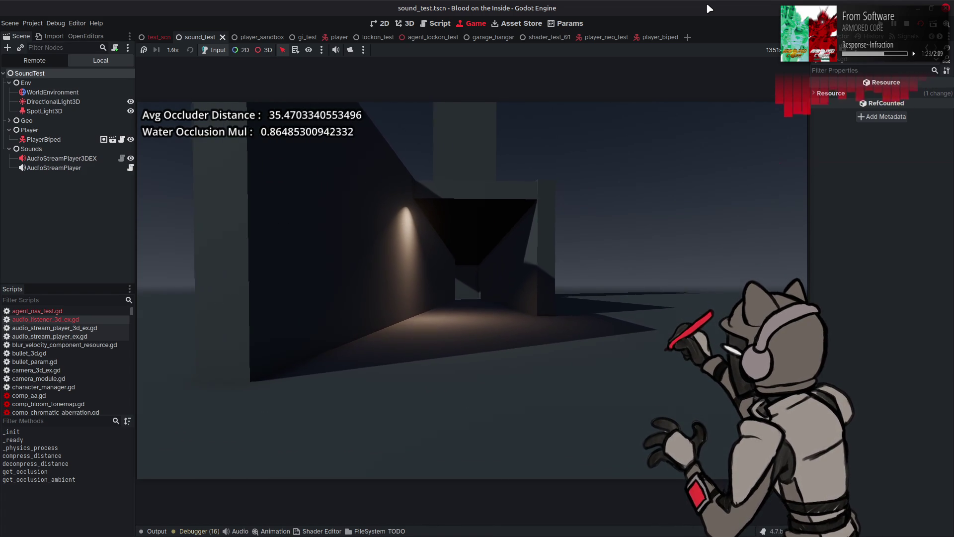
{"action": "key", "text": "w"}
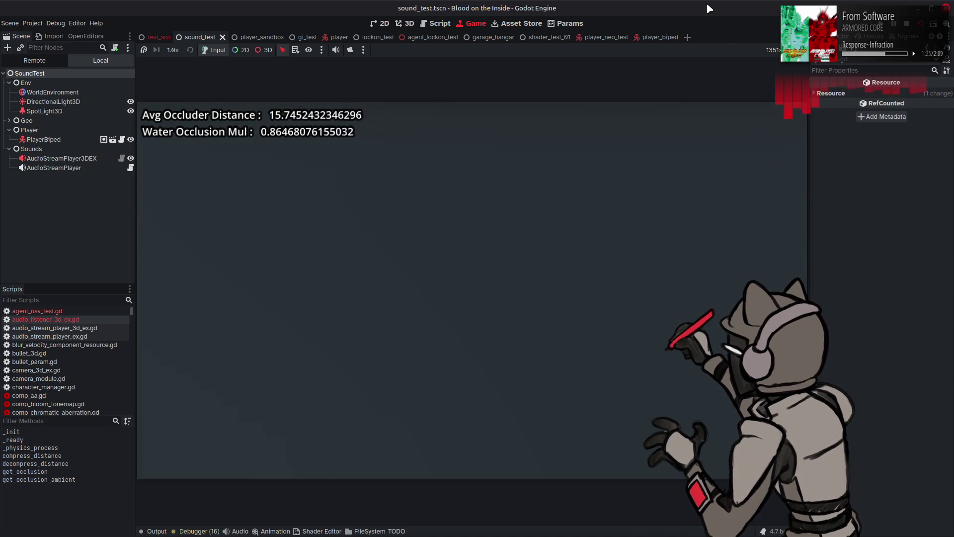
{"action": "key", "text": "s"}
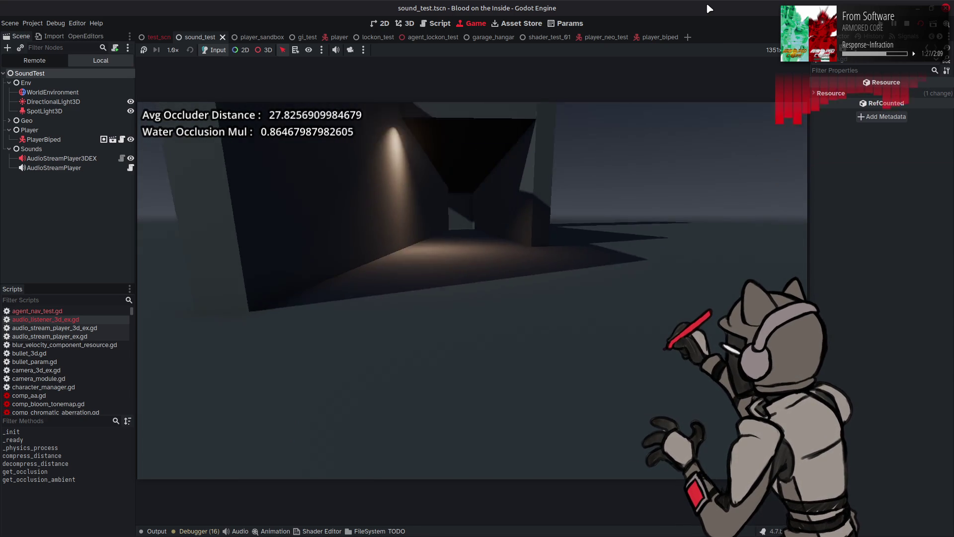
{"action": "key", "text": "a"}
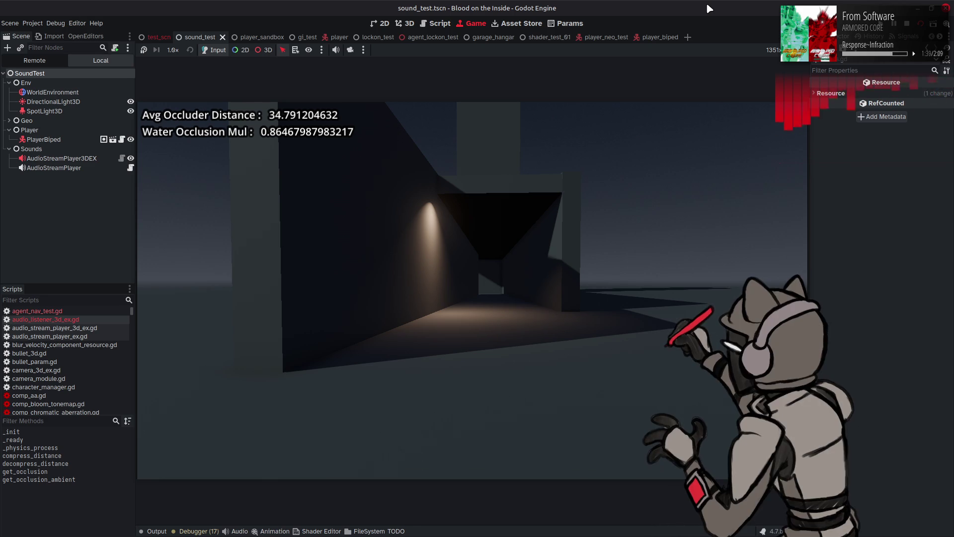
{"action": "key", "text": "w"}
{"action": "key", "text": "w"}
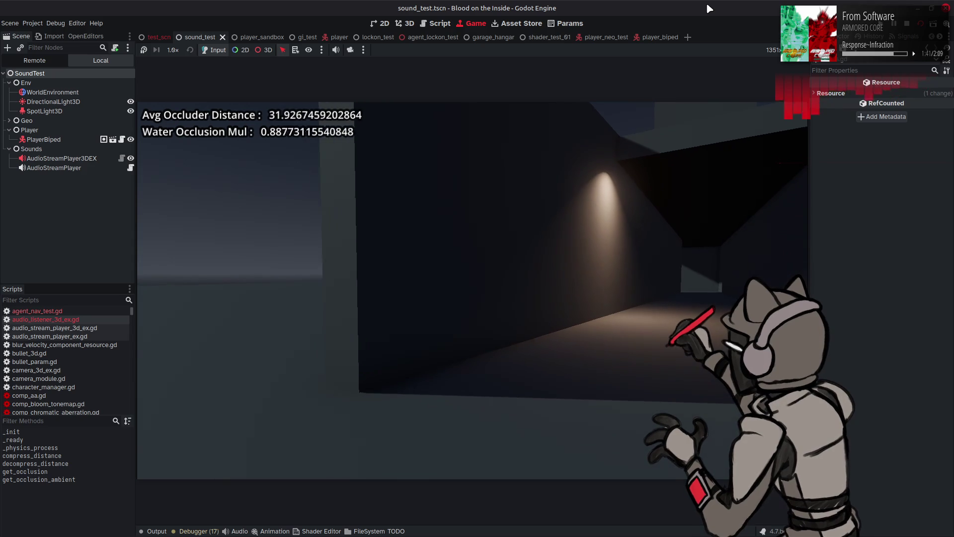
{"action": "key", "text": "w"}
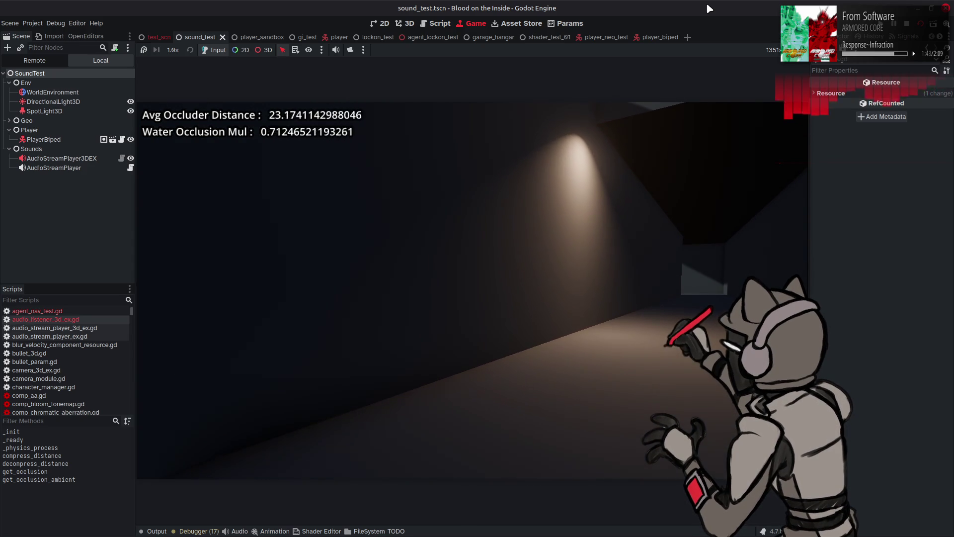
{"action": "key", "text": "Left"}
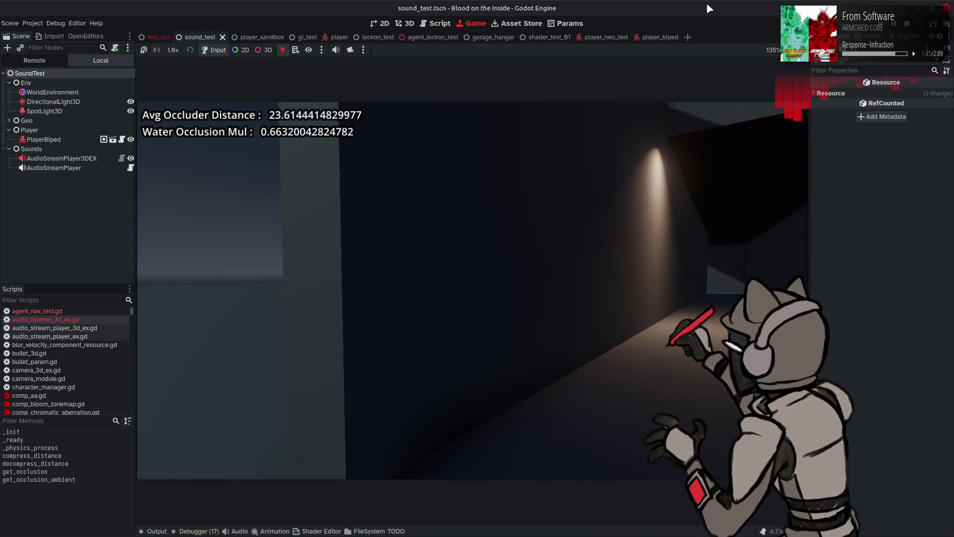
{"action": "key", "text": "Left"}
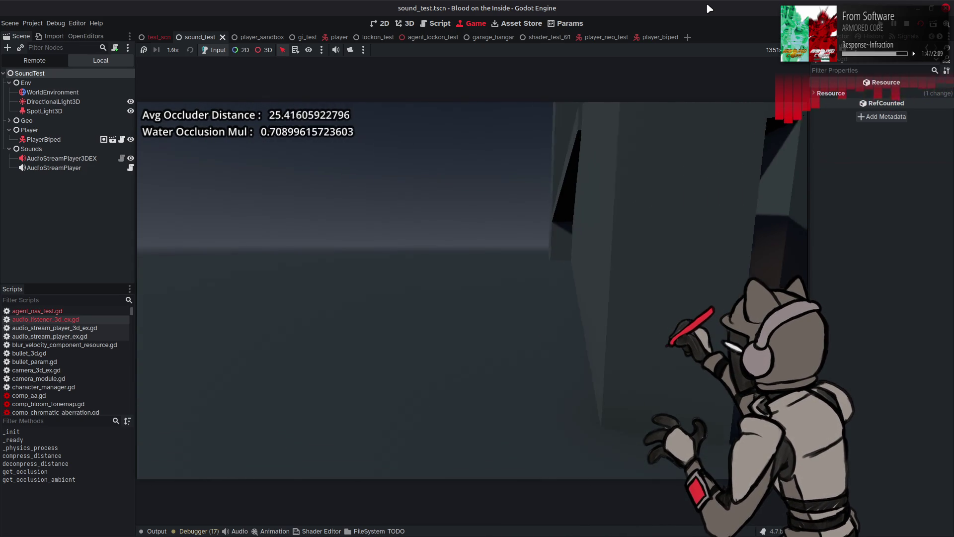
{"action": "key", "text": "w"}
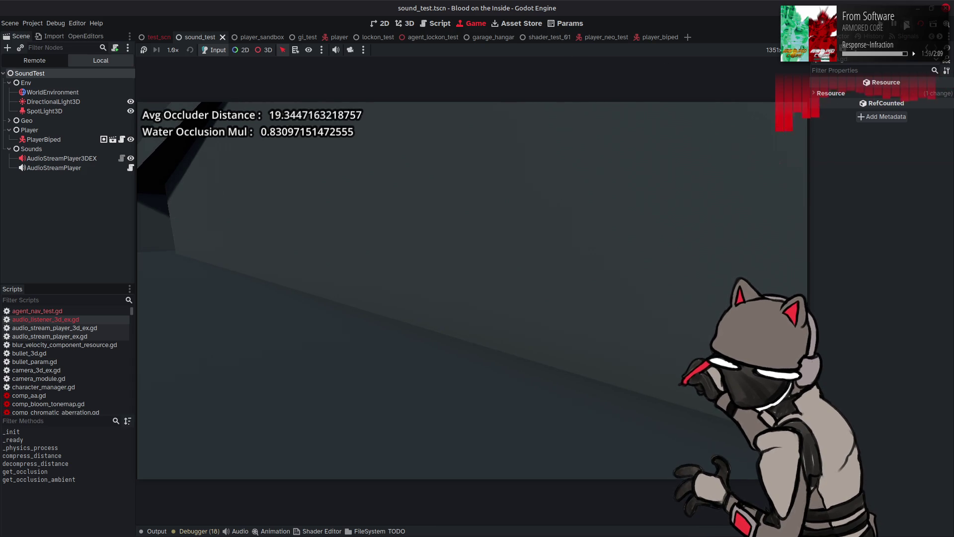
{"action": "key", "text": "ctrl+F3"}
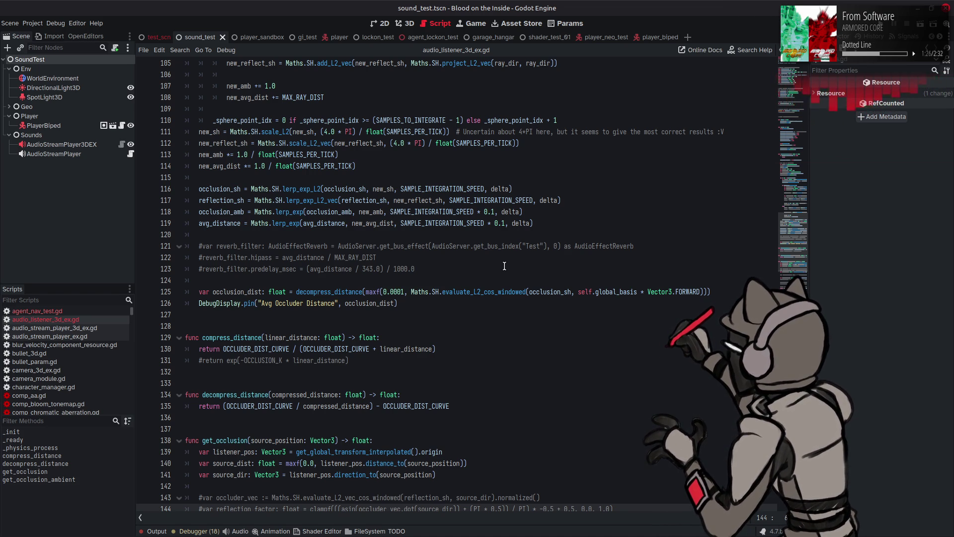
Switch the calls on lines 125 and 145 to plain evaluate_L2, save, and run the game.
{"action": "left_click_drag", "start_coordinate": [480, 292], "coordinate": [526, 291]}
{"action": "key", "text": "BackSpace"}
{"action": "scroll", "coordinate": [515, 279], "scroll_direction": "down", "scroll_amount": 5}
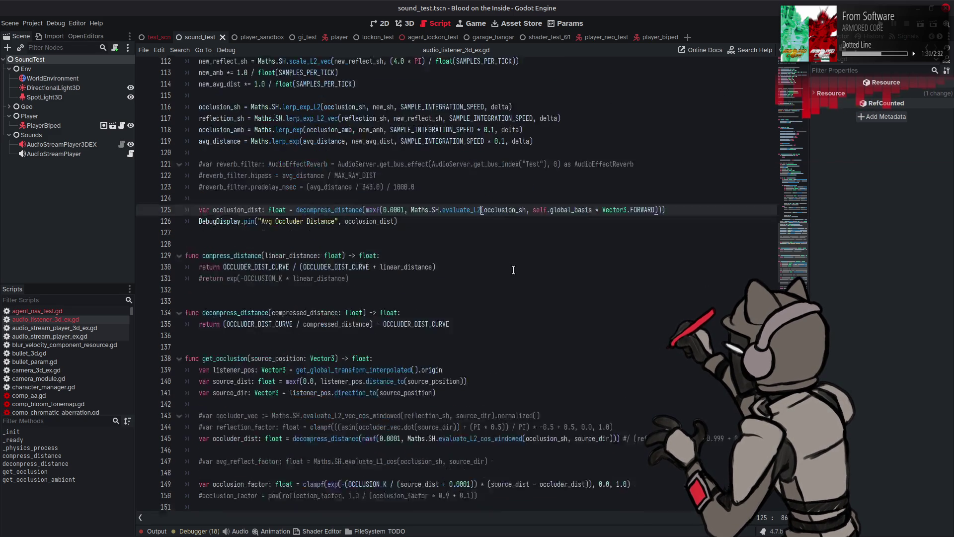
{"action": "scroll", "coordinate": [515, 279], "scroll_direction": "down", "scroll_amount": 1}
{"action": "left_click_drag", "start_coordinate": [478, 302], "coordinate": [526, 303]}
{"action": "key", "text": "BackSpace"}
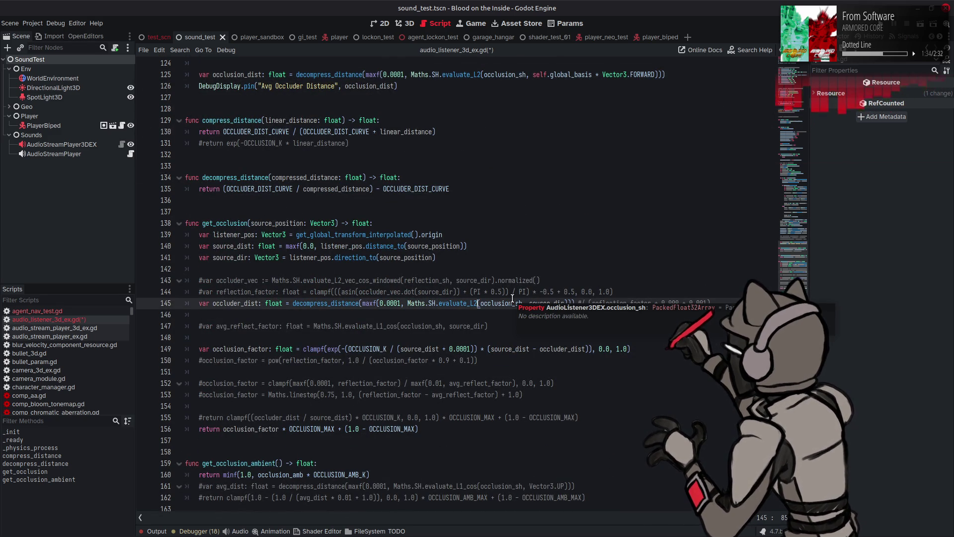
{"action": "left_click", "coordinate": [522, 268]}
{"action": "key", "text": "ctrl+s"}
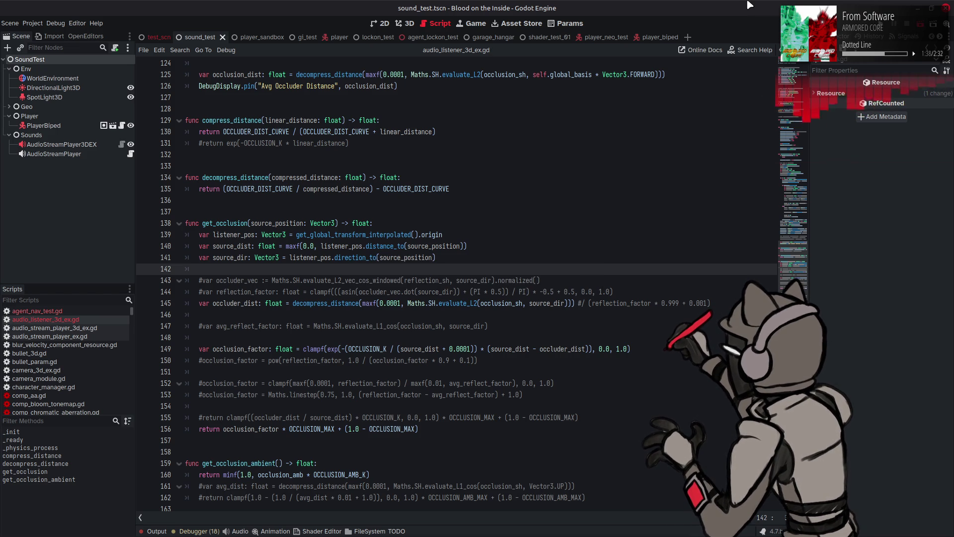
{"action": "key", "text": "F6"}
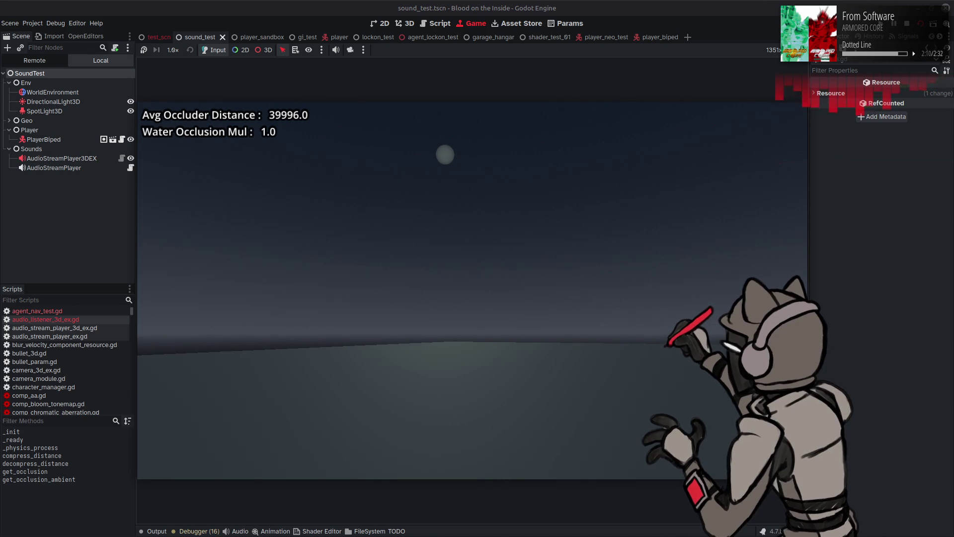
Change both occluder-distance calls on lines 125 and 145 to evaluate_L2_cos and rerun the game.
{"action": "key", "text": "F8"}
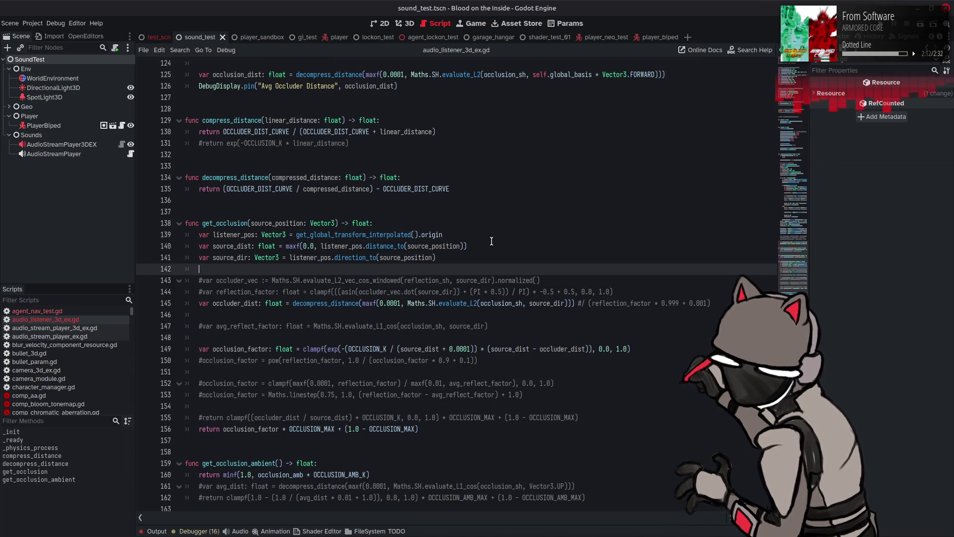
{"action": "key", "text": "ctrl+z"}
{"action": "key", "text": "ctrl+z"}
{"action": "key", "text": "ctrl+z"}
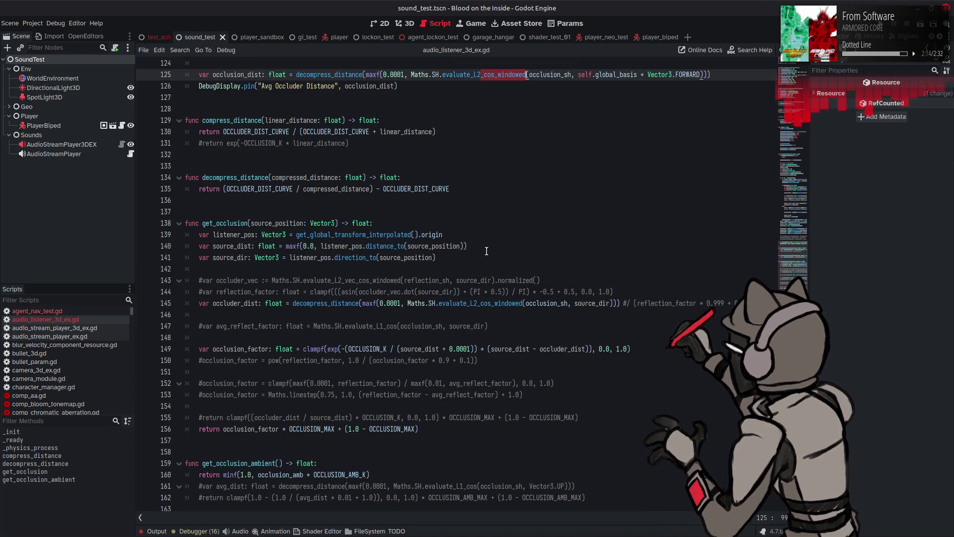
{"action": "key", "text": "BackSpace"}
{"action": "key", "text": "BackSpace"}
{"action": "key", "text": "BackSpace"}
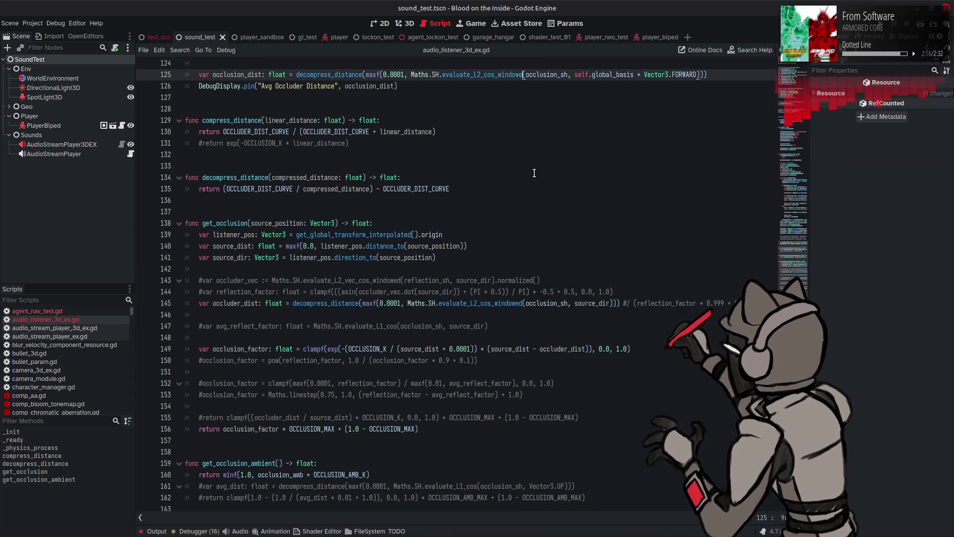
{"action": "key", "text": "BackSpace"}
{"action": "key", "text": "BackSpace"}
{"action": "left_click", "coordinate": [524, 302]}
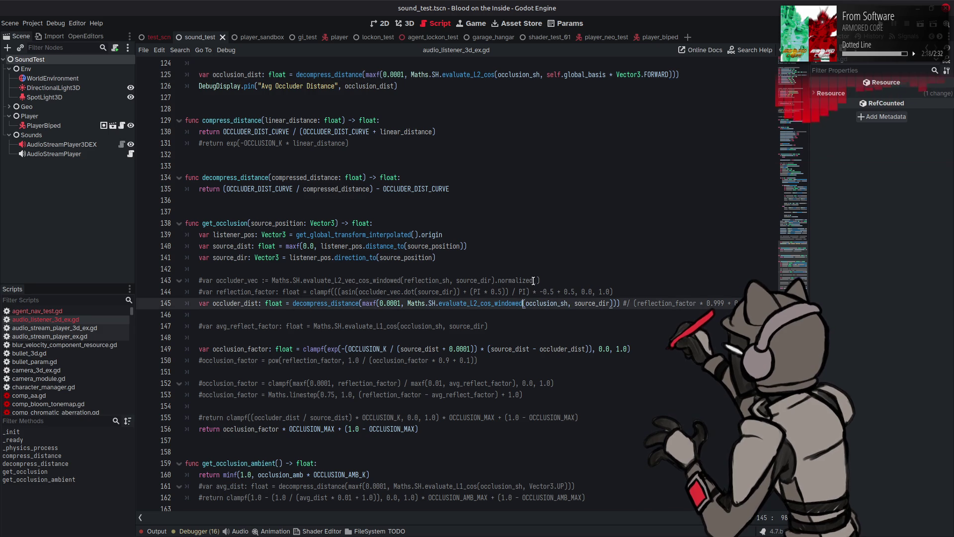
{"action": "key", "text": "BackSpace"}
{"action": "key", "text": "BackSpace"}
{"action": "key", "text": "BackSpace"}
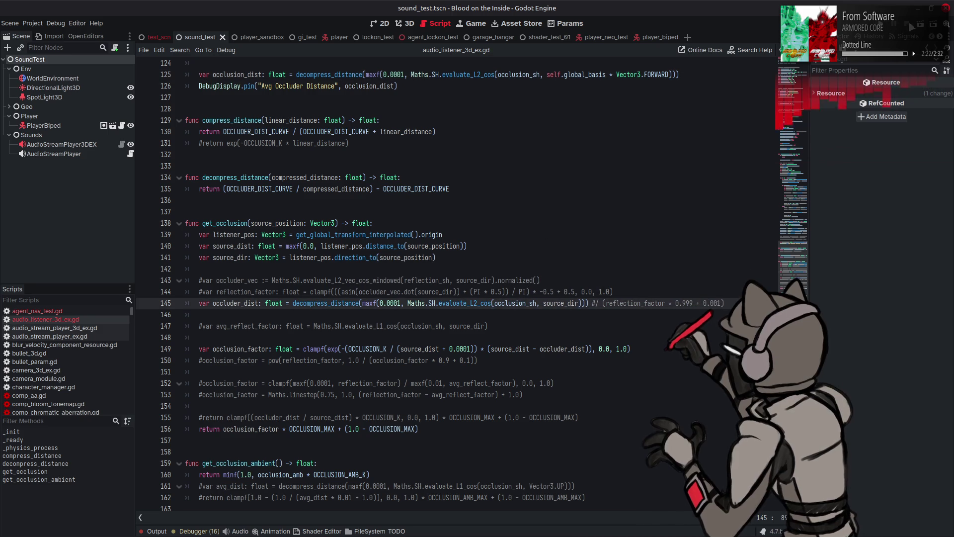
{"action": "key", "text": "F6"}
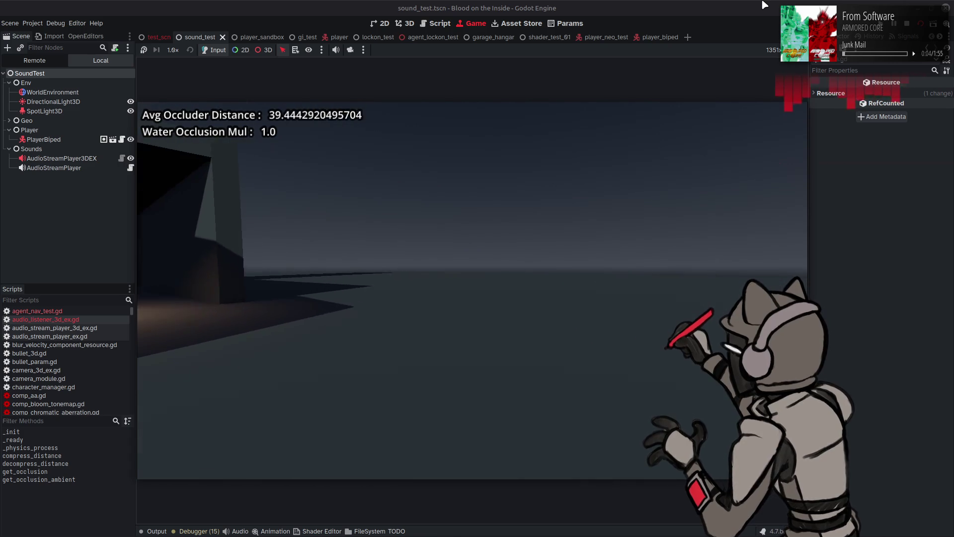
Stop the game, change lines 125 and 145 to evaluate_L2_windowed, and save to rerun.
{"action": "left_click", "coordinate": [911, 24]}
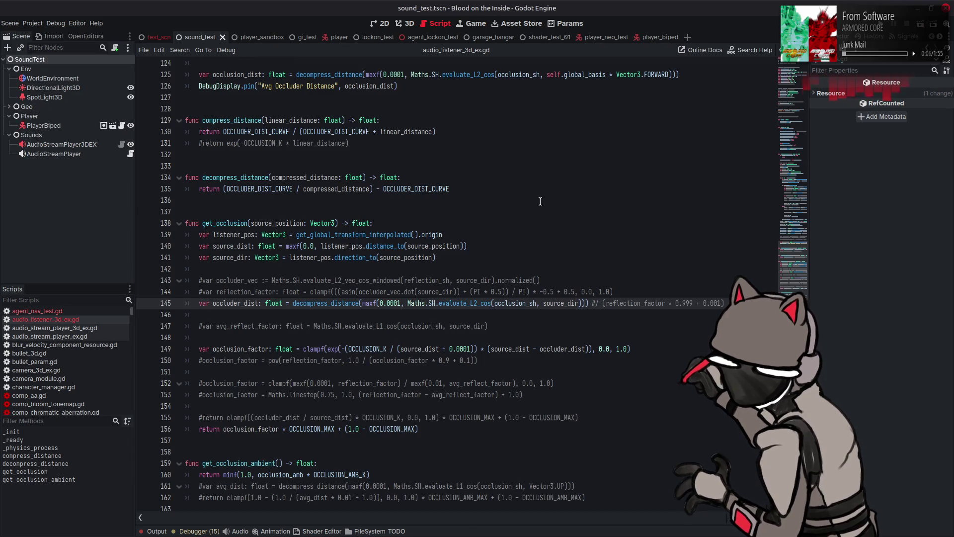
{"action": "left_click", "coordinate": [540, 201]}
{"action": "key", "text": "ctrl+z"}
{"action": "key", "text": "ctrl+z"}
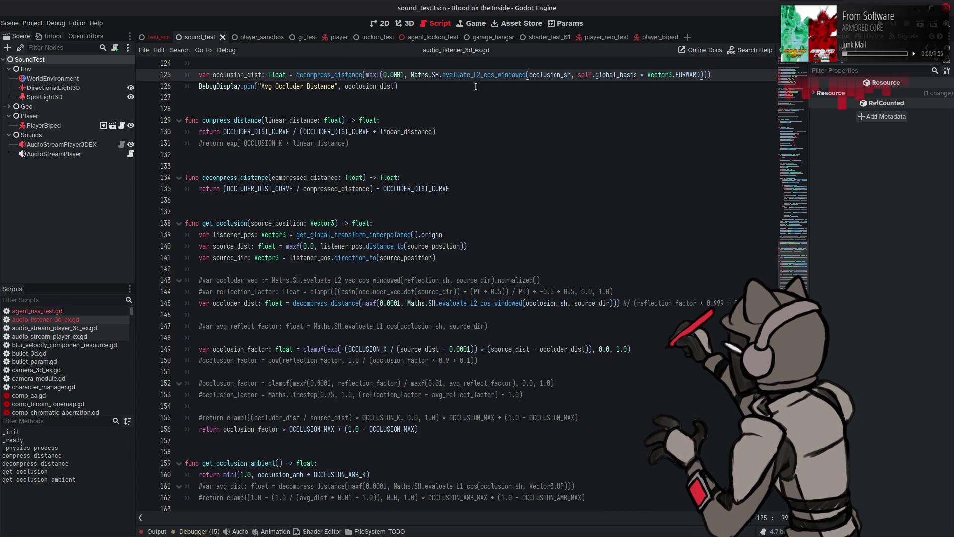
{"action": "left_click", "coordinate": [499, 75]}
{"action": "key", "text": "BackSpace"}
{"action": "key", "text": "BackSpace"}
{"action": "key", "text": "BackSpace"}
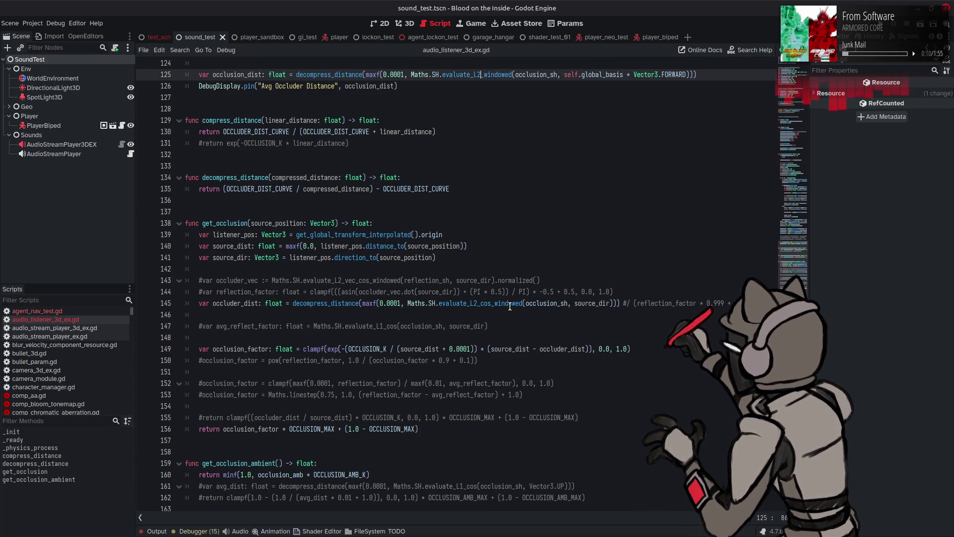
{"action": "left_click", "coordinate": [492, 303]}
{"action": "key", "text": "BackSpace"}
{"action": "key", "text": "BackSpace"}
{"action": "key", "text": "BackSpace"}
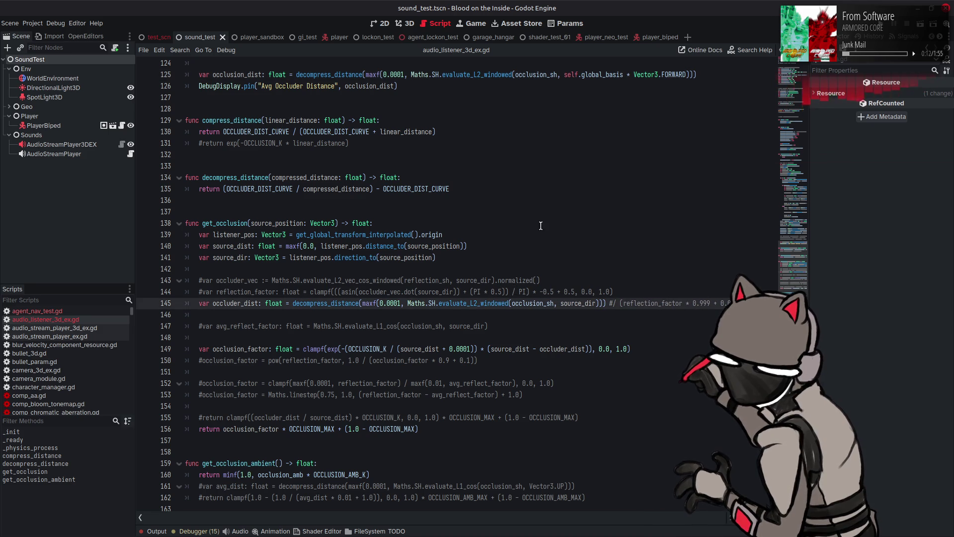
{"action": "key", "text": "ctrl+s"}
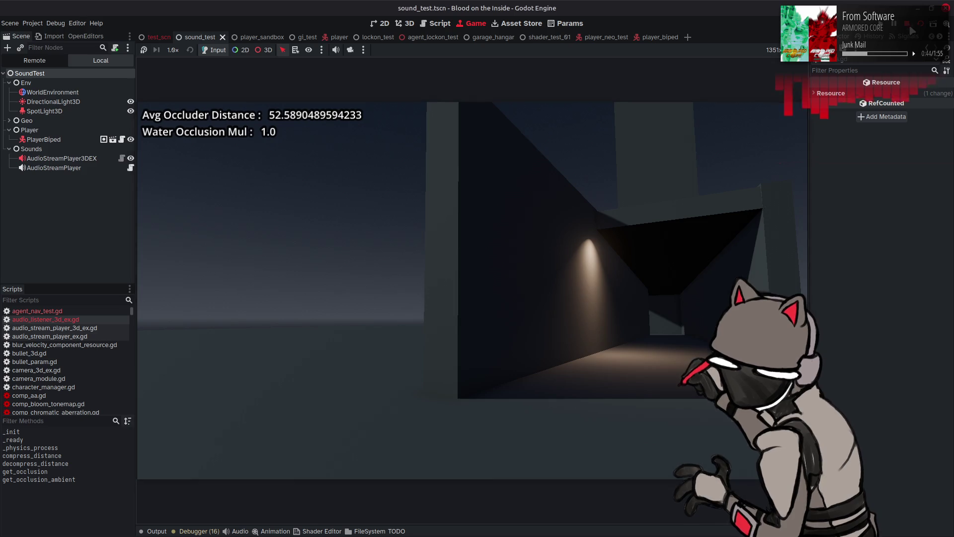
Stop the test run and go to line 136 of audio_listener_3d_ex.gd.
{"action": "key", "text": "F8"}
{"action": "left_click", "coordinate": [539, 204]}
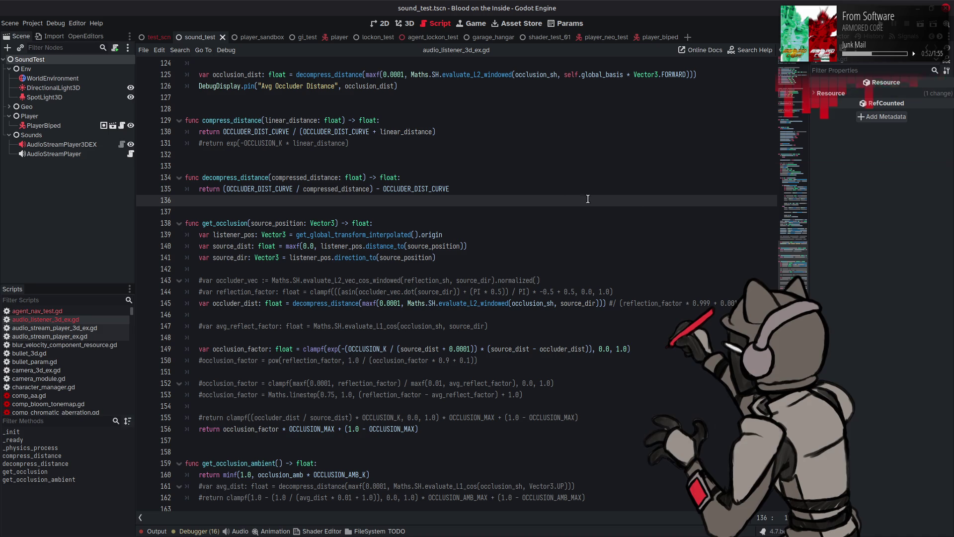
{"action": "left_click_drag", "start_coordinate": [793, 276], "coordinate": [793, 65]}
{"action": "scroll", "coordinate": [398, 265], "scroll_direction": "down", "scroll_amount": 20}
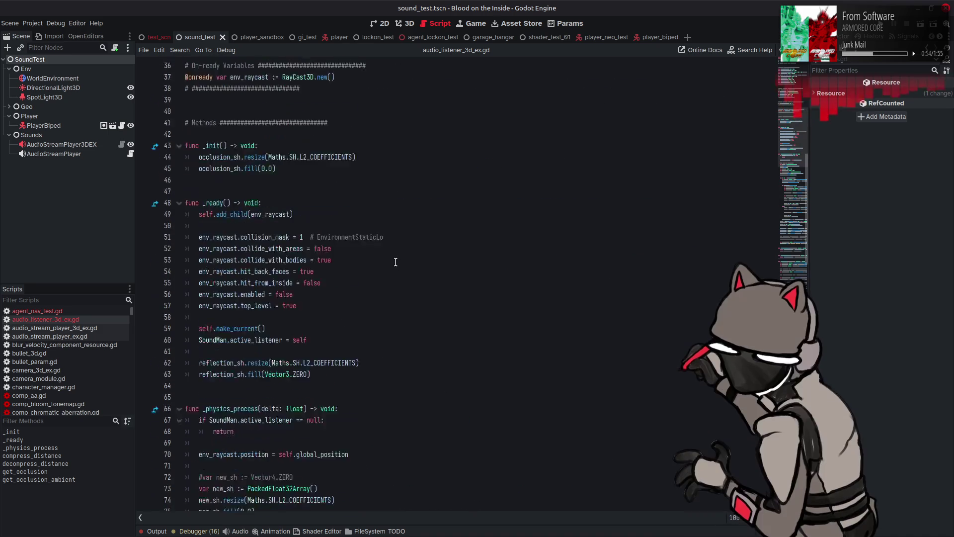
{"action": "scroll", "coordinate": [390, 257], "scroll_direction": "down", "scroll_amount": 9}
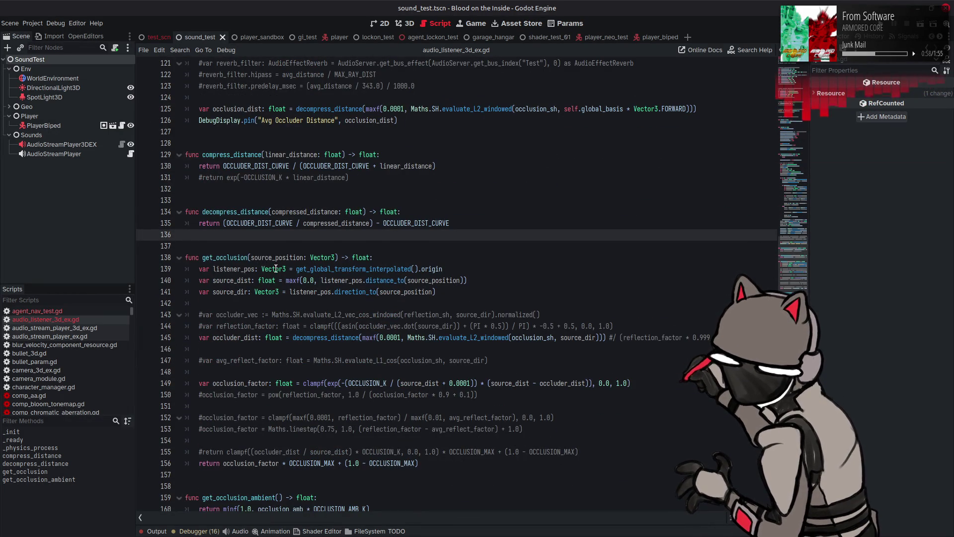
{"action": "scroll", "coordinate": [370, 268], "scroll_direction": "down", "scroll_amount": 1}
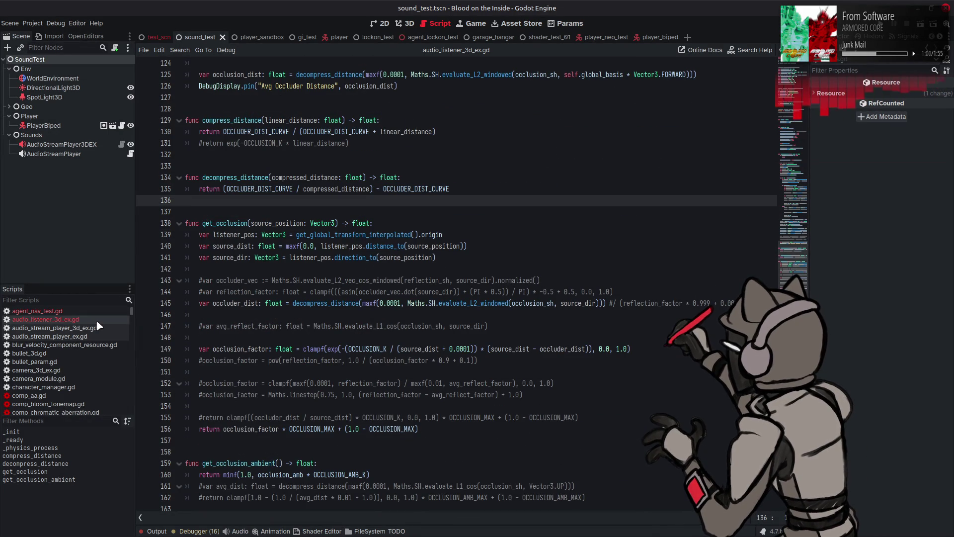
{"action": "scroll", "coordinate": [96, 320], "scroll_direction": "down", "scroll_amount": 6}
{"action": "scroll", "coordinate": [96, 320], "scroll_direction": "down", "scroll_amount": 10}
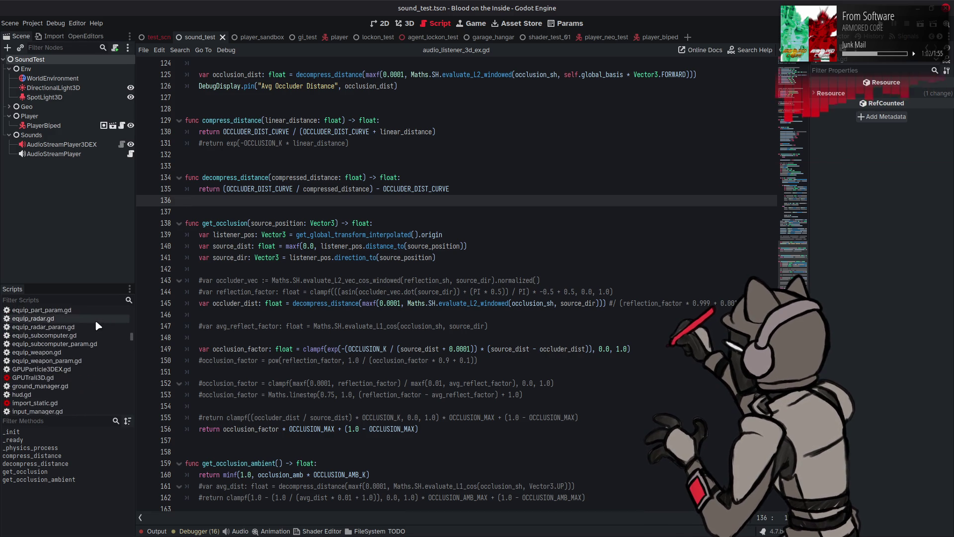
In maths.gd, comment out the Gaussian window block, enable Lanczos, save and test-run the game.
{"action": "left_click", "coordinate": [56, 359]}
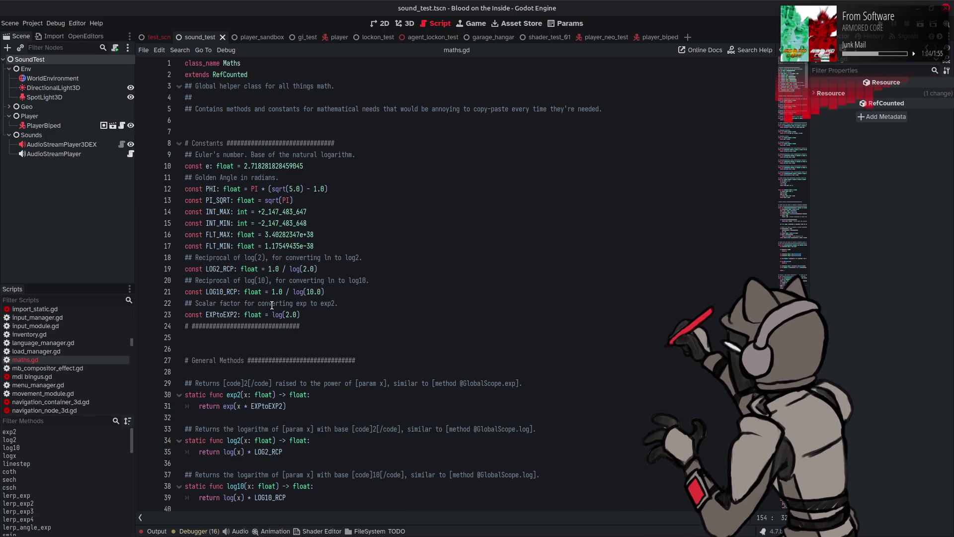
{"action": "scroll", "coordinate": [272, 305], "scroll_direction": "down", "scroll_amount": 20}
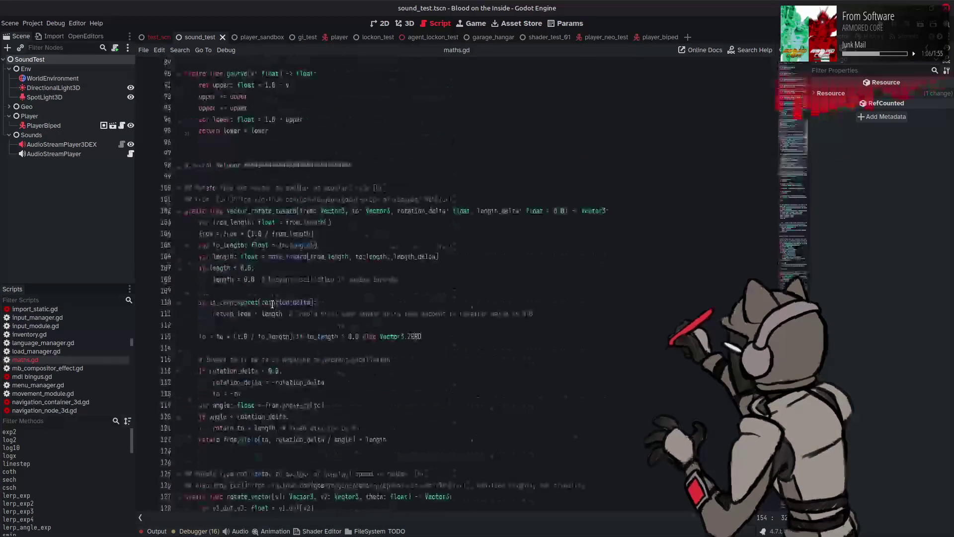
{"action": "scroll", "coordinate": [272, 304], "scroll_direction": "down", "scroll_amount": 20}
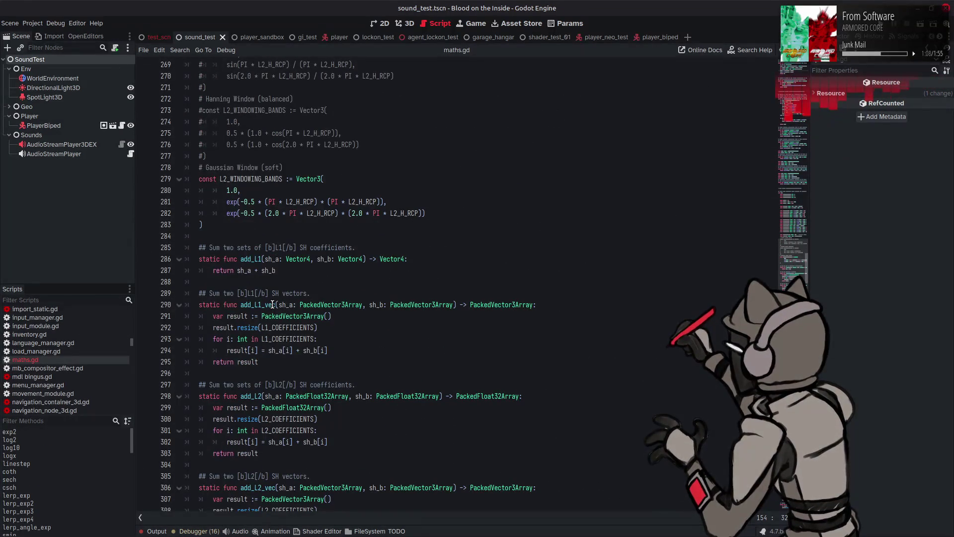
{"action": "scroll", "coordinate": [230, 294], "scroll_direction": "up", "scroll_amount": 3}
{"action": "left_click_drag", "start_coordinate": [204, 328], "coordinate": [198, 284]}
{"action": "key", "text": "ctrl+k"}
{"action": "left_click_drag", "start_coordinate": [215, 190], "coordinate": [199, 145]}
{"action": "key", "text": "ctrl+k"}
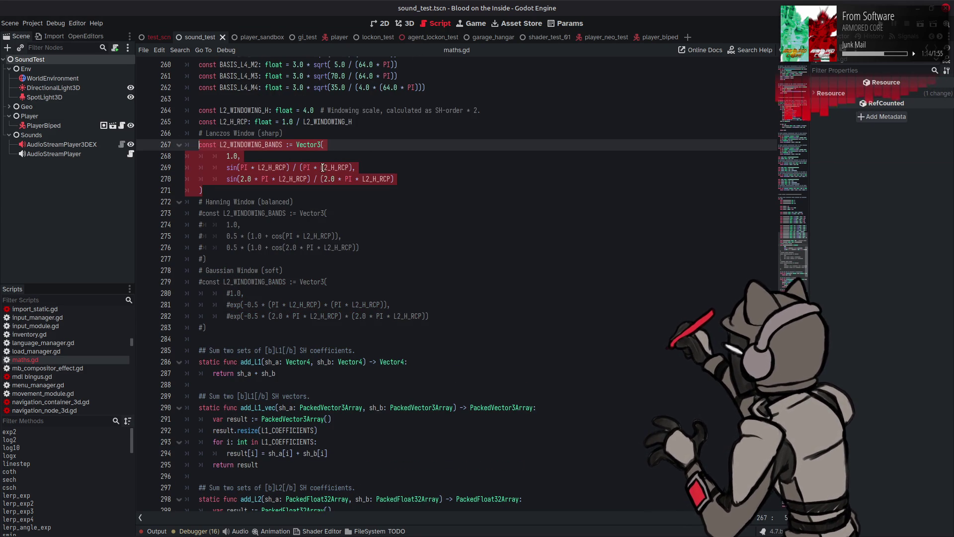
{"action": "left_click", "coordinate": [434, 150]}
{"action": "key", "text": "ctrl+s"}
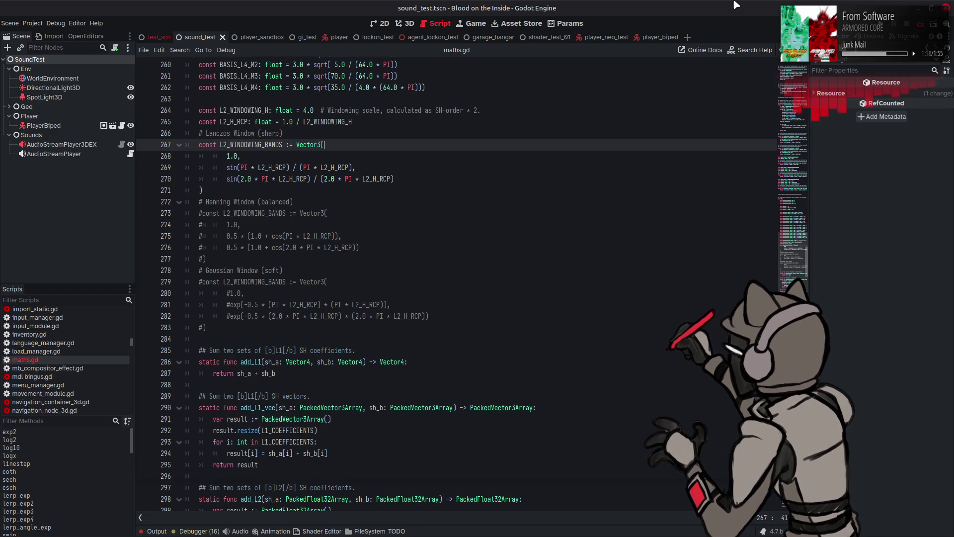
{"action": "key", "text": "F6"}
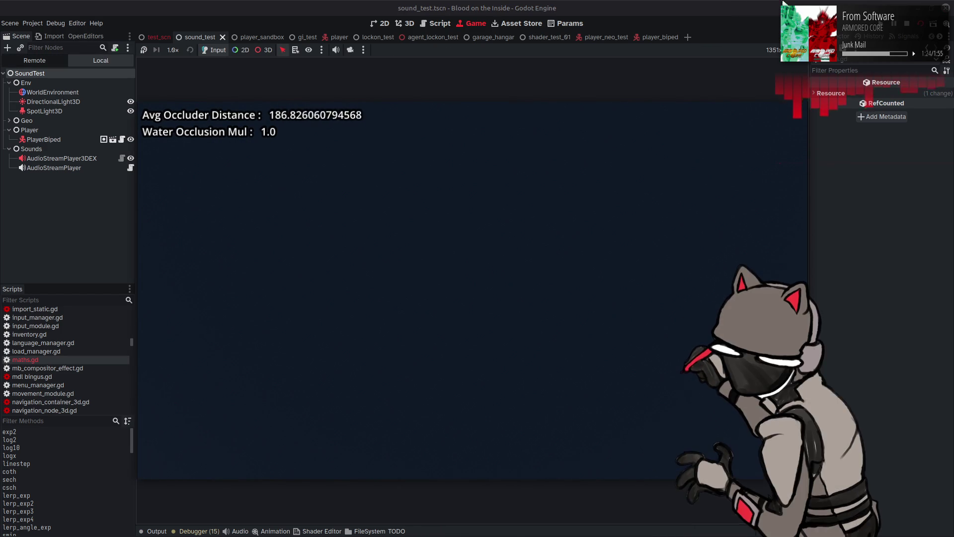
{"action": "left_click", "coordinate": [906, 24]}
Swap the Lanczos block for the Hanning window block, test-run again and save maths.gd.
{"action": "left_click_drag", "start_coordinate": [417, 200], "coordinate": [198, 155]}
{"action": "key", "text": "ctrl+k"}
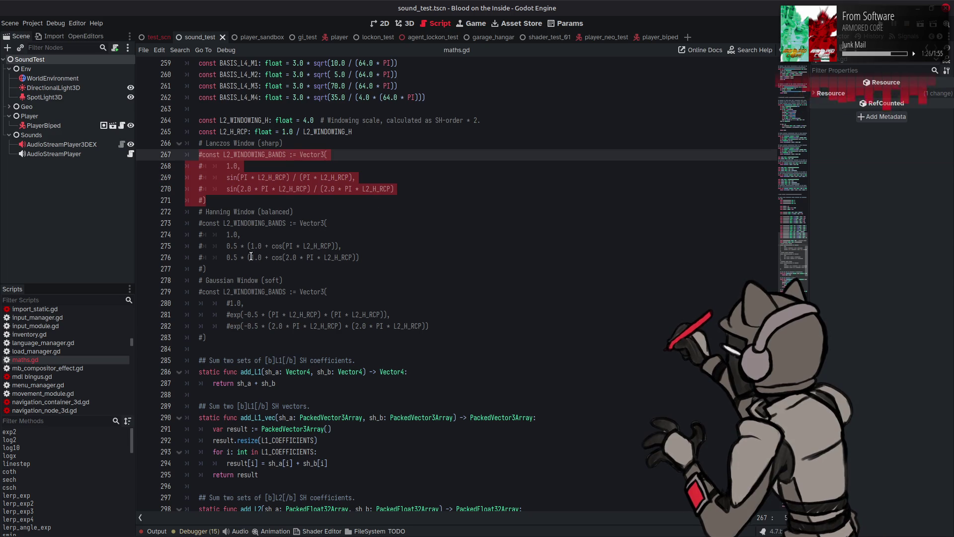
{"action": "left_click", "coordinate": [222, 265]}
{"action": "left_click_drag", "start_coordinate": [207, 268], "coordinate": [198, 225]}
{"action": "key", "text": "ctrl+k"}
{"action": "left_click", "coordinate": [397, 254]}
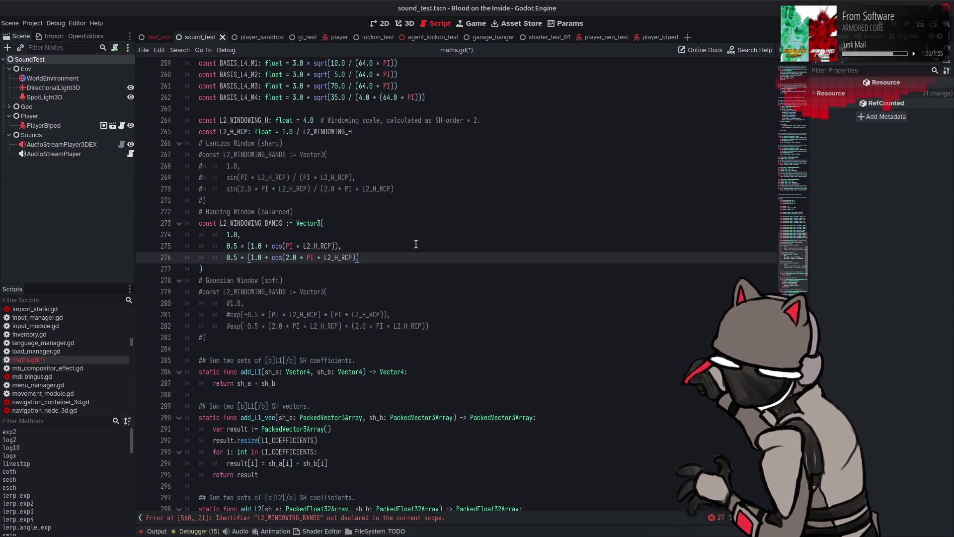
{"action": "key", "text": "ctrl+s"}
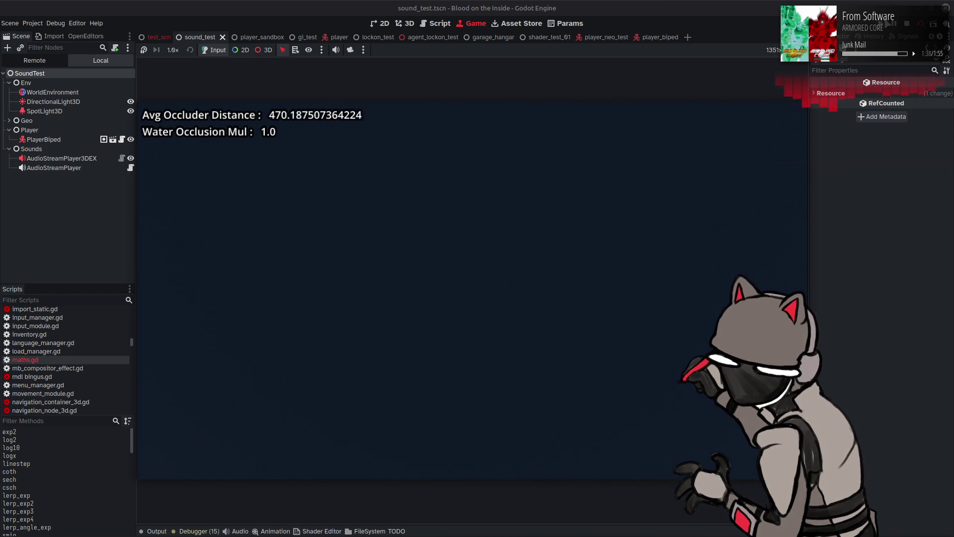
{"action": "key", "text": "F8"}
{"action": "key", "text": "ctrl+k"}
{"action": "key", "text": "ctrl+s"}
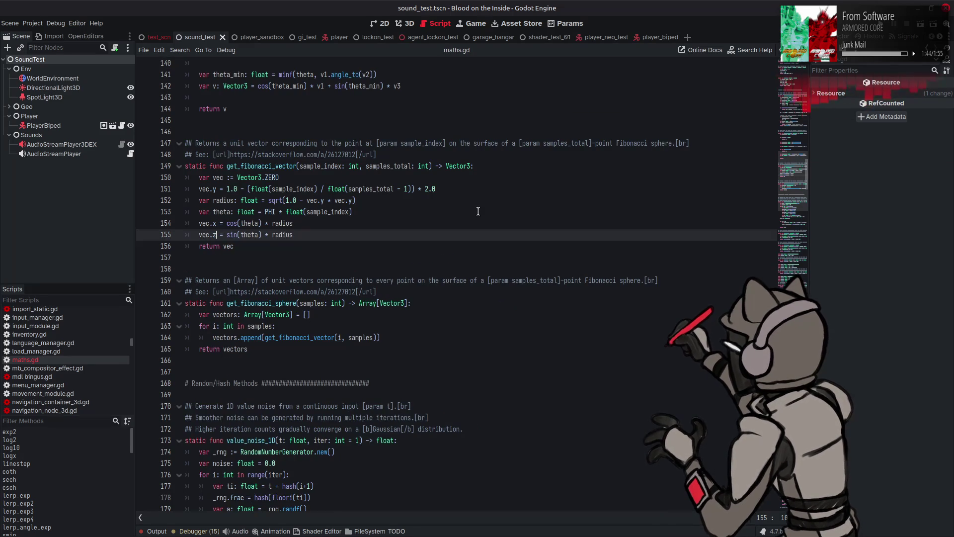
{"action": "scroll", "coordinate": [478, 211], "scroll_direction": "up", "scroll_amount": 2}
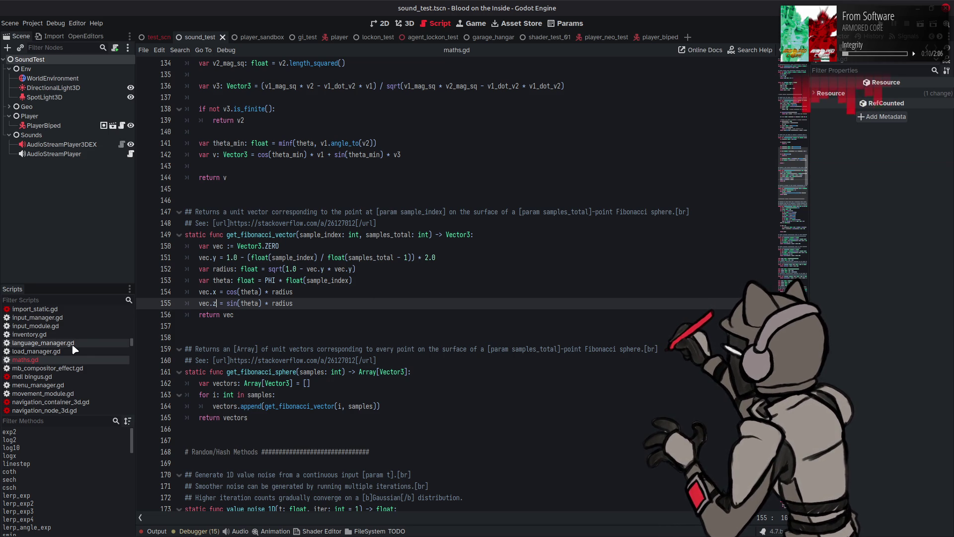
{"action": "scroll", "coordinate": [74, 349], "scroll_direction": "up", "scroll_amount": 5}
{"action": "scroll", "coordinate": [72, 342], "scroll_direction": "up", "scroll_amount": 1}
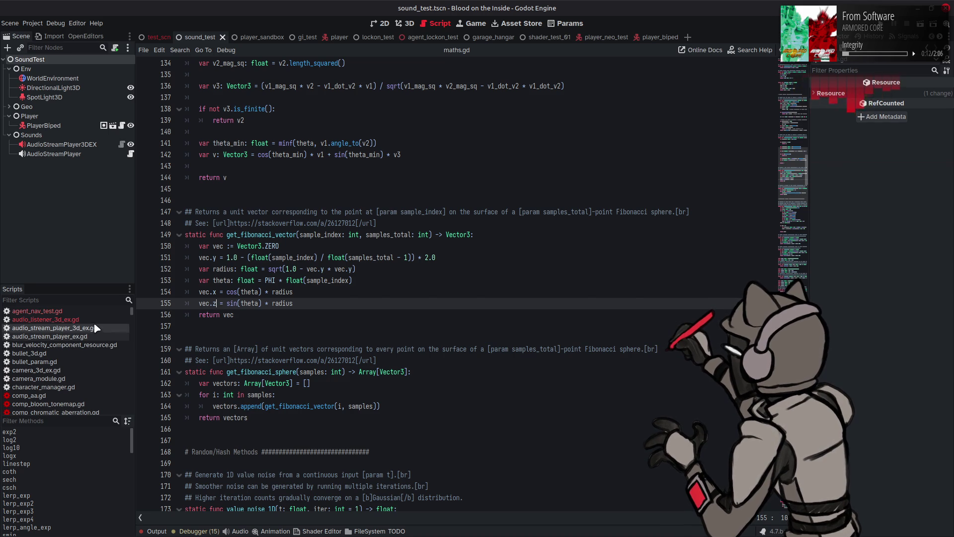
In audio_listener_3d_ex.gd, change line 145's maxf(0.0001, …) to clampf(…, 0.0001, 1.0).
{"action": "left_click", "coordinate": [90, 321]}
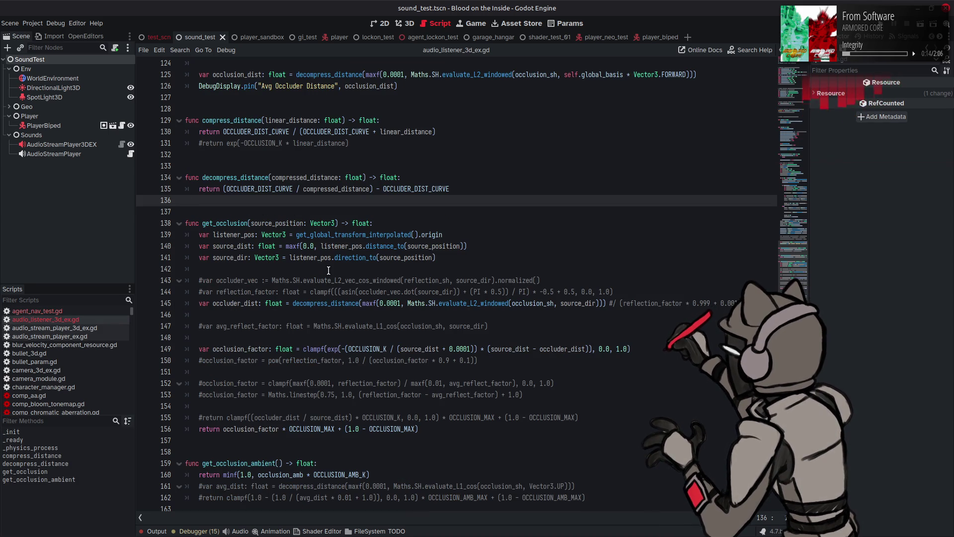
{"action": "left_click", "coordinate": [527, 238]}
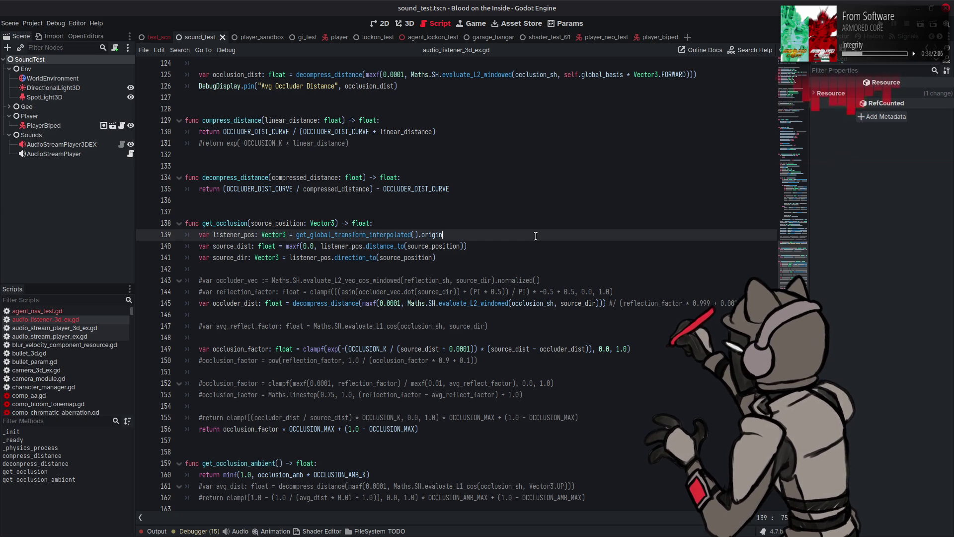
{"action": "double_click", "coordinate": [374, 304]}
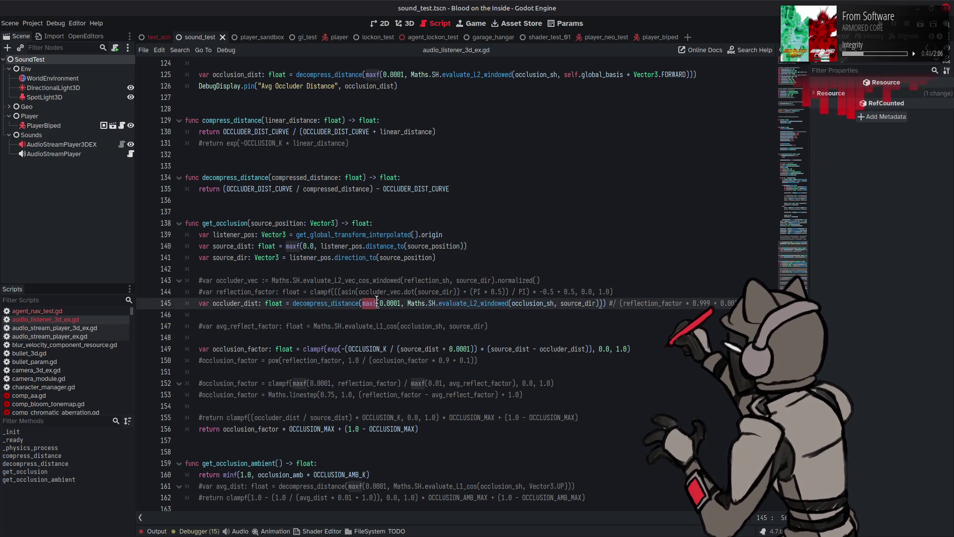
{"action": "type", "text": "clampf"}
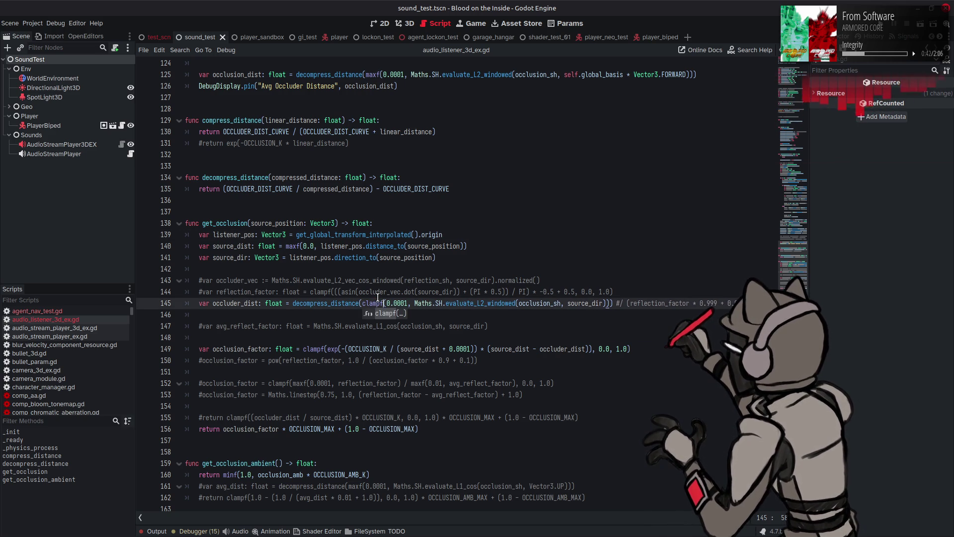
{"action": "left_click_drag", "start_coordinate": [415, 302], "coordinate": [383, 304]}
{"action": "key", "text": "BackSpace"}
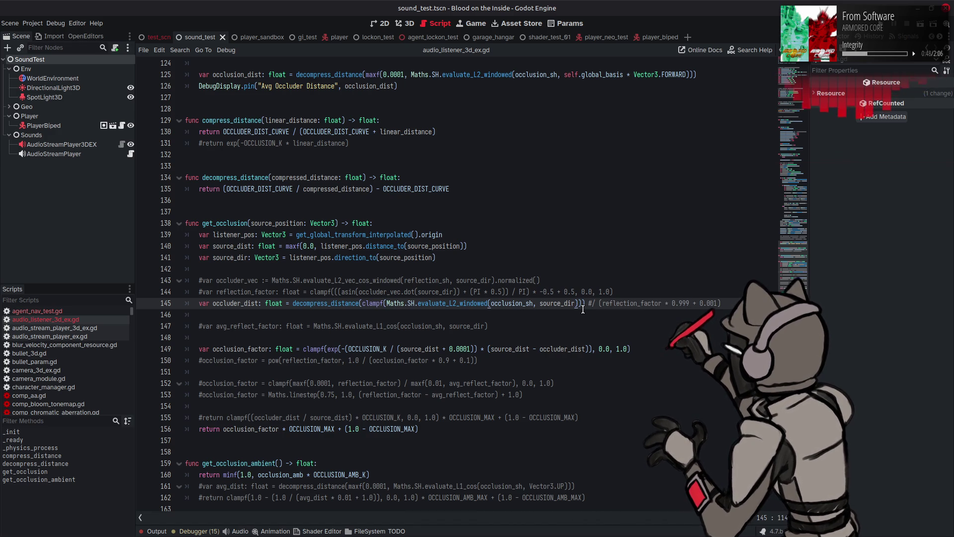
{"action": "type", "text": ", 0.0001, 1.0"}
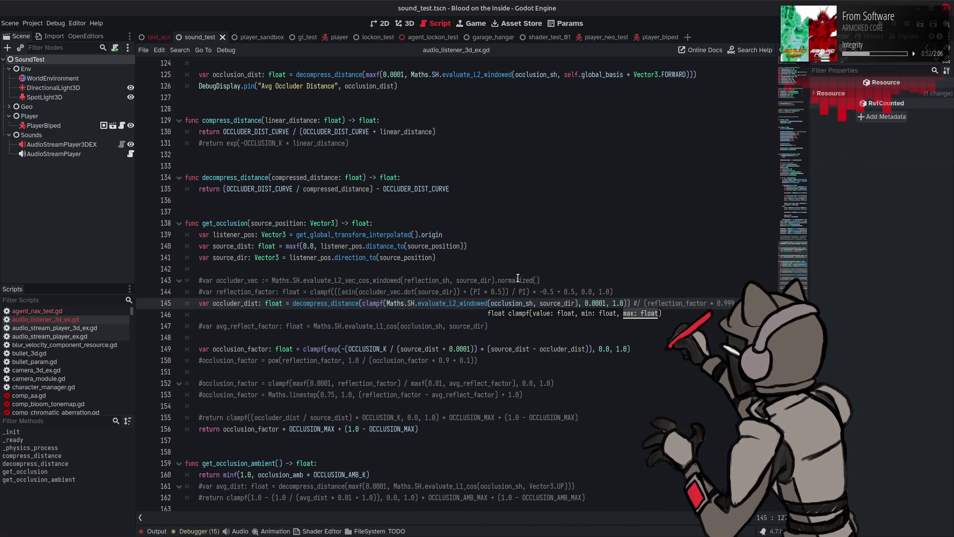
Apply the same clampf(…, 0.0001, 1.0) bounds on line 125, then save and run the game.
{"action": "left_click_drag", "start_coordinate": [387, 303], "coordinate": [363, 303]}
{"action": "key", "text": "ctrl+c"}
{"action": "scroll", "coordinate": [391, 151], "scroll_direction": "up", "scroll_amount": 2}
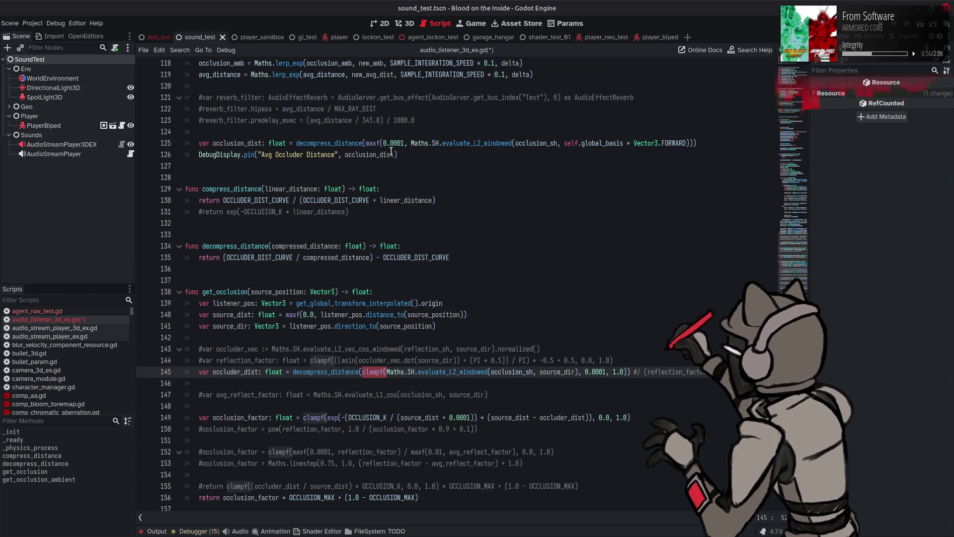
{"action": "left_click_drag", "start_coordinate": [365, 143], "coordinate": [411, 143]}
{"action": "key", "text": "ctrl+v"}
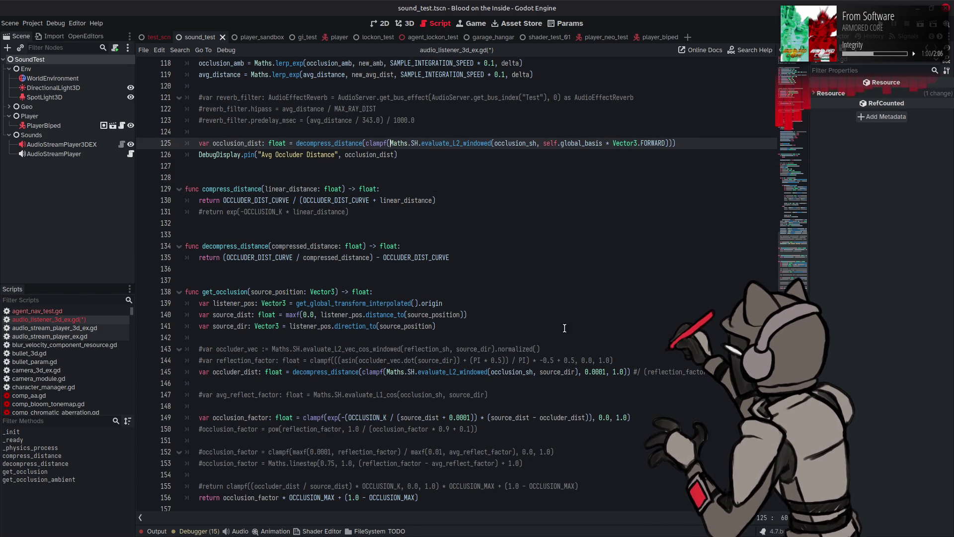
{"action": "left_click_drag", "start_coordinate": [579, 372], "coordinate": [627, 371]}
{"action": "key", "text": "ctrl+c"}
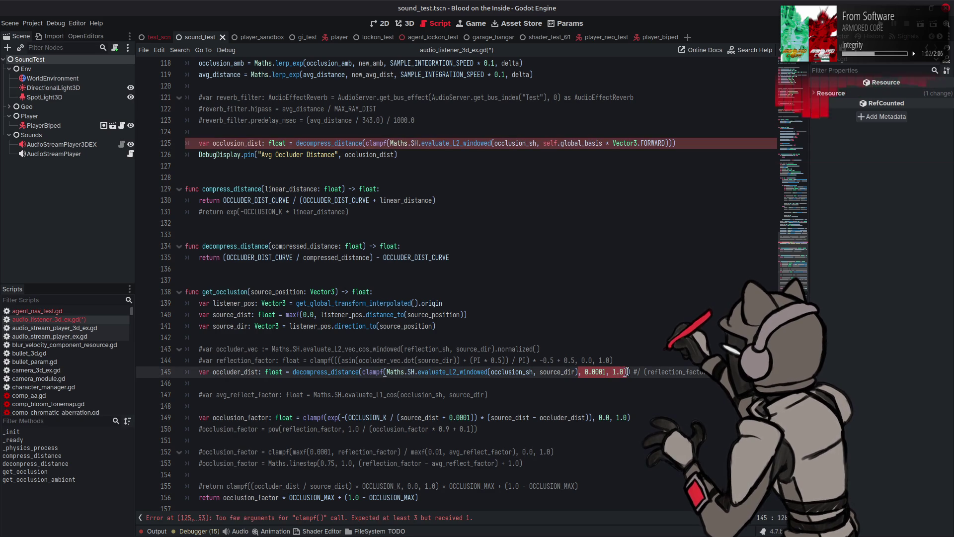
{"action": "left_click", "coordinate": [386, 143]}
{"action": "left_click", "coordinate": [668, 143]}
{"action": "key", "text": "ctrl+v"}
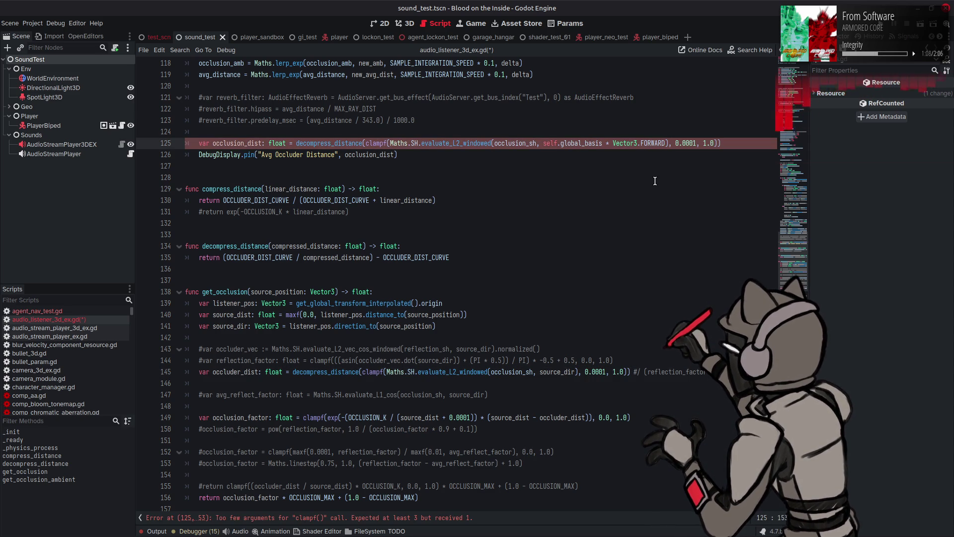
{"action": "key", "text": "ctrl+s"}
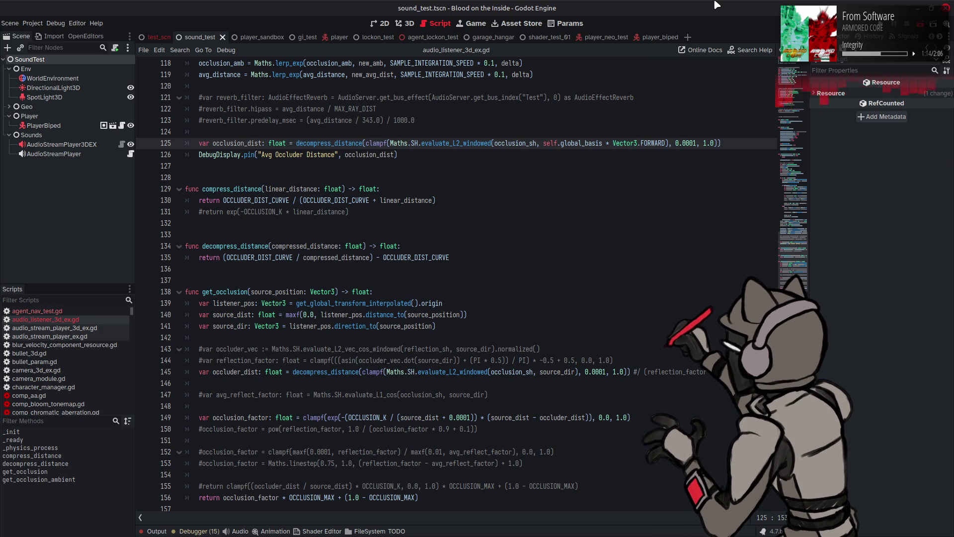
{"action": "key", "text": "F6"}
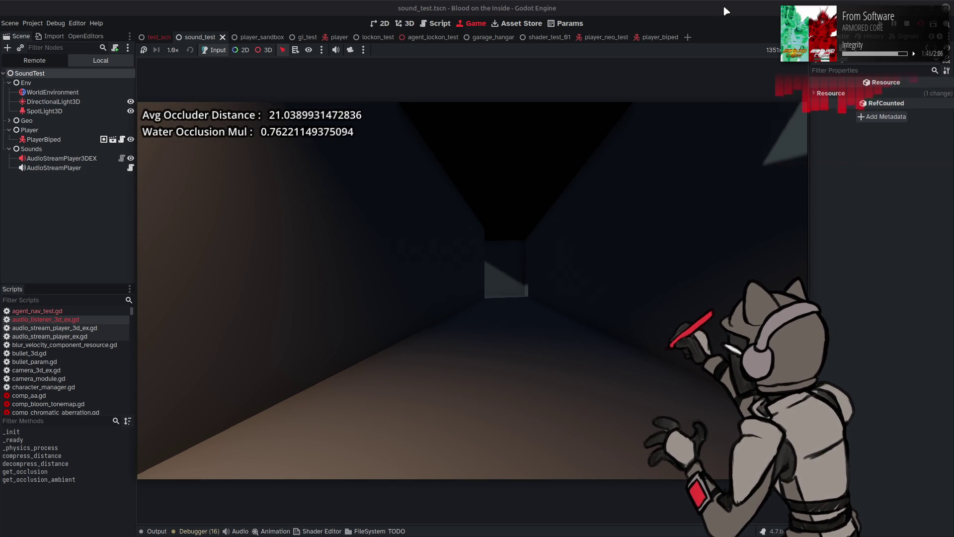
Check the readouts (about 21.04 distance, 0.762 water occlusion), then return to the listener script.
{"action": "key", "text": "ctrl+F3"}
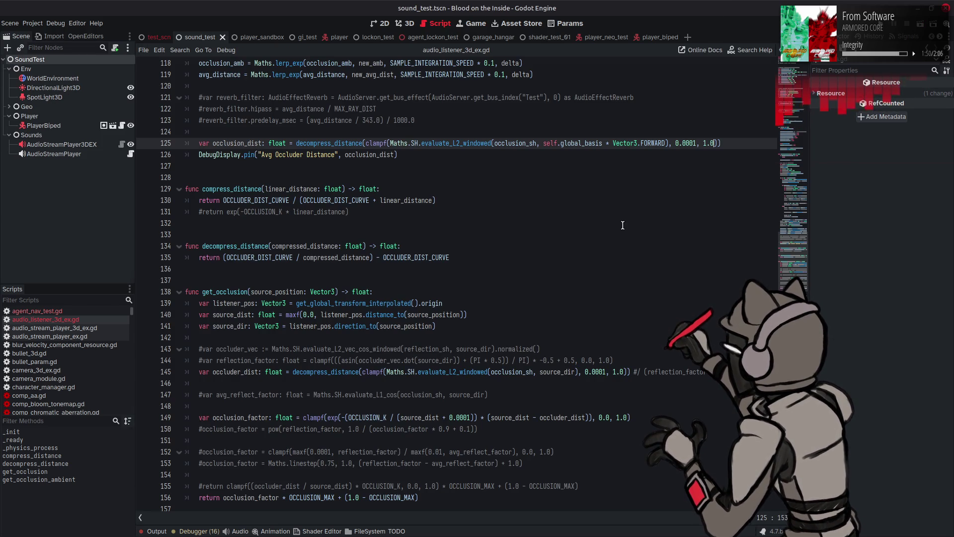
Restore the reflection_factor divisor on line 145 and uncomment lines 143–144, then save.
{"action": "scroll", "coordinate": [623, 225], "scroll_direction": "up", "scroll_amount": 4}
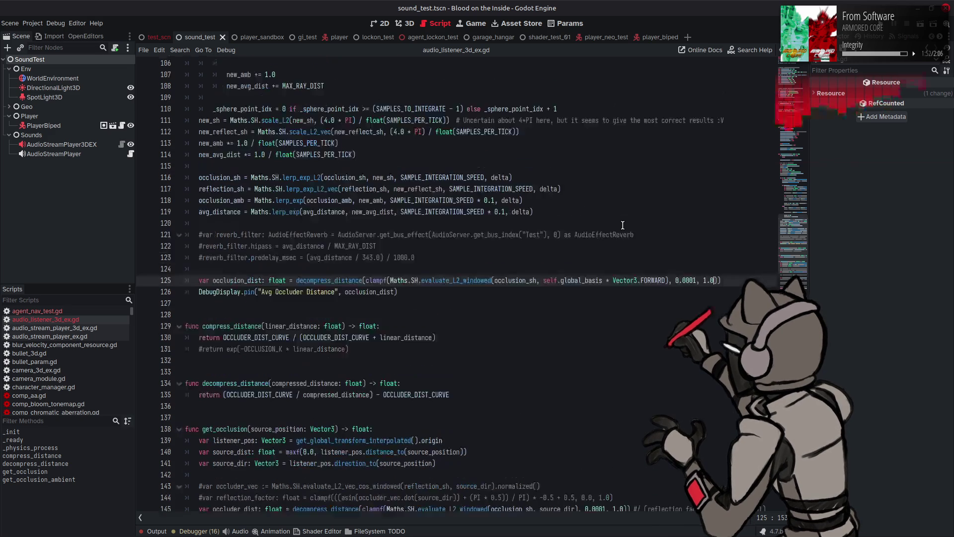
{"action": "scroll", "coordinate": [622, 225], "scroll_direction": "up", "scroll_amount": 3}
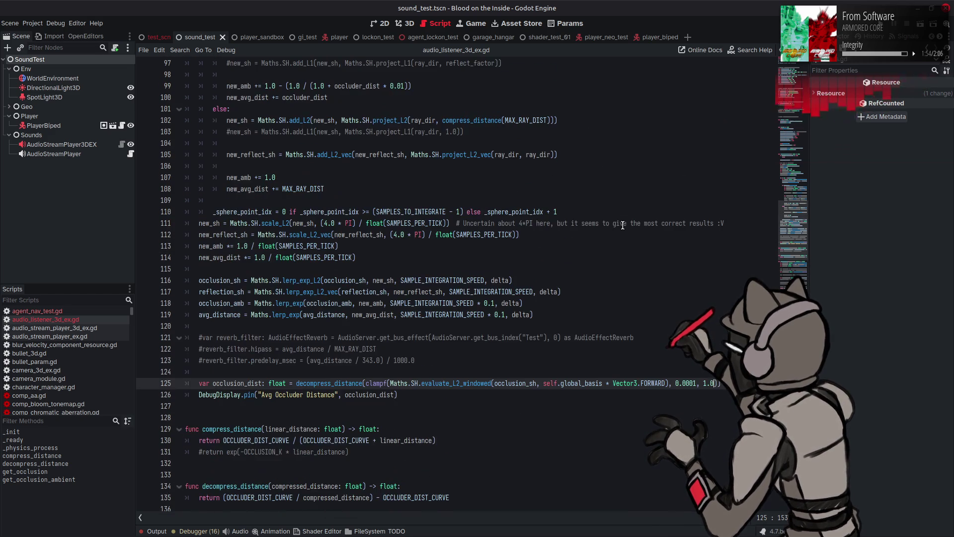
{"action": "scroll", "coordinate": [623, 225], "scroll_direction": "up", "scroll_amount": 4}
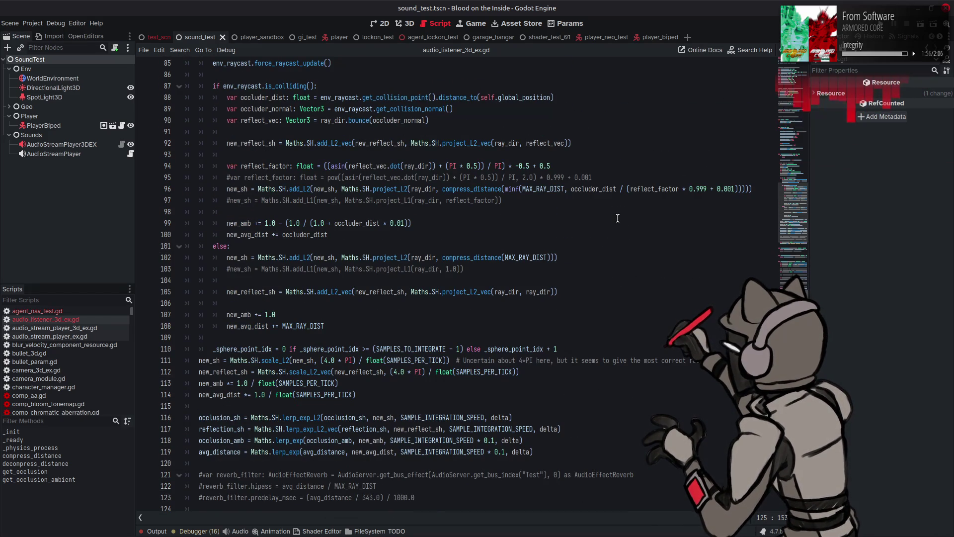
{"action": "double_click", "coordinate": [645, 190]}
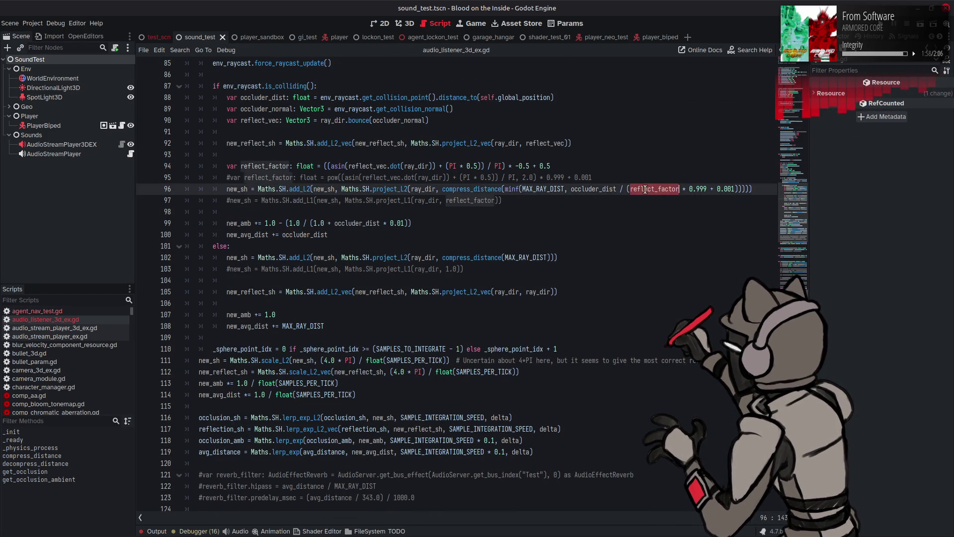
{"action": "scroll", "coordinate": [604, 236], "scroll_direction": "down", "scroll_amount": 13}
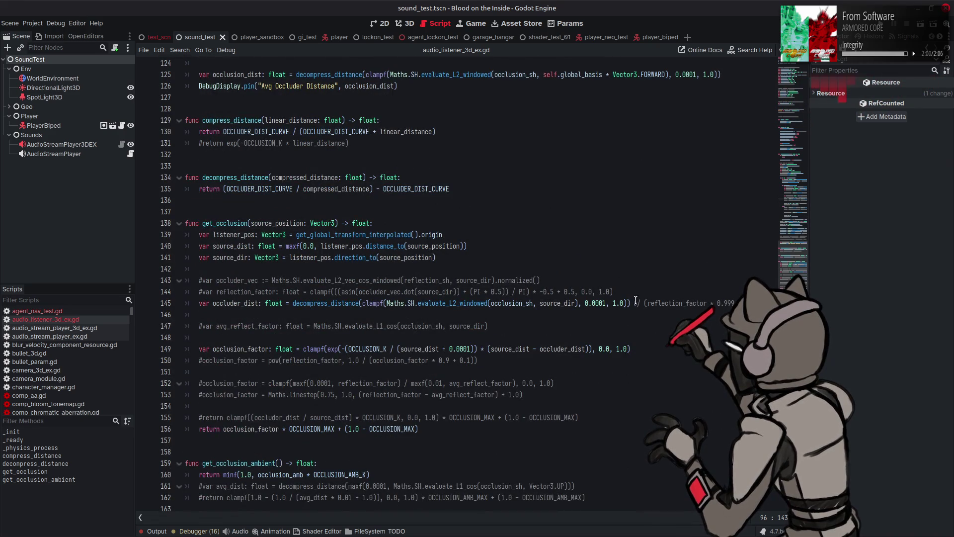
{"action": "left_click", "coordinate": [640, 303]}
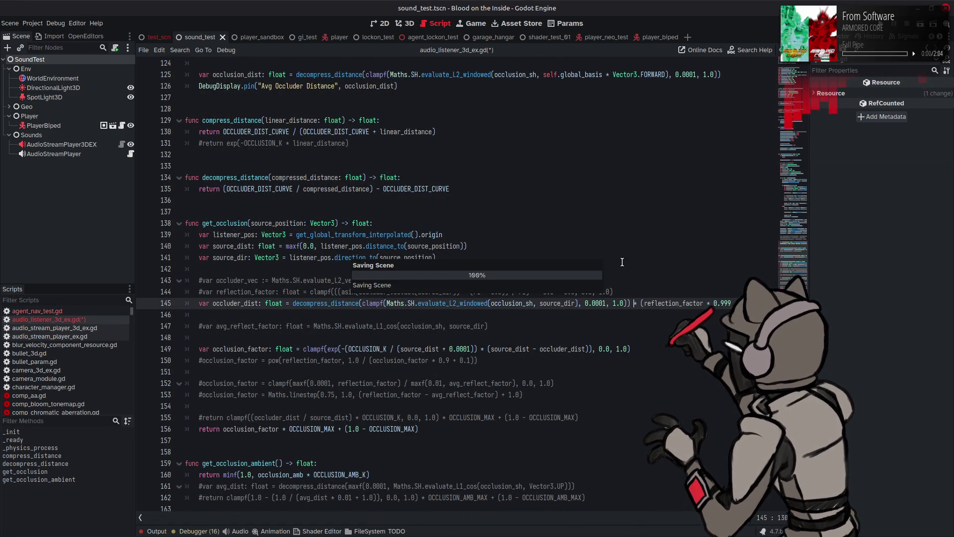
{"action": "left_click", "coordinate": [920, 23]}
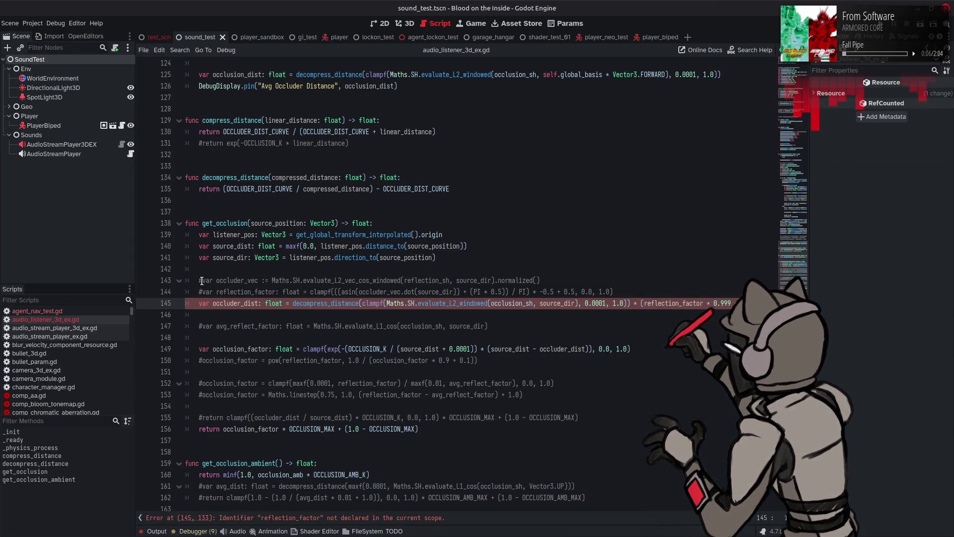
{"action": "key", "text": "ctrl+k"}
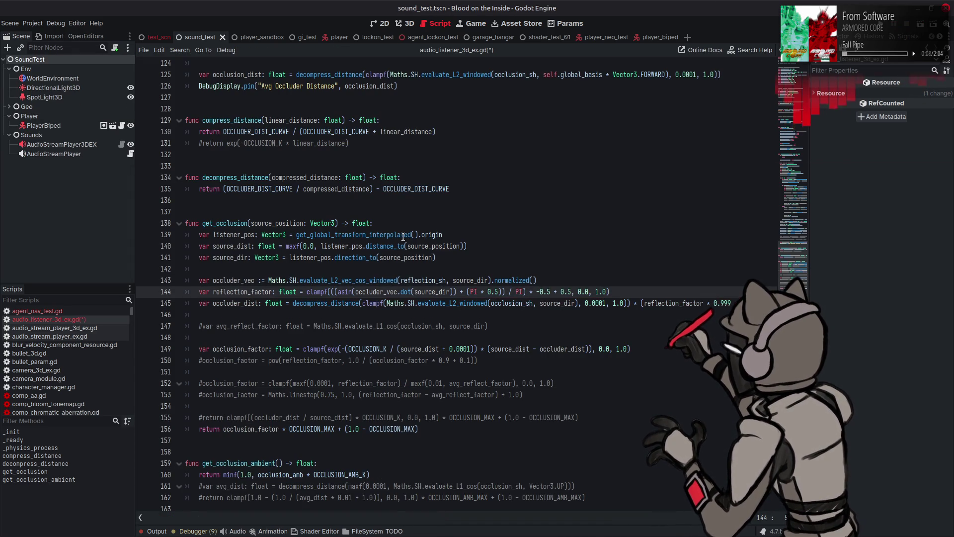
{"action": "key", "text": "ctrl+s"}
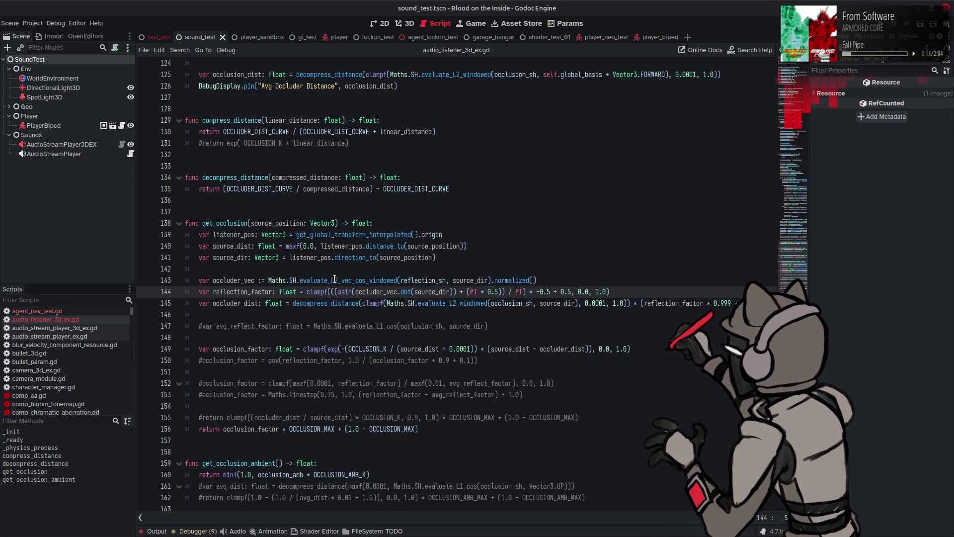
{"action": "mouse_move", "coordinate": [334, 279]}
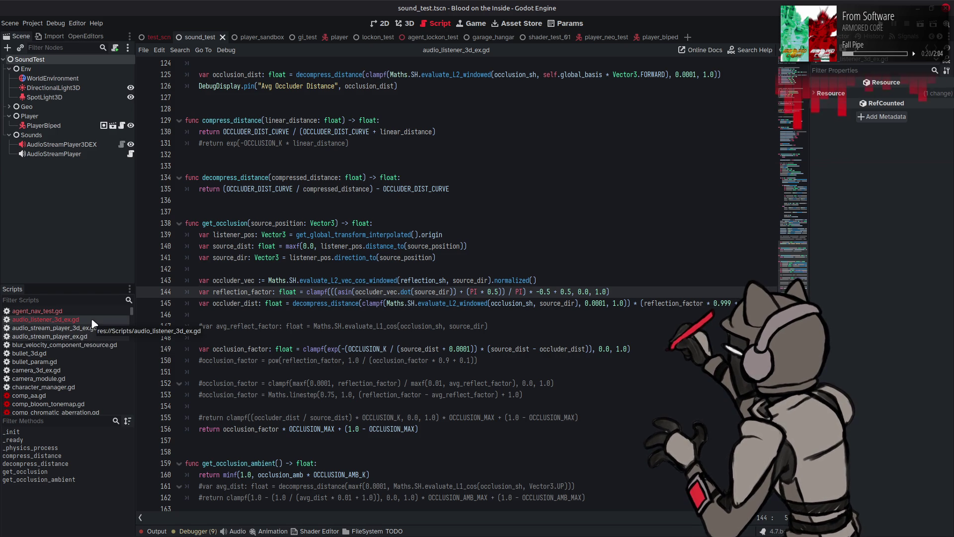
Close mb_compositor_effect.gd from the Scripts list, leaving maths.gd open.
{"action": "scroll", "coordinate": [90, 322], "scroll_direction": "down", "scroll_amount": 8}
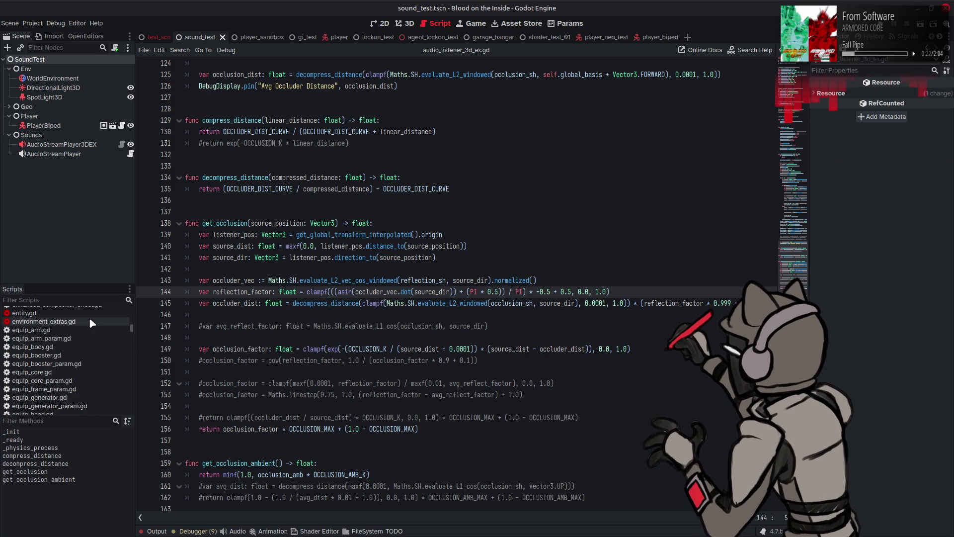
{"action": "scroll", "coordinate": [90, 322], "scroll_direction": "down", "scroll_amount": 10}
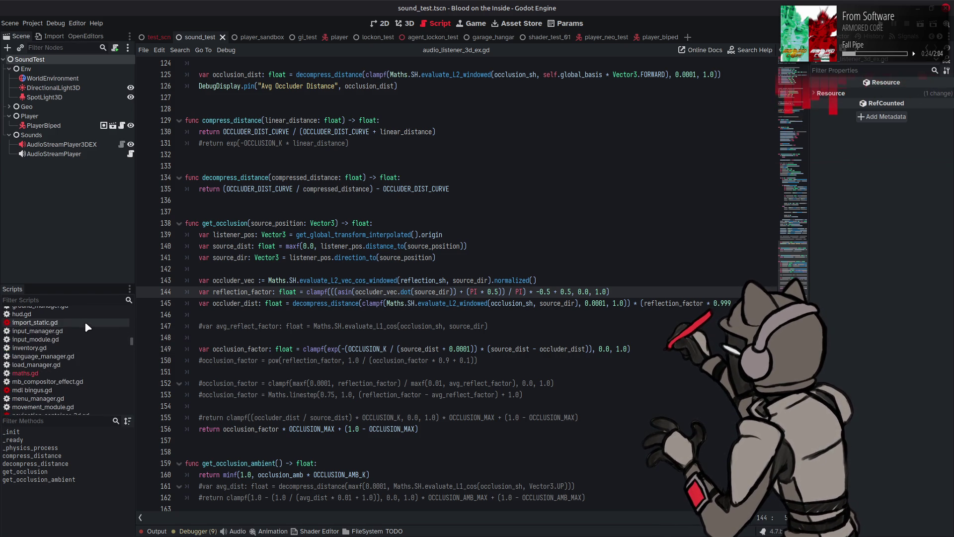
{"action": "left_click", "coordinate": [54, 381]}
{"action": "left_click", "coordinate": [58, 374]}
{"action": "right_click", "coordinate": [45, 381]}
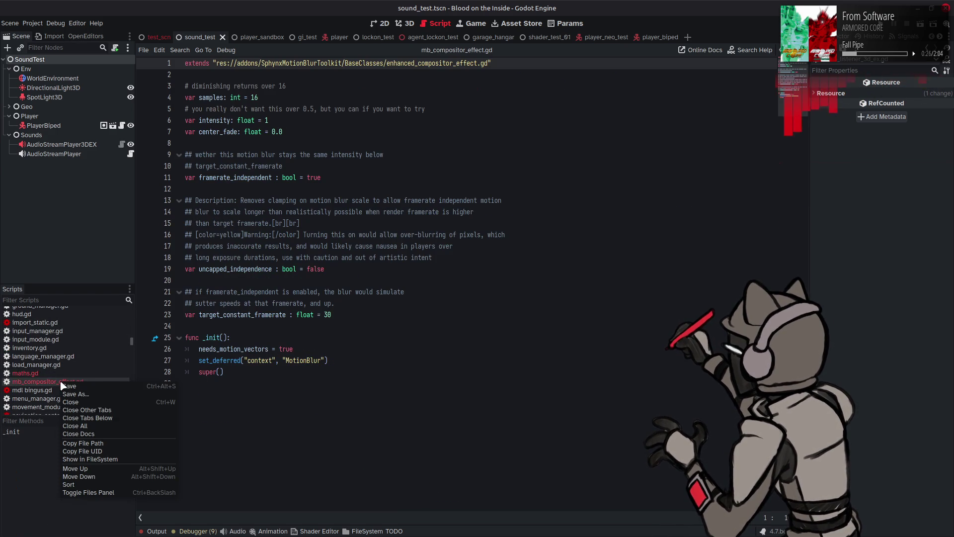
{"action": "key", "text": "Escape"}
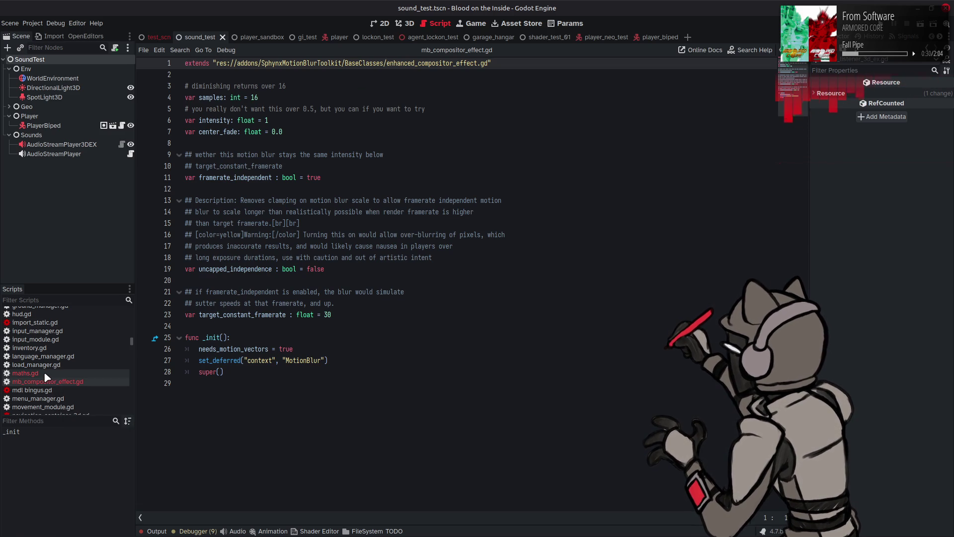
{"action": "right_click", "coordinate": [45, 378]}
{"action": "left_click", "coordinate": [36, 375]}
{"action": "left_click", "coordinate": [35, 375]}
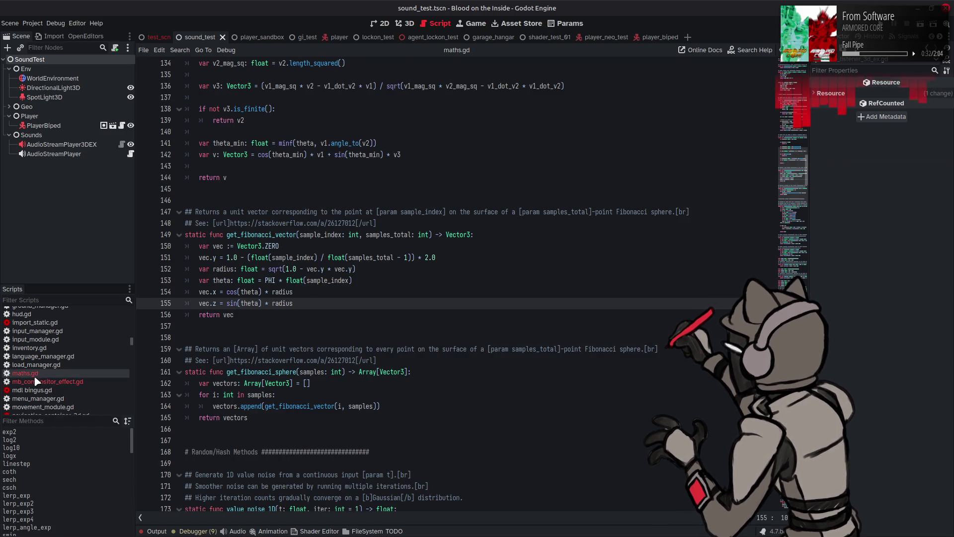
{"action": "right_click", "coordinate": [36, 381]}
{"action": "left_click", "coordinate": [63, 408]}
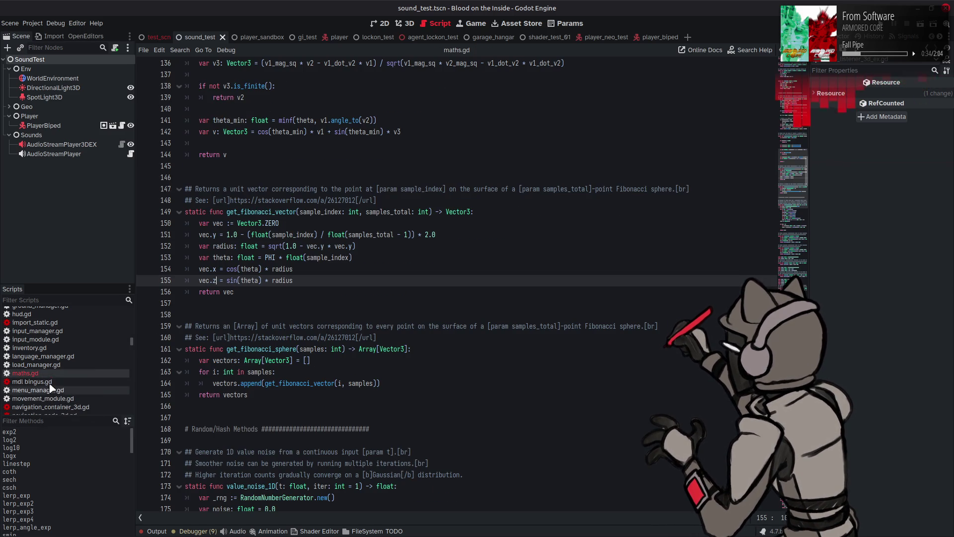
Jump via the minimap to evaluate_L2_cos_windowed and evaluate_L2_vec_cos_windowed near line 590.
{"action": "scroll", "coordinate": [344, 293], "scroll_direction": "down", "scroll_amount": 3}
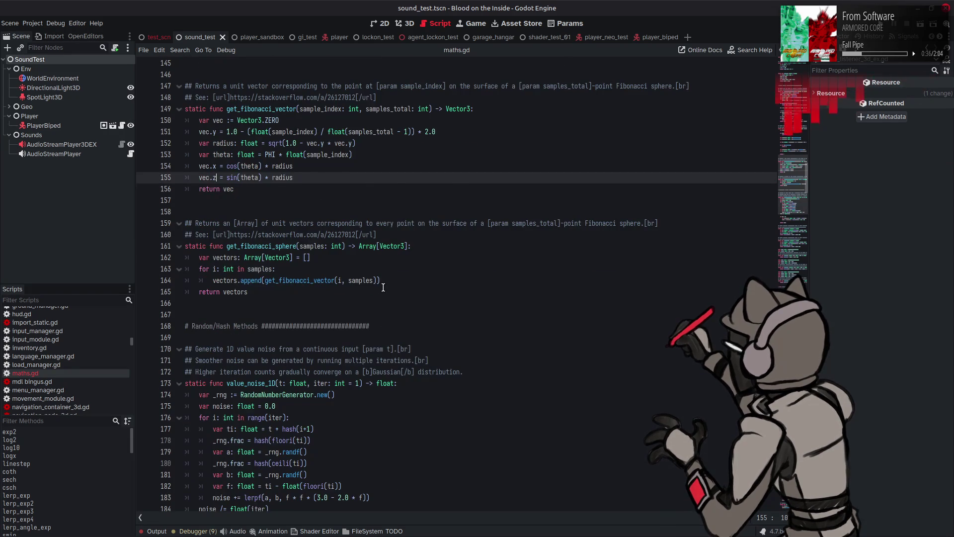
{"action": "scroll", "coordinate": [547, 258], "scroll_direction": "up", "scroll_amount": 2}
{"action": "left_click", "coordinate": [793, 239]}
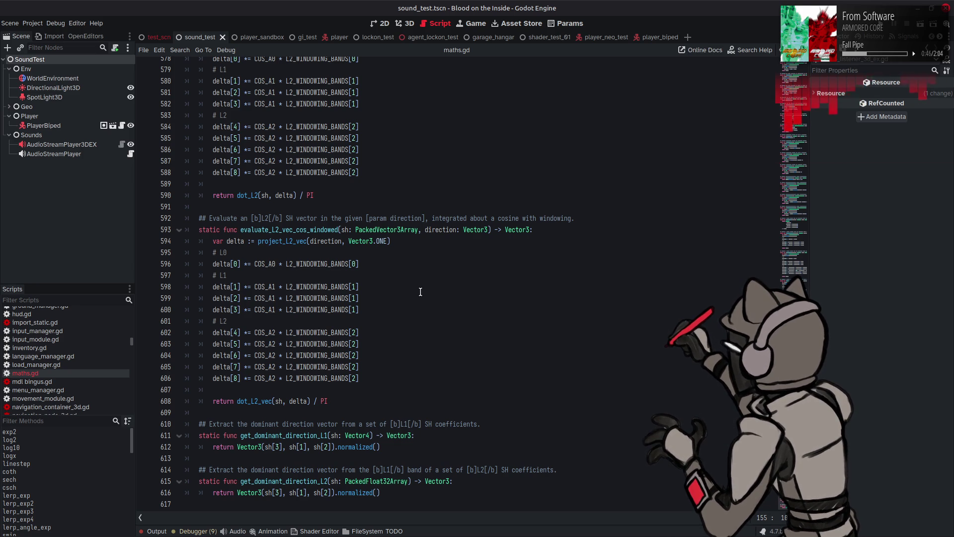
{"action": "scroll", "coordinate": [420, 292], "scroll_direction": "down", "scroll_amount": 2}
{"action": "scroll", "coordinate": [412, 303], "scroll_direction": "up", "scroll_amount": 2}
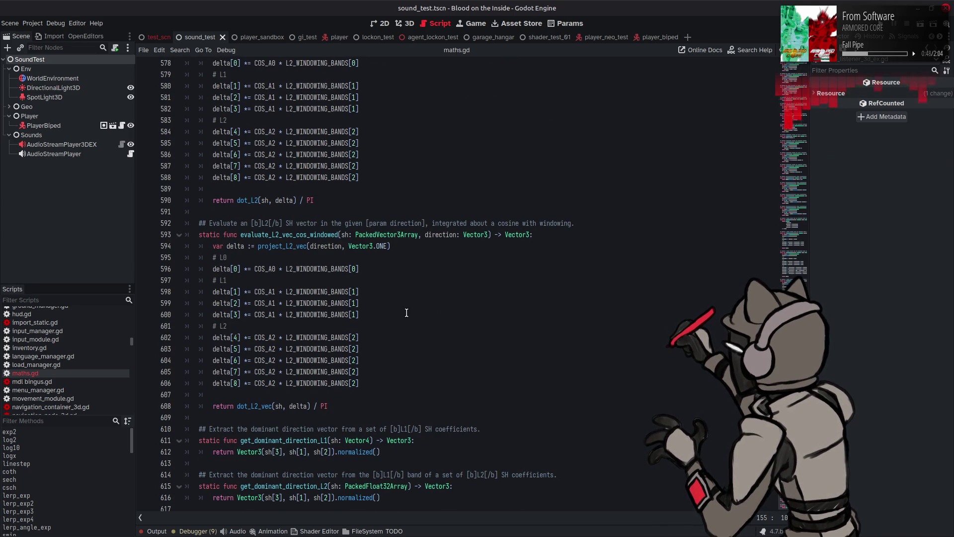
{"action": "scroll", "coordinate": [405, 310], "scroll_direction": "up", "scroll_amount": 5}
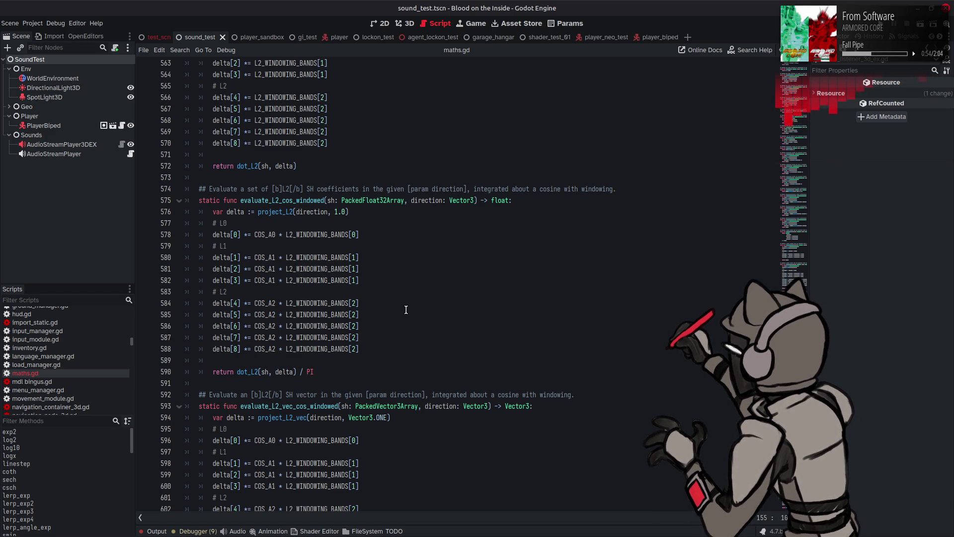
{"action": "scroll", "coordinate": [328, 357], "scroll_direction": "down", "scroll_amount": 5}
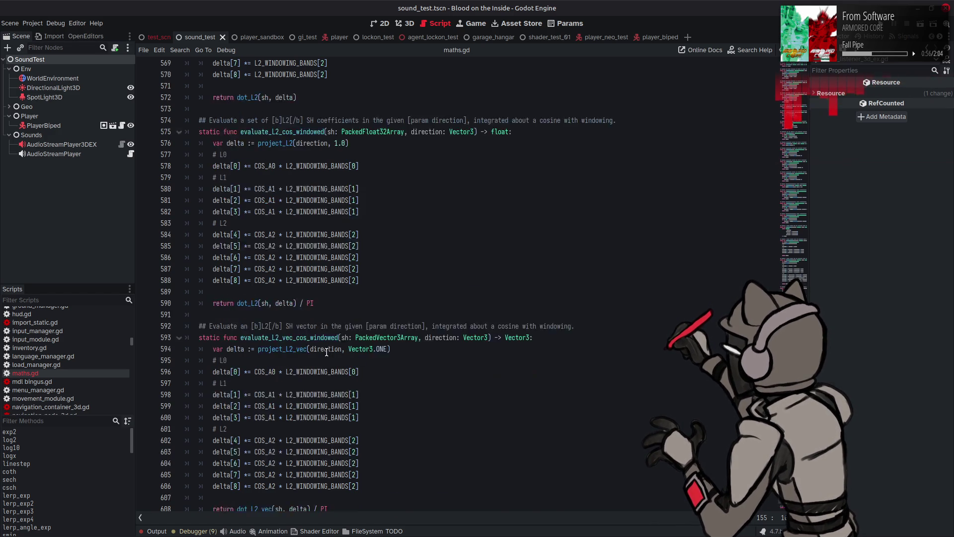
Duplicate evaluate_L2_vec_cos_windowed below line 590 as evaluate_L2_vec_cos, dropping windowing from its comment.
{"action": "mouse_move", "coordinate": [336, 405]}
{"action": "left_mouse_down"}
{"action": "mouse_move", "coordinate": [278, 405]}
{"action": "mouse_move", "coordinate": [199, 337]}
{"action": "mouse_move", "coordinate": [208, 223]}
{"action": "mouse_move", "coordinate": [198, 224]}
{"action": "left_mouse_up"}
{"action": "key", "text": "ctrl+c"}
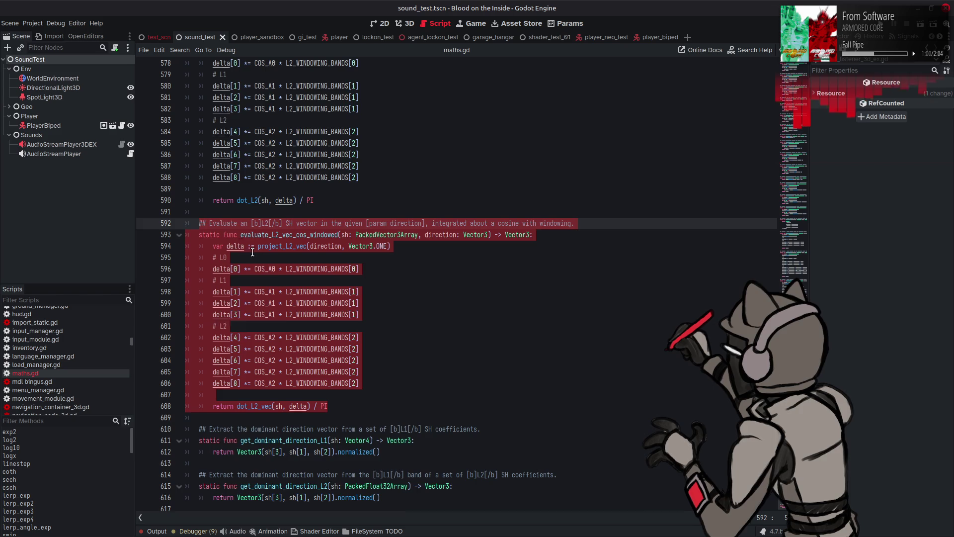
{"action": "scroll", "coordinate": [266, 273], "scroll_direction": "up", "scroll_amount": 13}
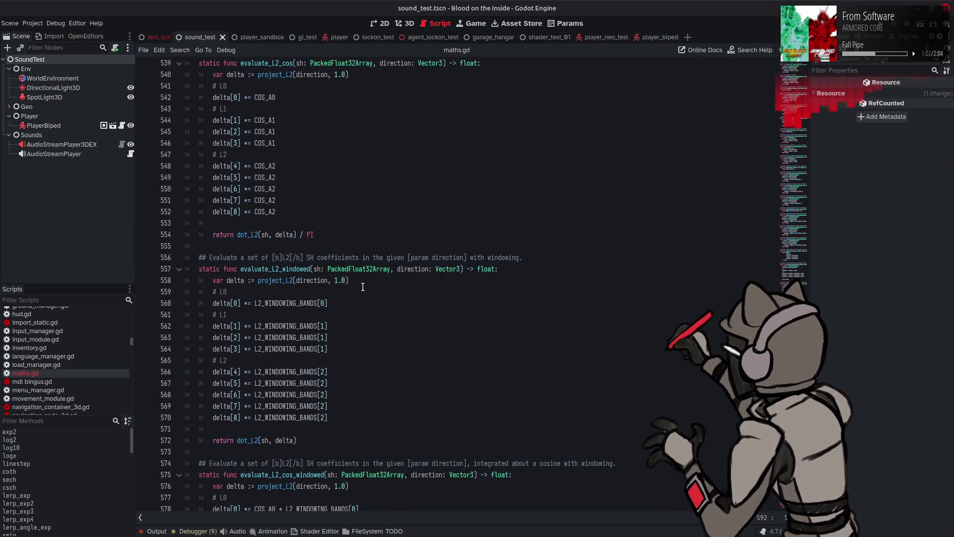
{"action": "scroll", "coordinate": [363, 286], "scroll_direction": "down", "scroll_amount": 12}
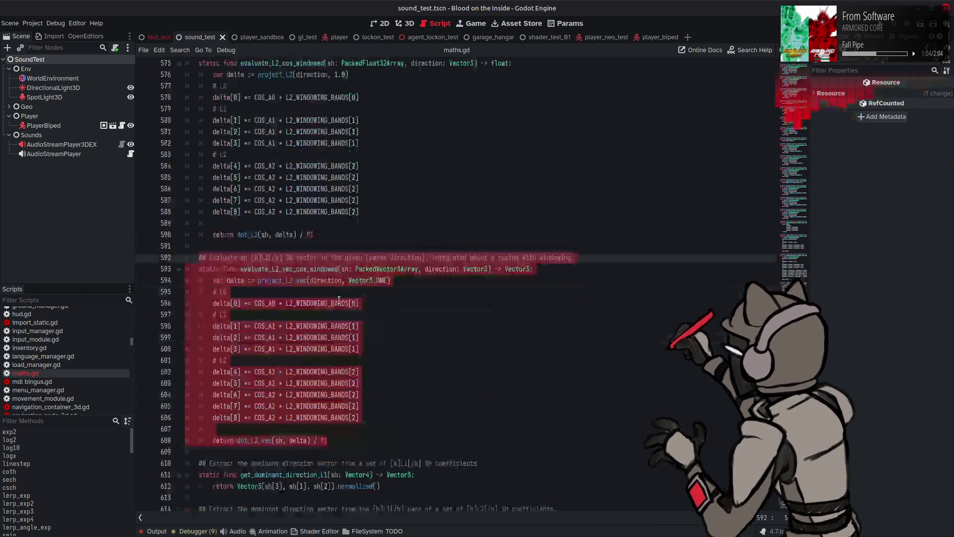
{"action": "left_click", "coordinate": [329, 236]}
{"action": "key", "text": "Return"}
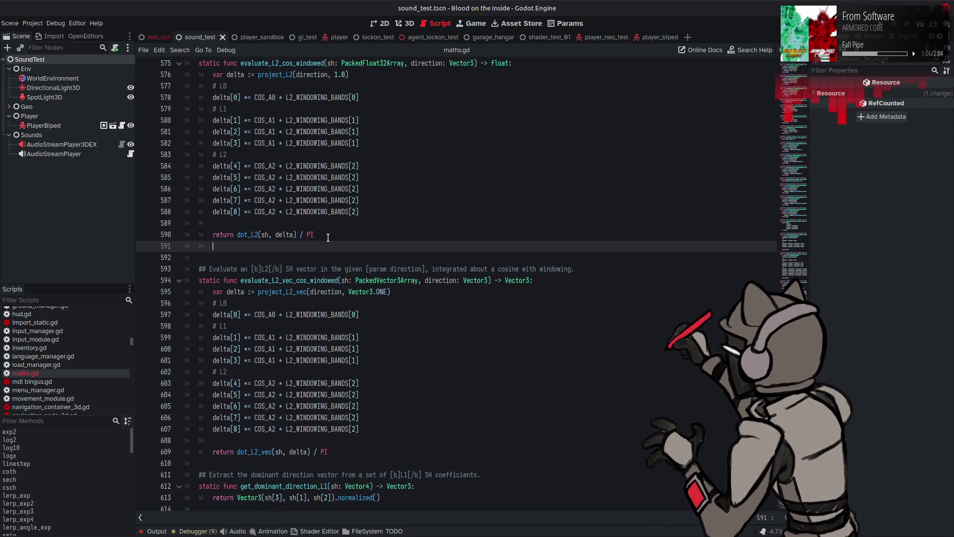
{"action": "key", "text": "BackSpace"}
{"action": "key", "text": "Return"}
{"action": "key", "text": "ctrl+v"}
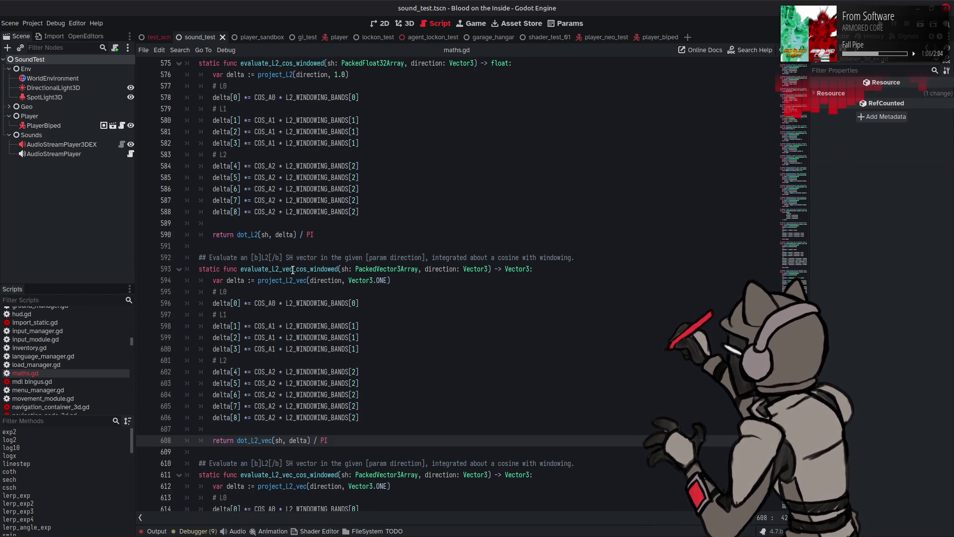
{"action": "left_click_drag", "start_coordinate": [307, 270], "coordinate": [340, 270]}
{"action": "key", "text": "BackSpace"}
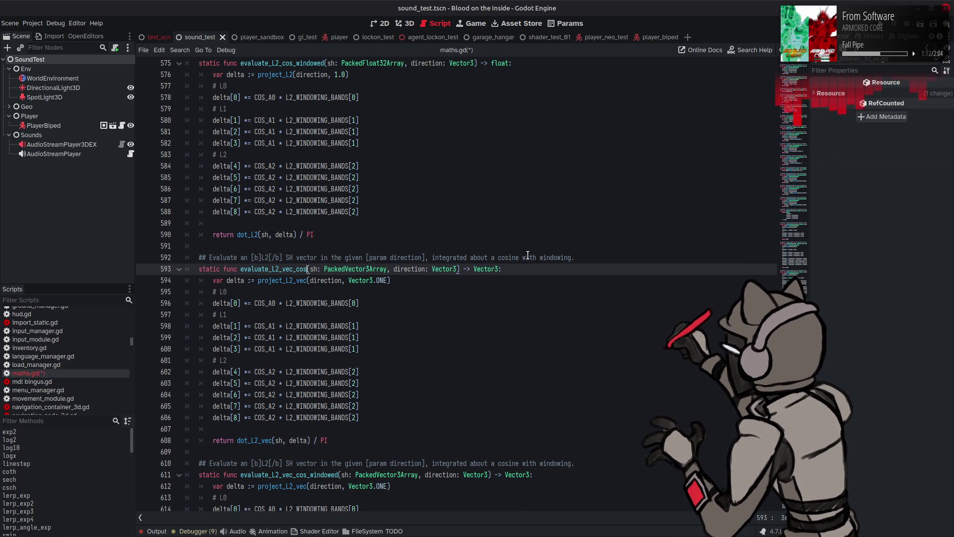
{"action": "left_click_drag", "start_coordinate": [520, 257], "coordinate": [570, 258]}
{"action": "key", "text": "BackSpace"}
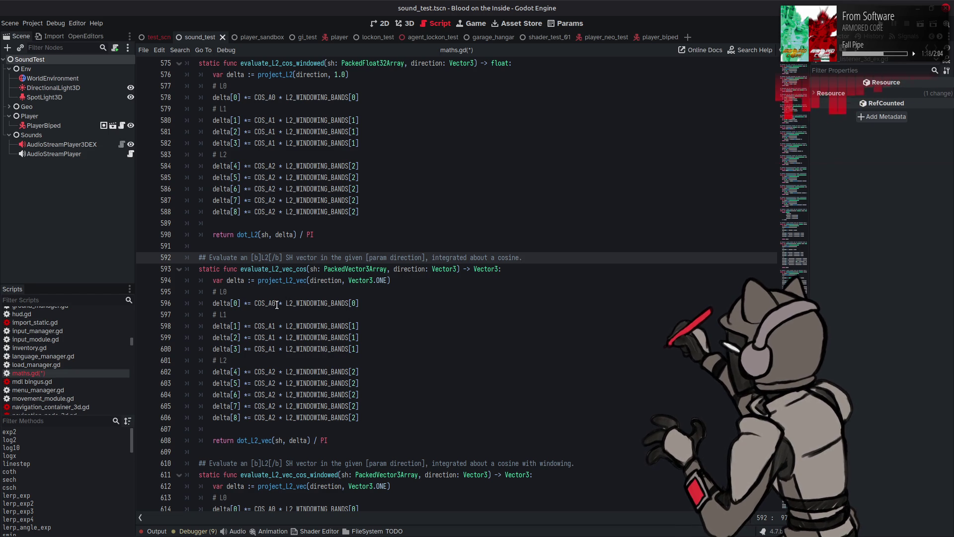
Remove the L2_WINDOWING_BANDS factor from the delta[0] line and lines 598–603.
{"action": "left_click_drag", "start_coordinate": [277, 304], "coordinate": [360, 304]}
{"action": "key", "text": "BackSpace"}
{"action": "left_click_drag", "start_coordinate": [277, 326], "coordinate": [359, 326]}
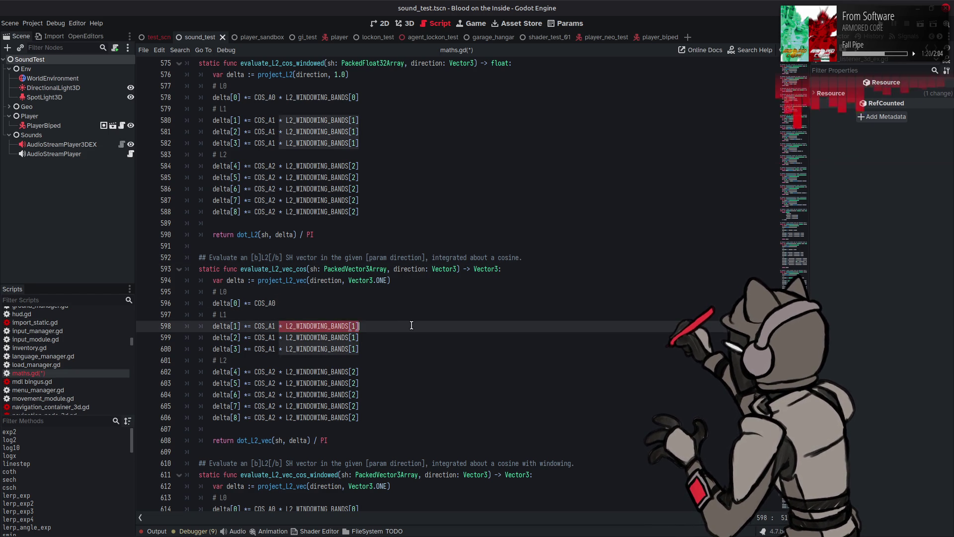
{"action": "key", "text": "BackSpace"}
{"action": "left_click_drag", "start_coordinate": [276, 338], "coordinate": [359, 338]}
{"action": "key", "text": "BackSpace"}
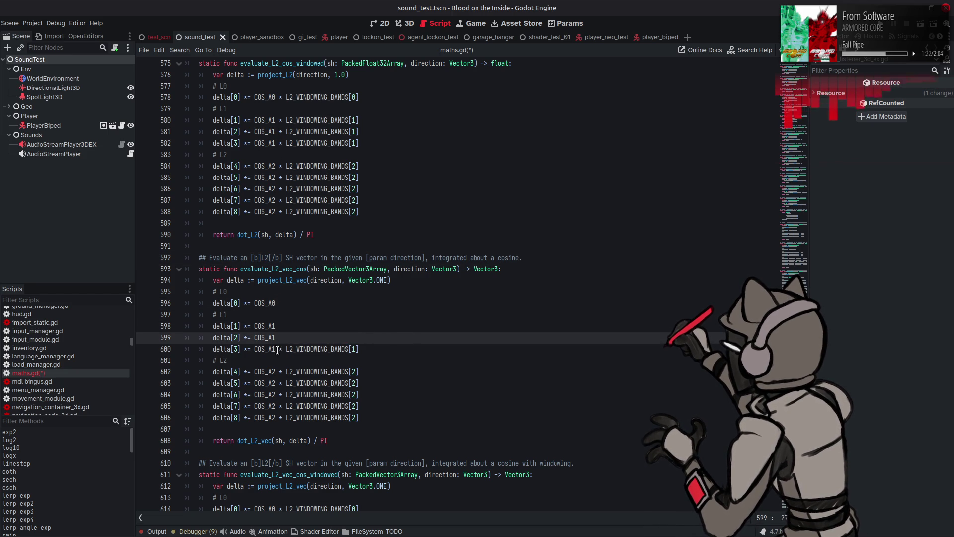
{"action": "left_click_drag", "start_coordinate": [277, 349], "coordinate": [360, 349]}
{"action": "key", "text": "BackSpace"}
{"action": "left_click_drag", "start_coordinate": [276, 372], "coordinate": [353, 373]}
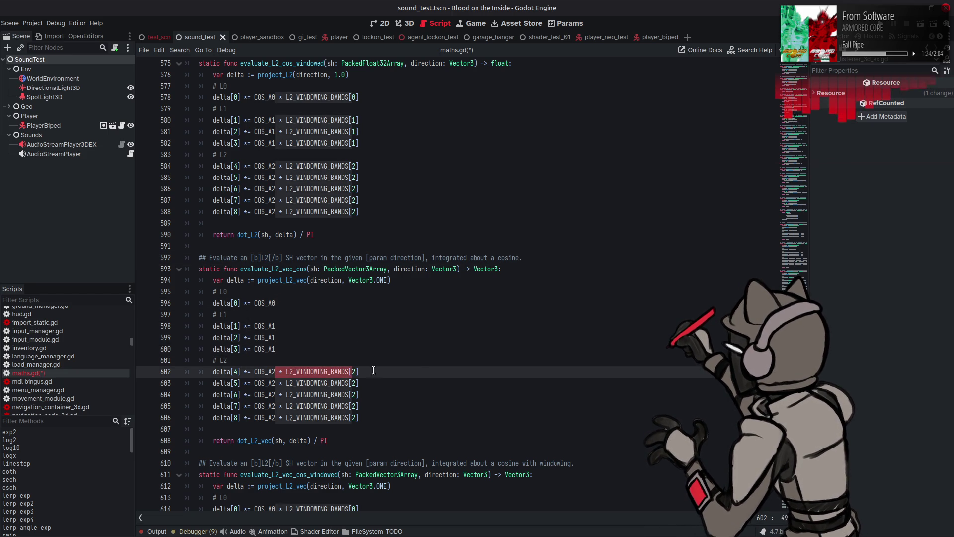
{"action": "key", "text": "BackSpace"}
{"action": "left_click_drag", "start_coordinate": [277, 383], "coordinate": [359, 383]}
{"action": "key", "text": "BackSpace"}
Remove the remaining windowing multipliers on lines 604–606 and save maths.gd.
{"action": "left_click", "coordinate": [280, 394]}
{"action": "key", "text": "shift+End"}
{"action": "key", "text": "Delete"}
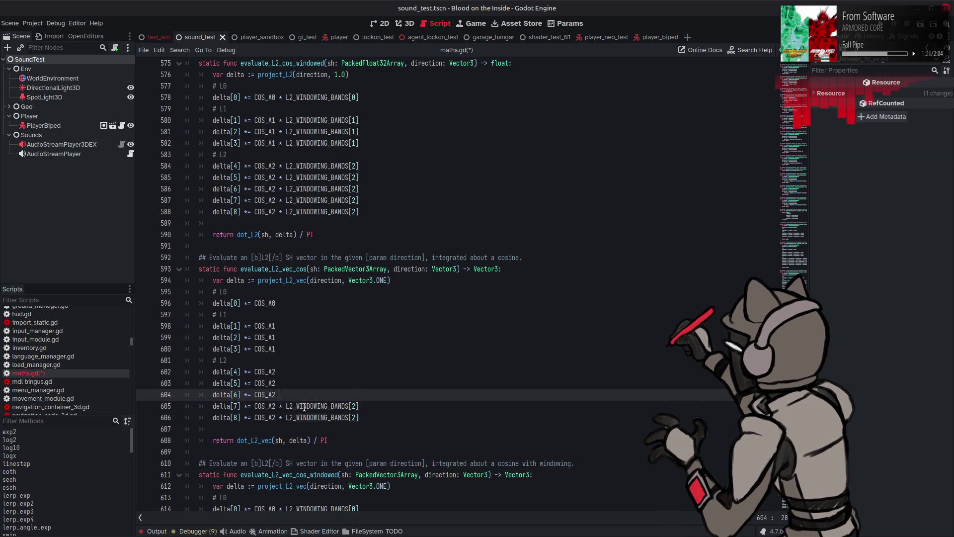
{"action": "key", "text": "Down"}
{"action": "key", "text": "shift+End"}
{"action": "key", "text": "Delete"}
{"action": "key", "text": "Down"}
{"action": "key", "text": "shift+End"}
{"action": "key", "text": "Delete"}
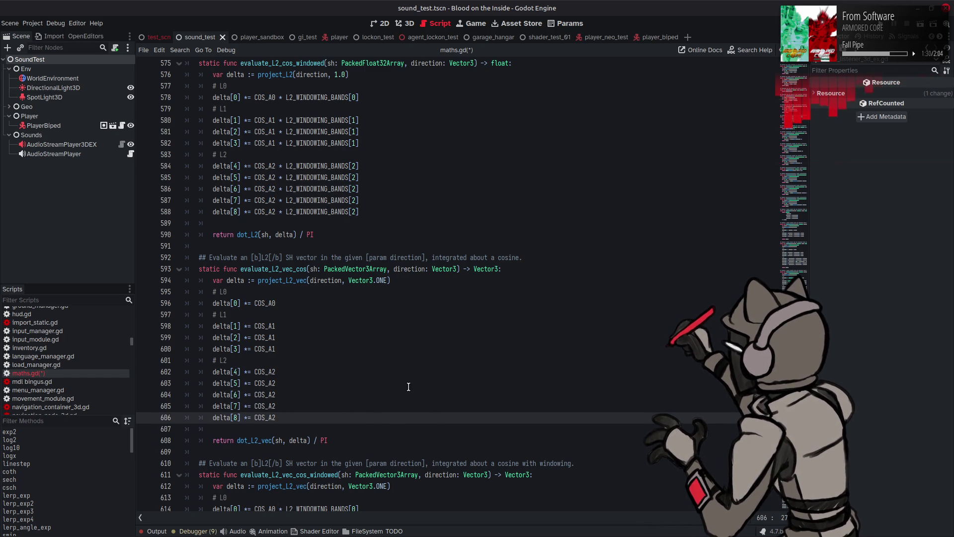
{"action": "scroll", "coordinate": [408, 387], "scroll_direction": "down", "scroll_amount": 1}
{"action": "key", "text": "ctrl+s"}
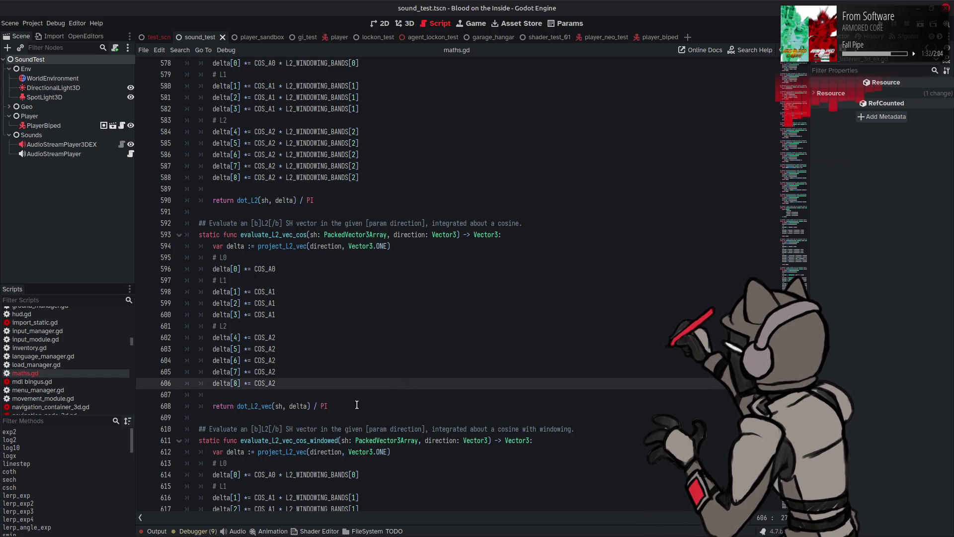
Paste a copy of the windowed cosine function as evaluate_L2_vec_windowed, removing cosine wording from its comment.
{"action": "left_click", "coordinate": [357, 405]}
{"action": "key", "text": "Return"}
{"action": "key", "text": "Return"}
{"action": "key", "text": "BackSpace"}
{"action": "key", "text": "BackSpace"}
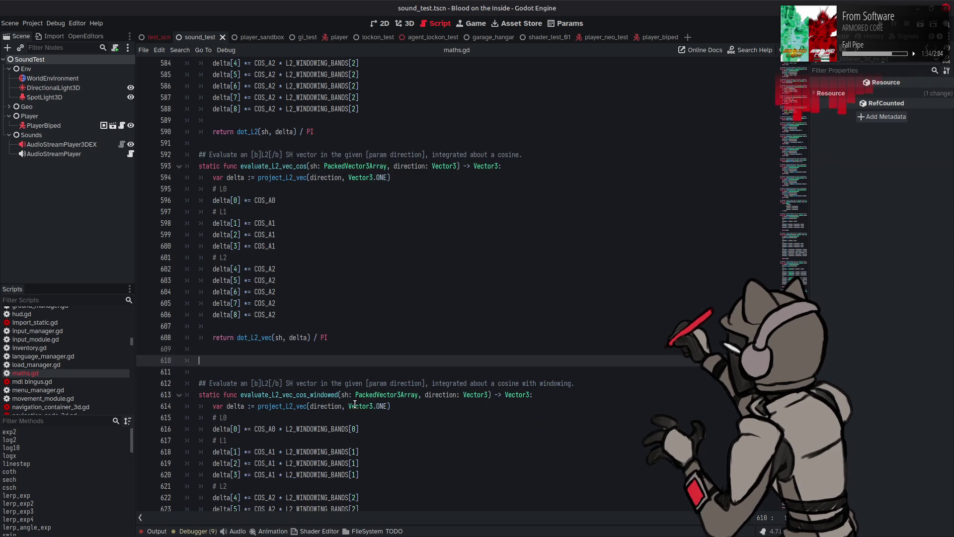
{"action": "key", "text": "Down"}
{"action": "key", "text": "Down"}
{"action": "key", "text": "Down"}
{"action": "key", "text": "End"}
{"action": "left_click", "coordinate": [311, 332]}
{"action": "key", "text": "BackSpace"}
{"action": "key", "text": "BackSpace"}
{"action": "key", "text": "BackSpace"}
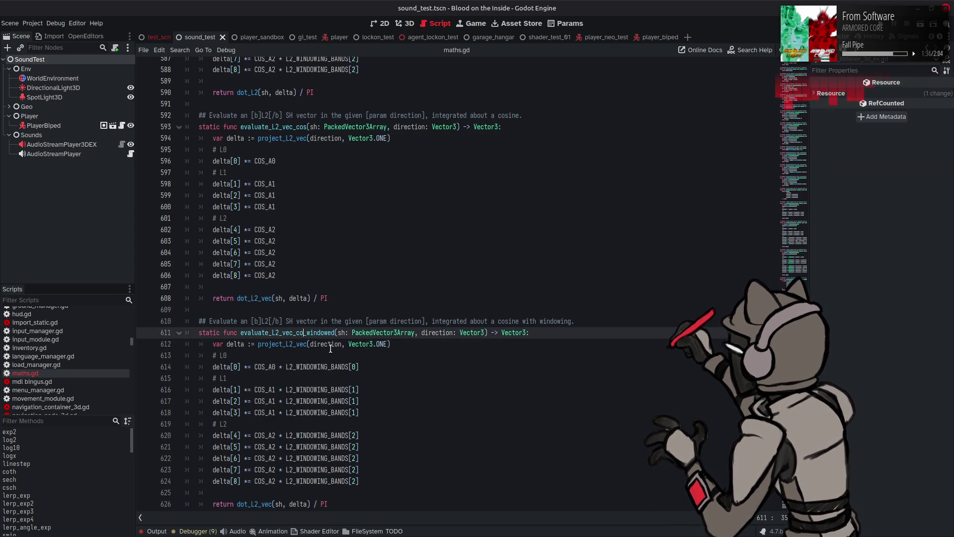
{"action": "left_click_drag", "start_coordinate": [519, 321], "coordinate": [430, 321]}
{"action": "key", "text": "BackSpace"}
Drop the division by PI and the COS_A0 factor, and remove COS_A2 from lines 621–622.
{"action": "key", "text": "BackSpace"}
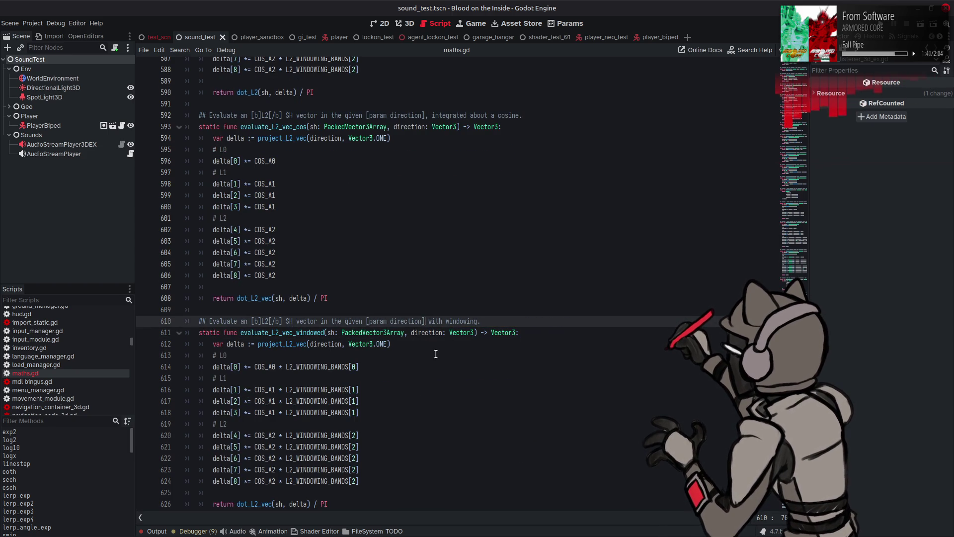
{"action": "scroll", "coordinate": [300, 344], "scroll_direction": "down", "scroll_amount": 3}
{"action": "left_click", "coordinate": [329, 400]}
{"action": "key", "text": "BackSpace"}
{"action": "key", "text": "BackSpace"}
{"action": "key", "text": "BackSpace"}
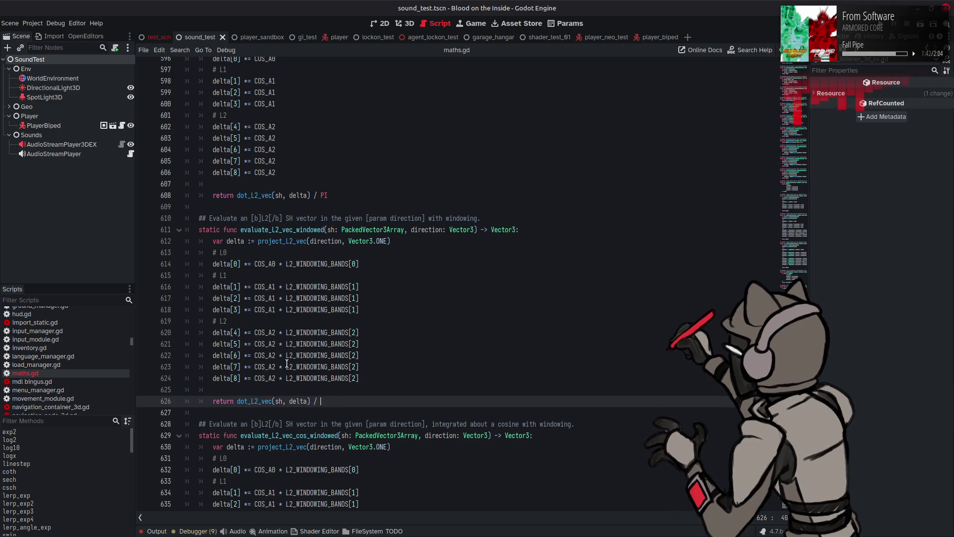
{"action": "mouse_move", "coordinate": [254, 263]}
{"action": "left_mouse_down"}
{"action": "mouse_move", "coordinate": [286, 263]}
{"action": "mouse_move", "coordinate": [276, 287]}
{"action": "mouse_move", "coordinate": [286, 287]}
{"action": "mouse_move", "coordinate": [254, 299]}
{"action": "mouse_move", "coordinate": [286, 309]}
{"action": "mouse_move", "coordinate": [254, 332]}
{"action": "mouse_move", "coordinate": [274, 343]}
{"action": "left_mouse_up"}
{"action": "key", "text": "BackSpace"}
{"action": "key", "text": "BackSpace"}
{"action": "key", "text": "BackSpace"}
{"action": "key", "text": "BackSpace"}
{"action": "key", "text": "BackSpace"}
{"action": "key", "text": "BackSpace"}
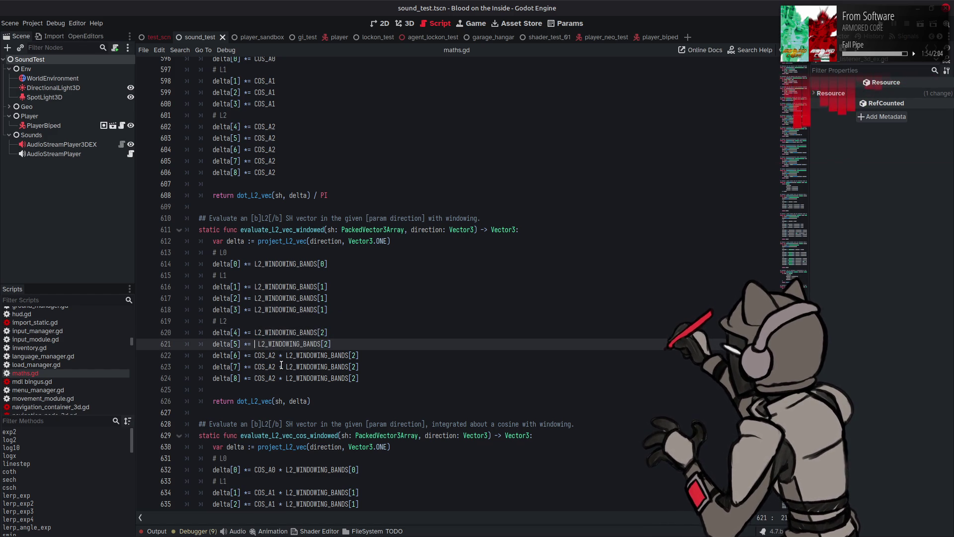
{"action": "key", "text": "BackSpace"}
{"action": "left_click_drag", "start_coordinate": [286, 355], "coordinate": [251, 355]}
{"action": "key", "text": "BackSpace"}
{"action": "key", "text": "Escape"}
{"action": "key", "text": "Up"}
{"action": "key", "text": "Up"}
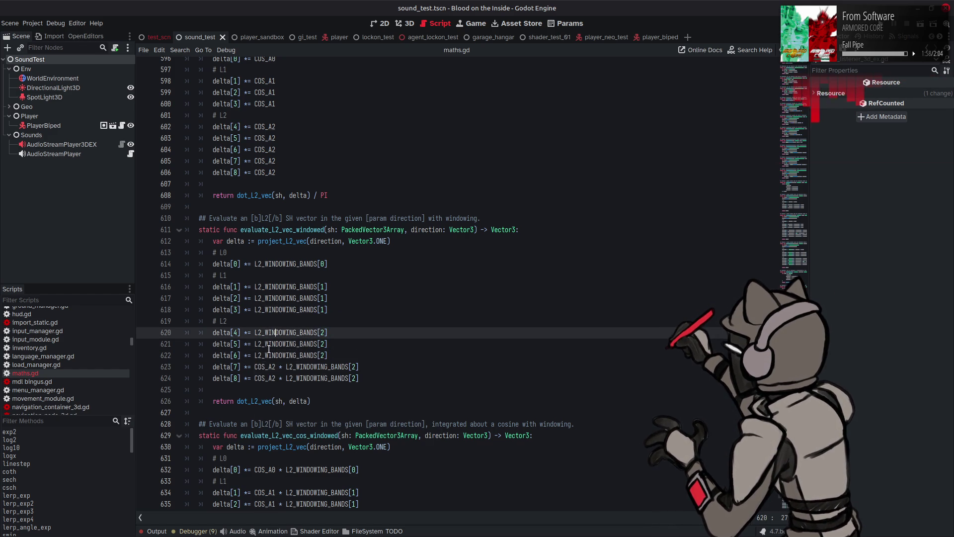
Delete the remaining COS_A2 factors on lines 623–624, save, and copy the new function's name.
{"action": "mouse_move", "coordinate": [253, 366]}
{"action": "left_mouse_down"}
{"action": "mouse_move", "coordinate": [285, 367]}
{"action": "mouse_move", "coordinate": [254, 378]}
{"action": "left_mouse_up"}
{"action": "key", "text": "BackSpace"}
{"action": "left_click", "coordinate": [282, 377]}
{"action": "key", "text": "BackSpace"}
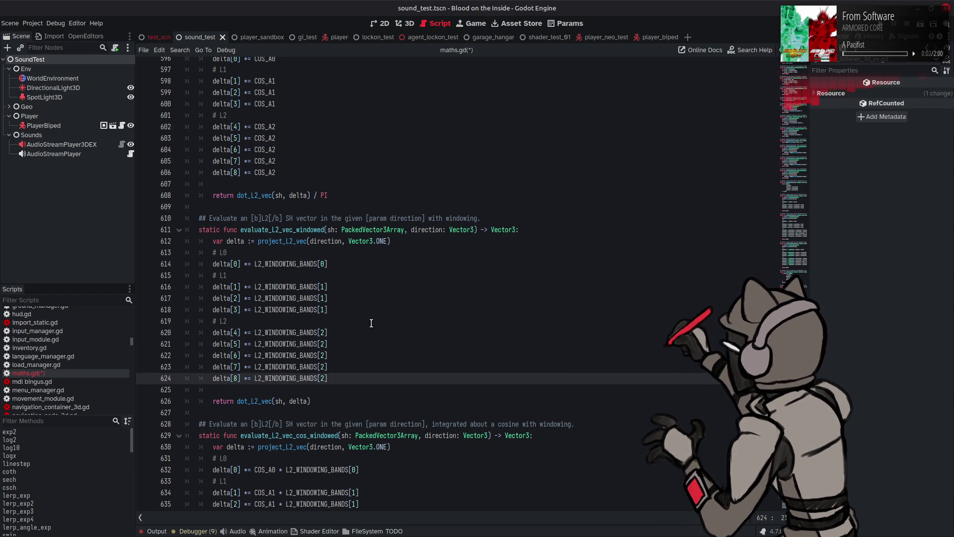
{"action": "key", "text": "ctrl+s"}
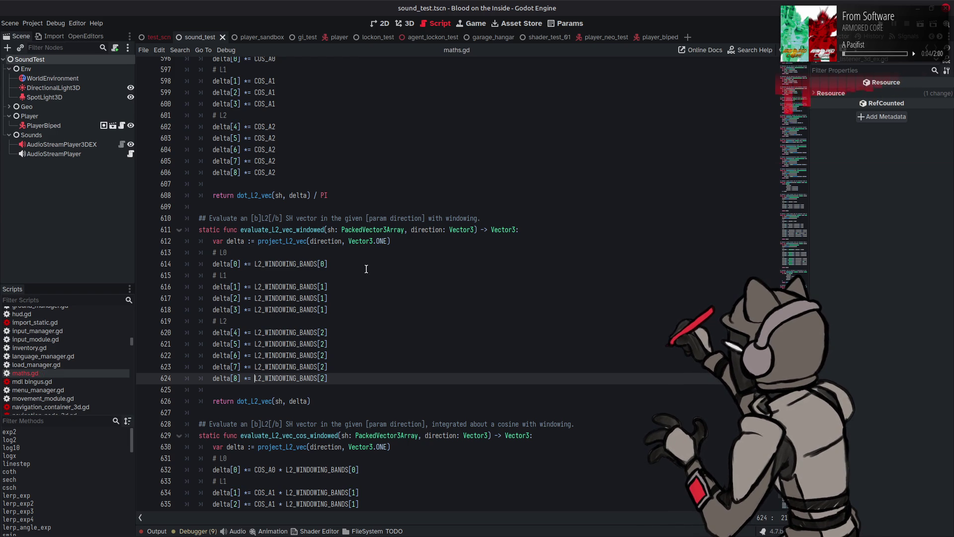
{"action": "double_click", "coordinate": [285, 230]}
{"action": "key", "text": "ctrl+c"}
{"action": "scroll", "coordinate": [65, 348], "scroll_direction": "up", "scroll_amount": 10}
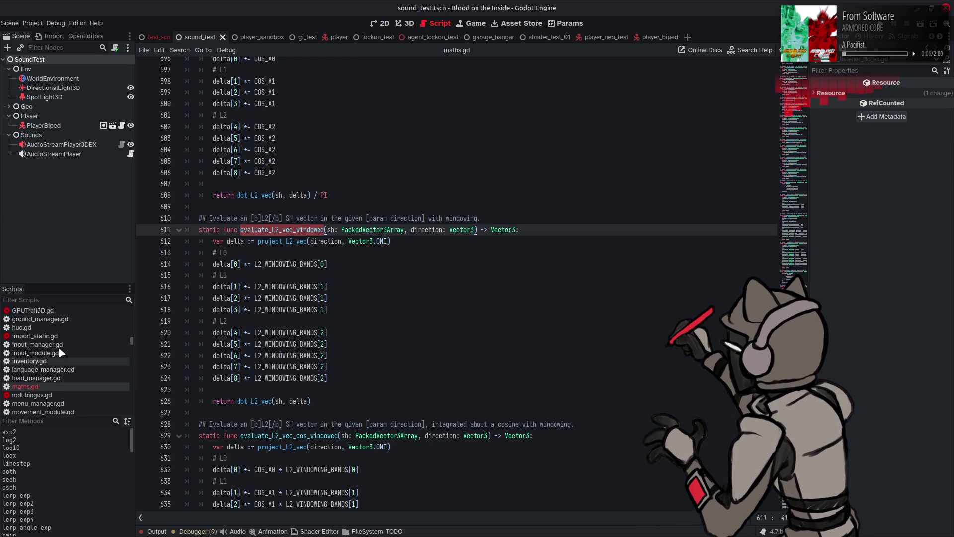
Make line 143 of audio_listener_3d_ex.gd call evaluate_L2_vec_windowed, save, and run the scene.
{"action": "left_click", "coordinate": [73, 320]}
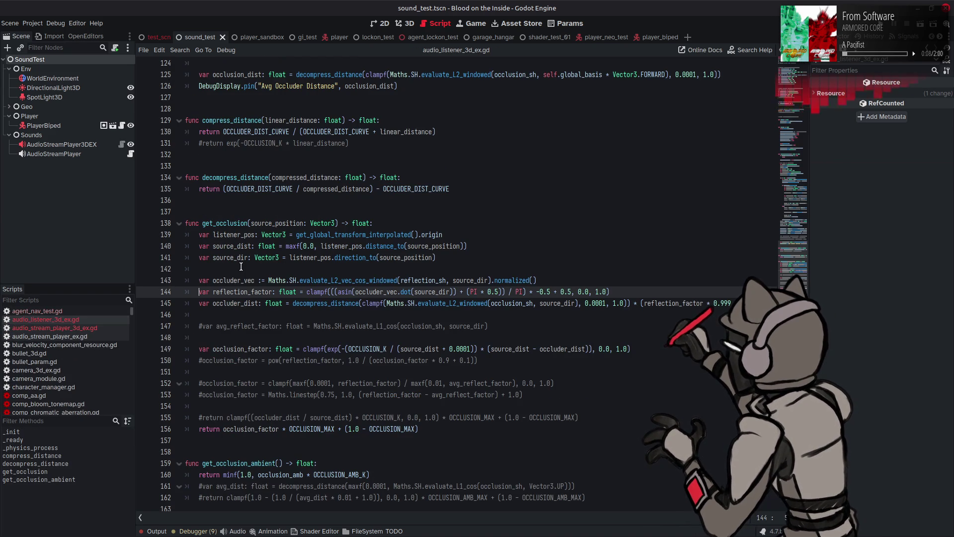
{"action": "double_click", "coordinate": [309, 280]}
{"action": "key", "text": "ctrl+v"}
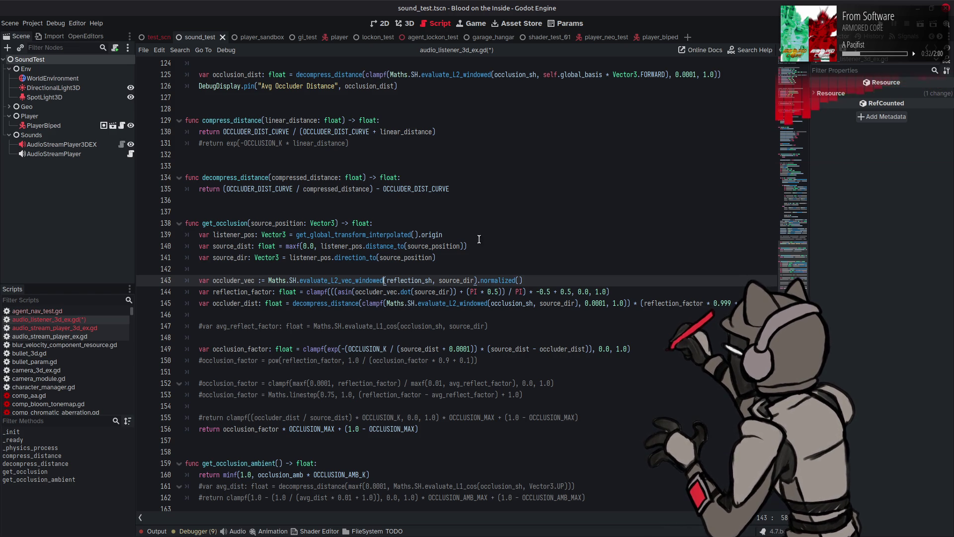
{"action": "left_click", "coordinate": [505, 248]}
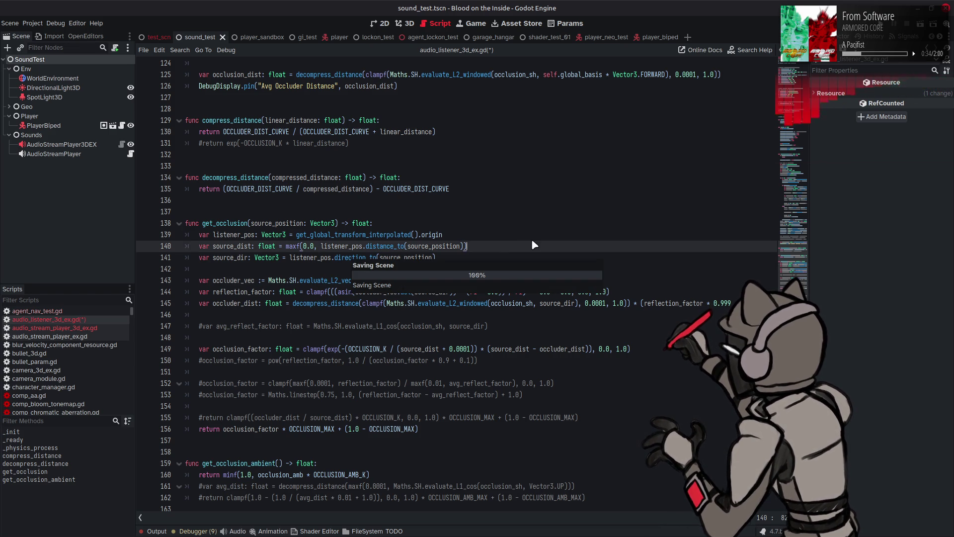
{"action": "key", "text": "ctrl+s"}
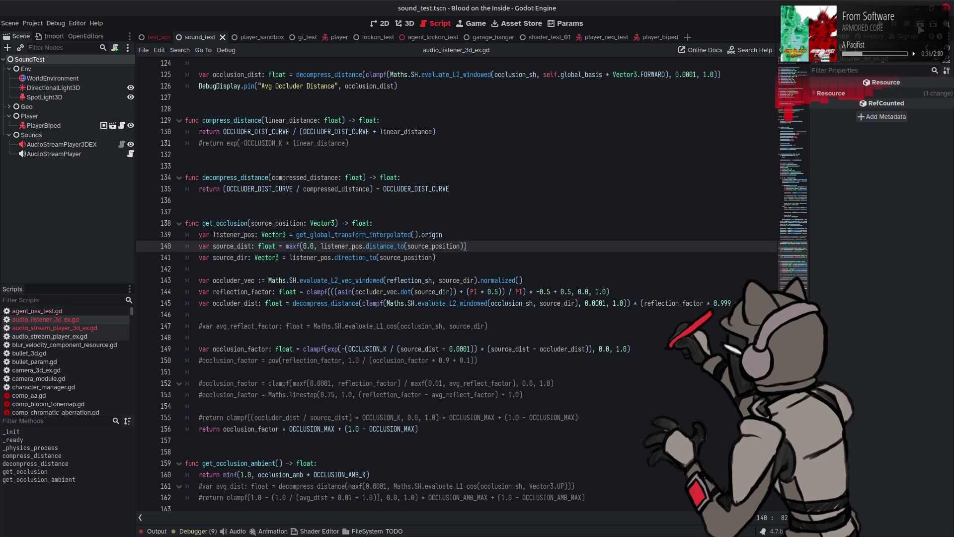
{"action": "key", "text": "F6"}
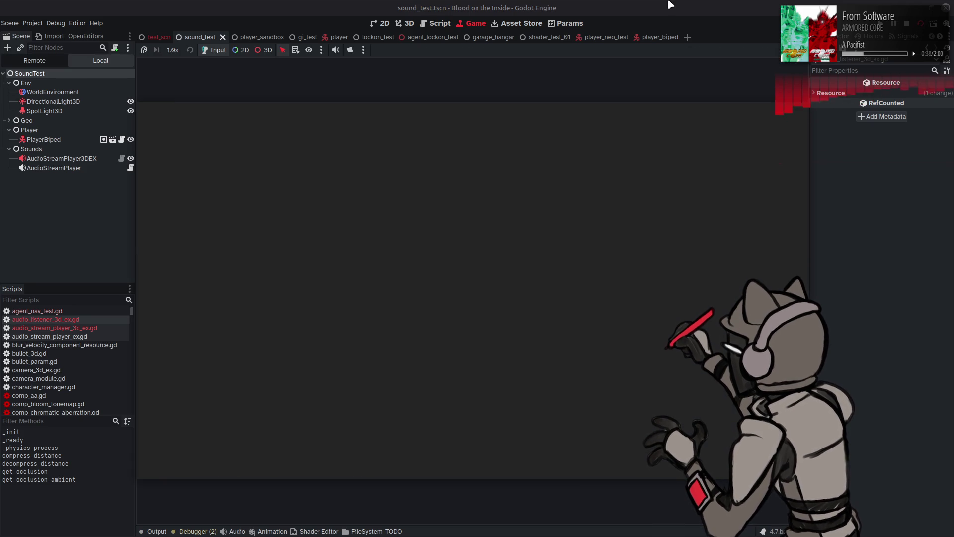
{"action": "key", "text": "w"}
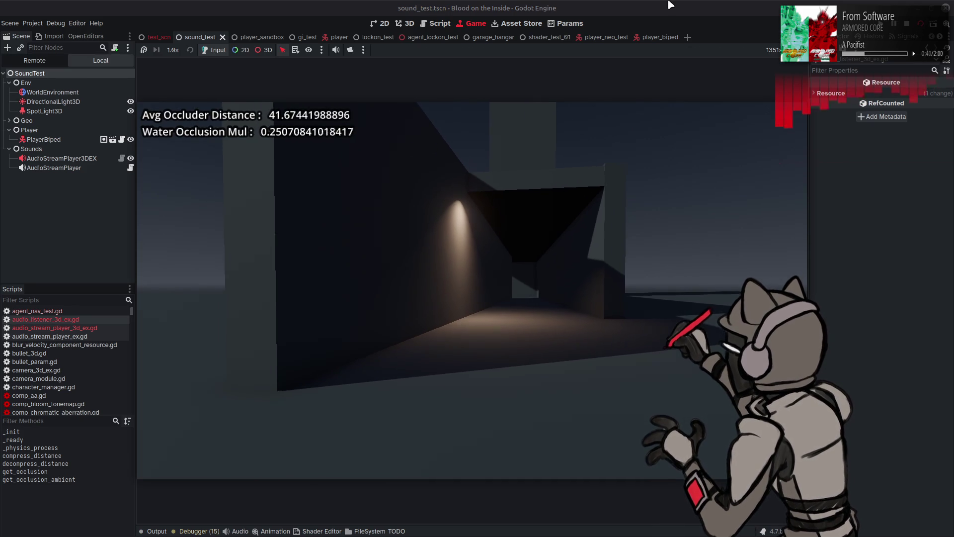
{"action": "key", "text": "w"}
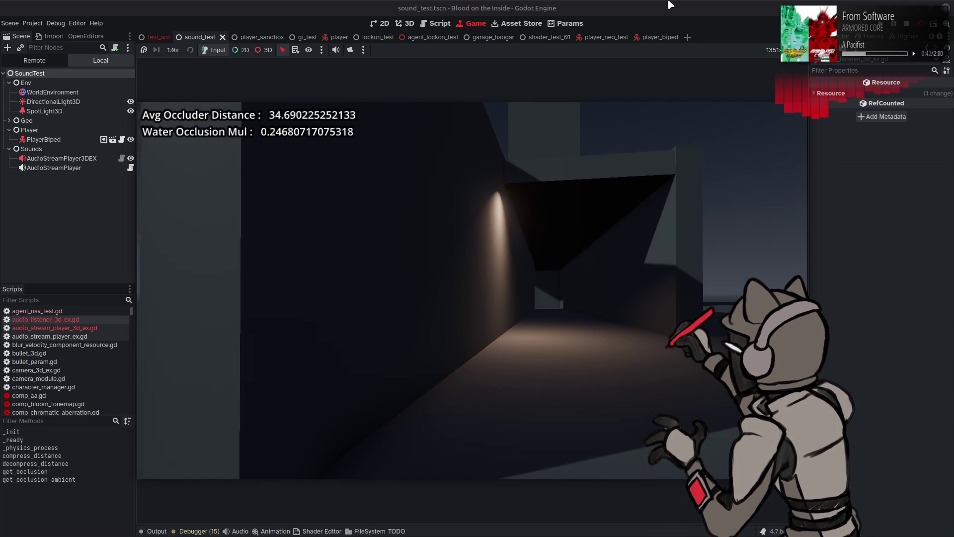
{"action": "key", "text": "w"}
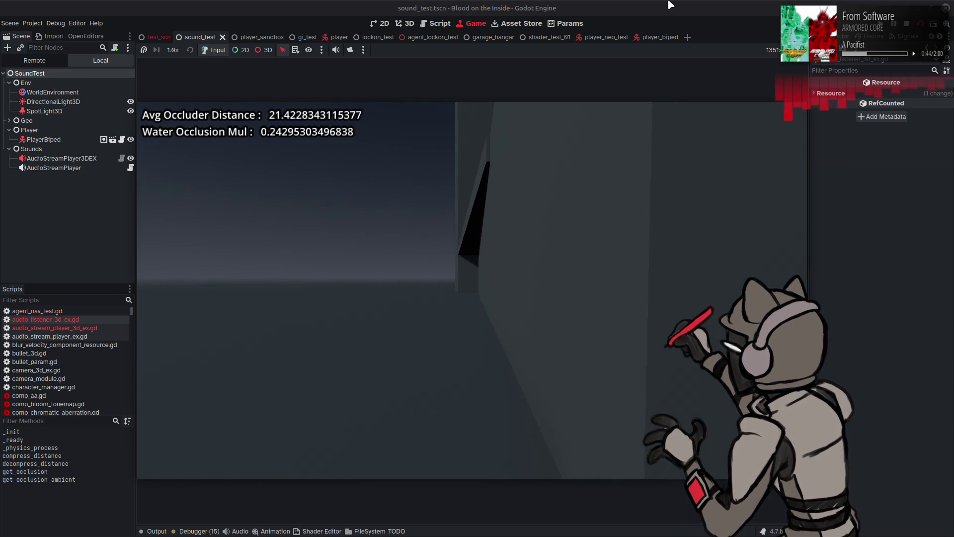
{"action": "key", "text": "a"}
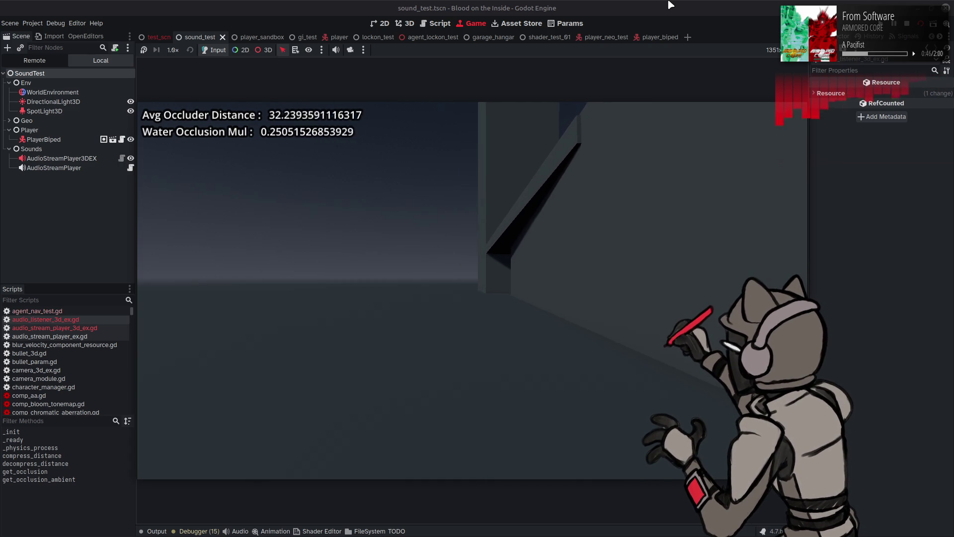
{"action": "key", "text": "a"}
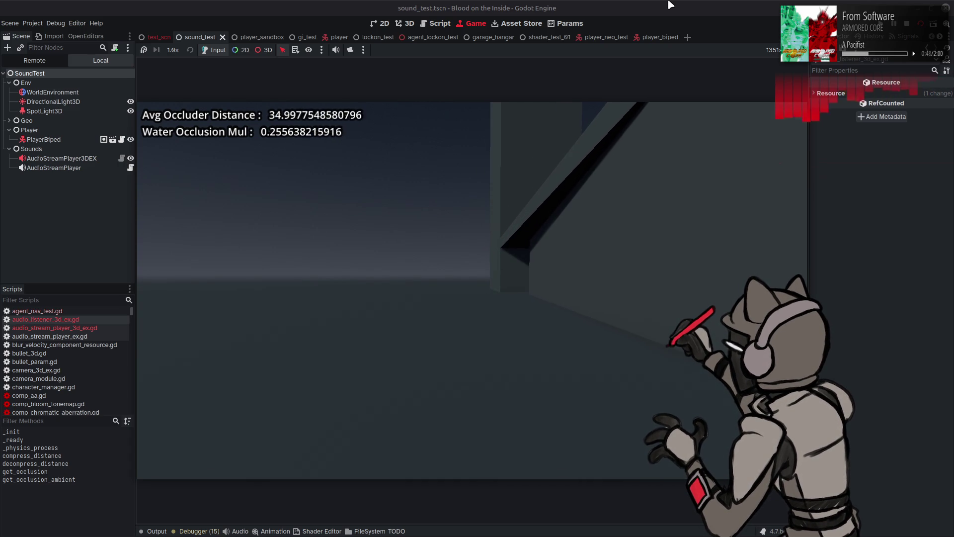
{"action": "left_click", "coordinate": [911, 19]}
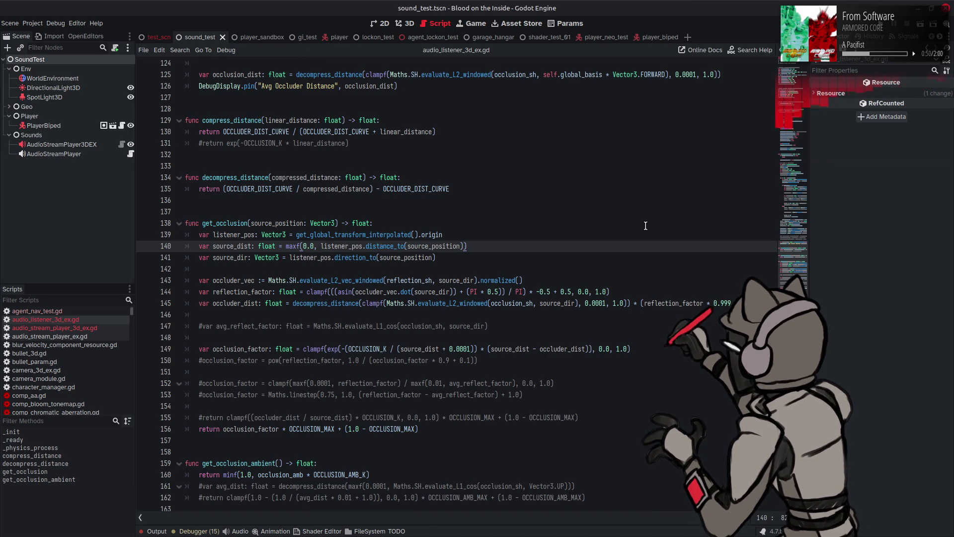
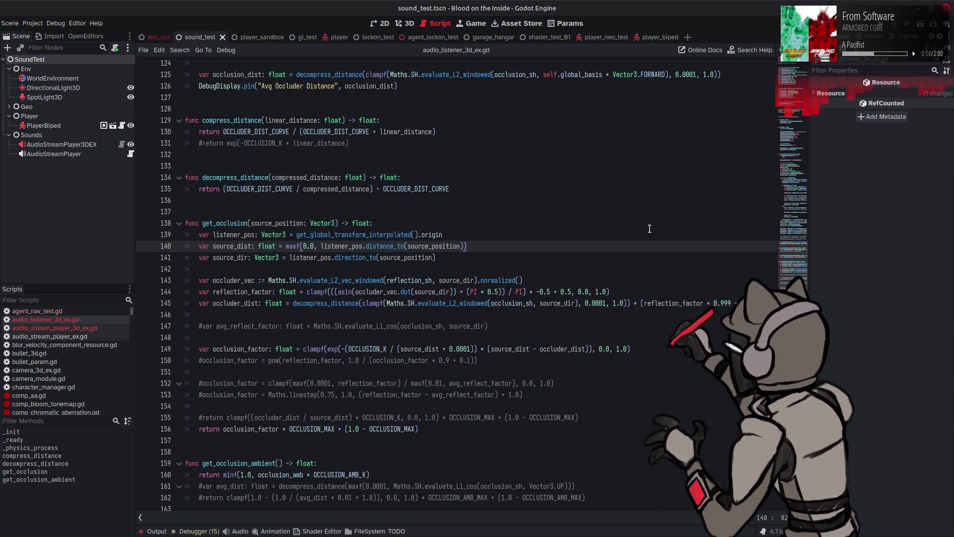
On line 145, divide the occluder distance by the reflection factor term instead of multiplying.
{"action": "left_click", "coordinate": [637, 302]}
{"action": "key", "text": "BackSpace"}
{"action": "type", "text": "/"}
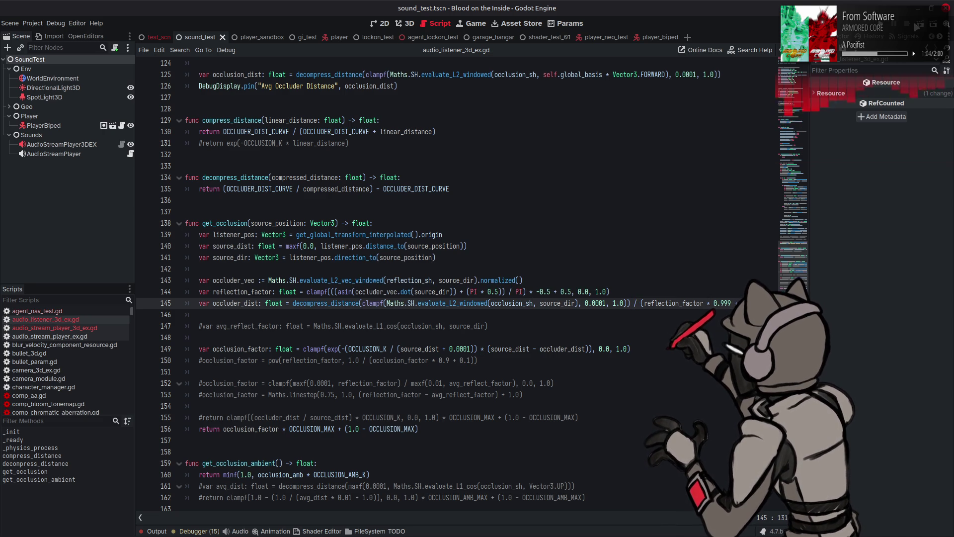
Test-run the scene, turn the camera, and stop it; Avg Occluder Distance reads 43.52.
{"action": "key", "text": "F6"}
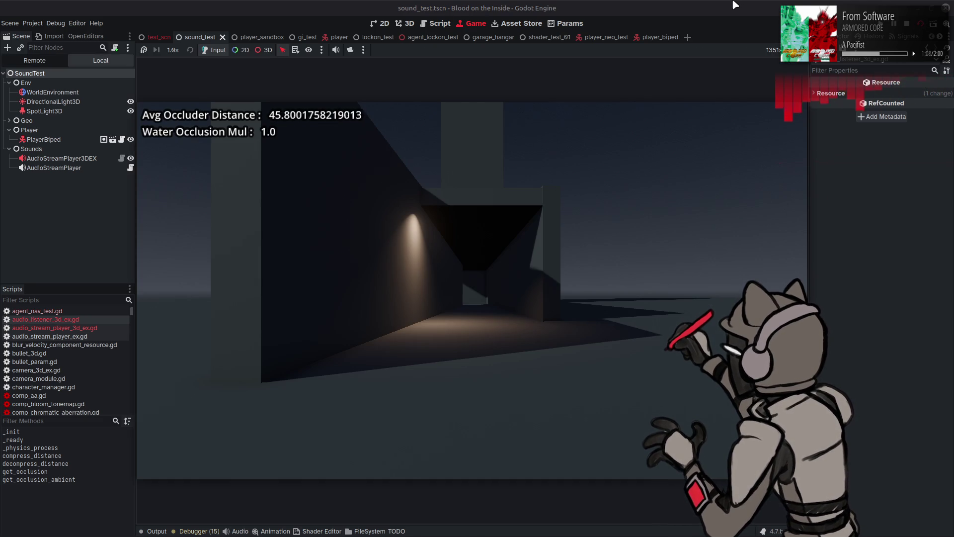
{"action": "key", "text": "a"}
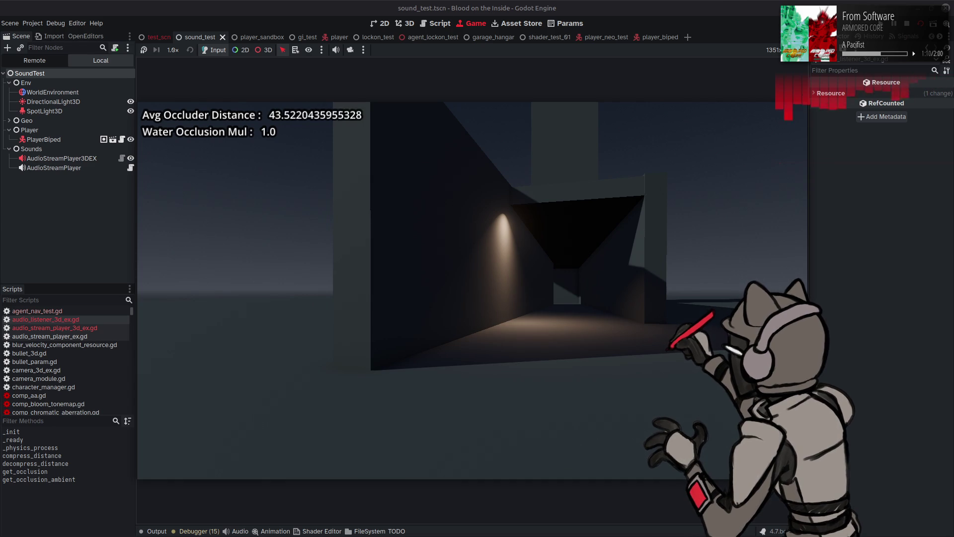
{"action": "key", "text": "F8"}
{"action": "scroll", "coordinate": [610, 254], "scroll_direction": "up", "scroll_amount": 10}
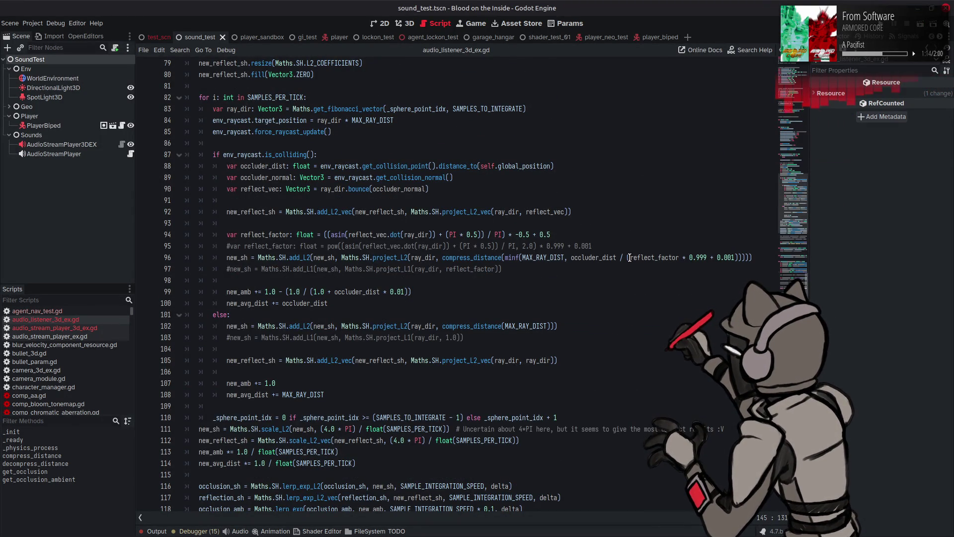
On line 96, change 0.999 to 0.0 and 0.001 to 1.0, then save the script.
{"action": "double_click", "coordinate": [699, 256]}
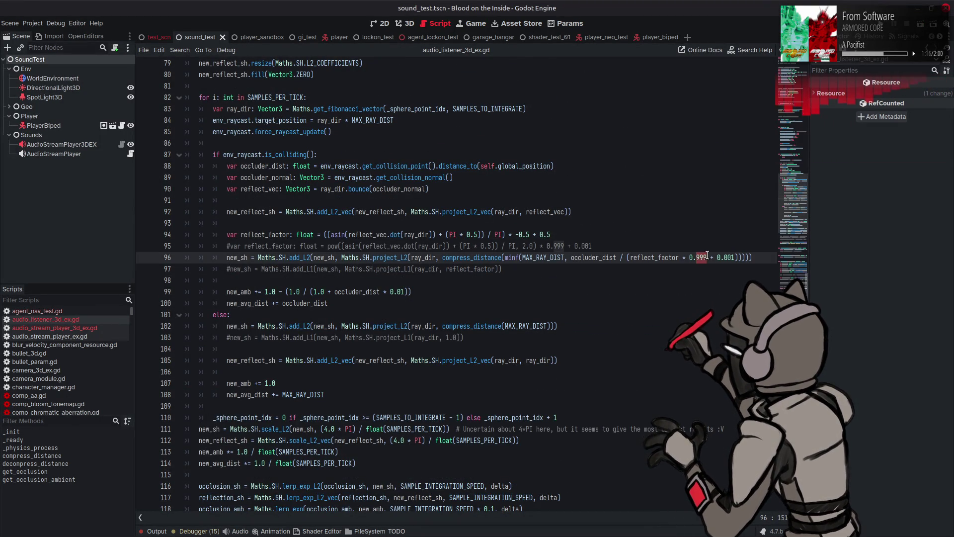
{"action": "type", "text": "0"}
{"action": "double_click", "coordinate": [720, 257]}
{"action": "type", "text": "0"}
{"action": "key", "text": "Left"}
{"action": "key", "text": "Left"}
{"action": "key", "text": "BackSpace"}
{"action": "type", "text": "1"}
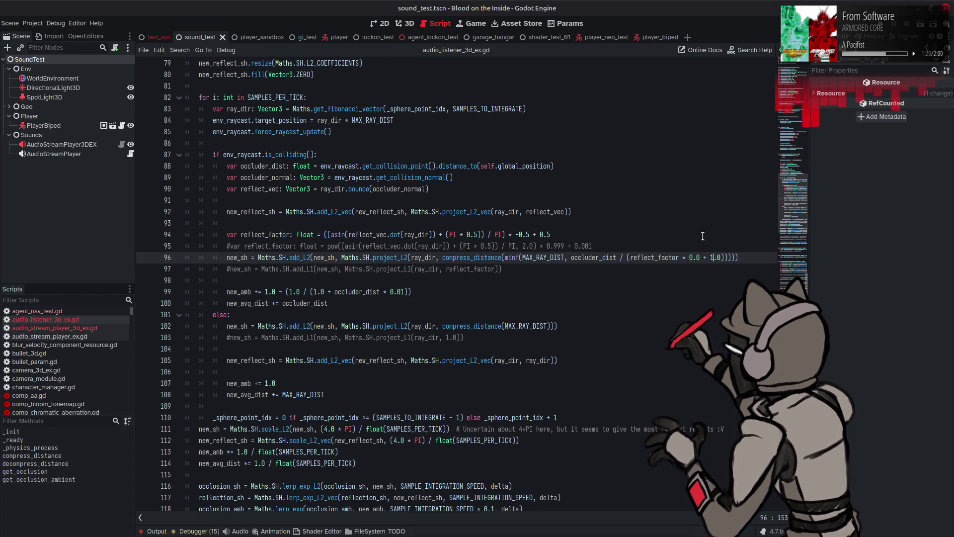
{"action": "key", "text": "ctrl+s"}
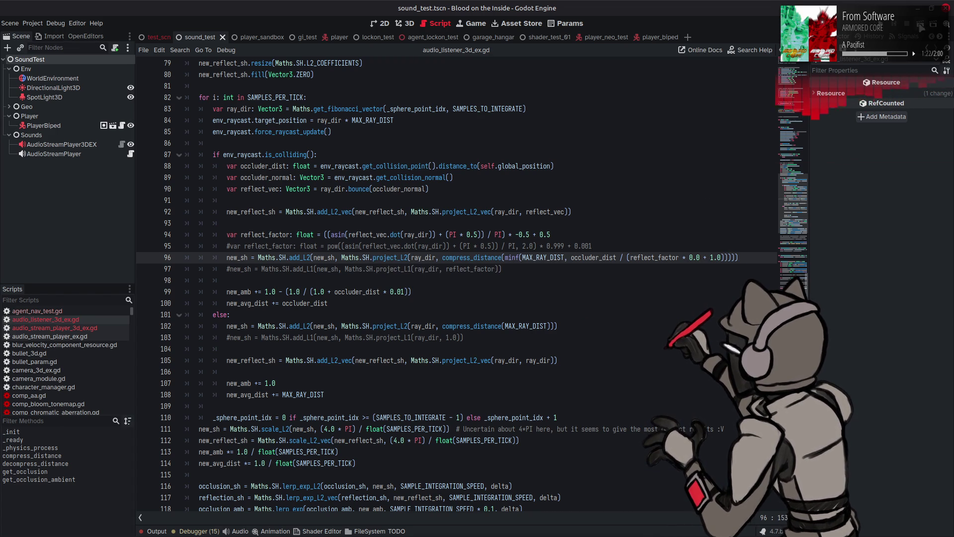
Test-run the scene walking toward the lit corridor, stop it, and show the Output log.
{"action": "key", "text": "F6"}
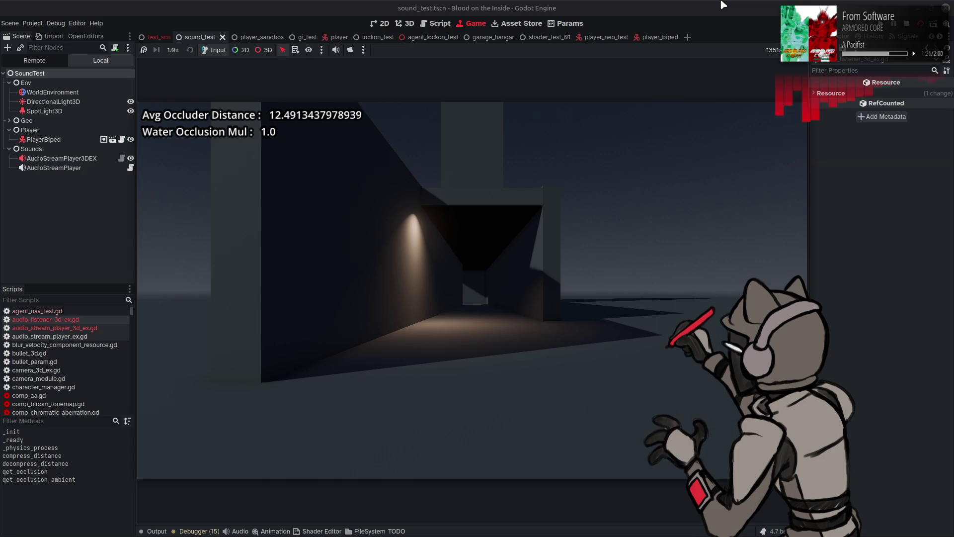
{"action": "key", "text": "w"}
{"action": "key", "text": "w"}
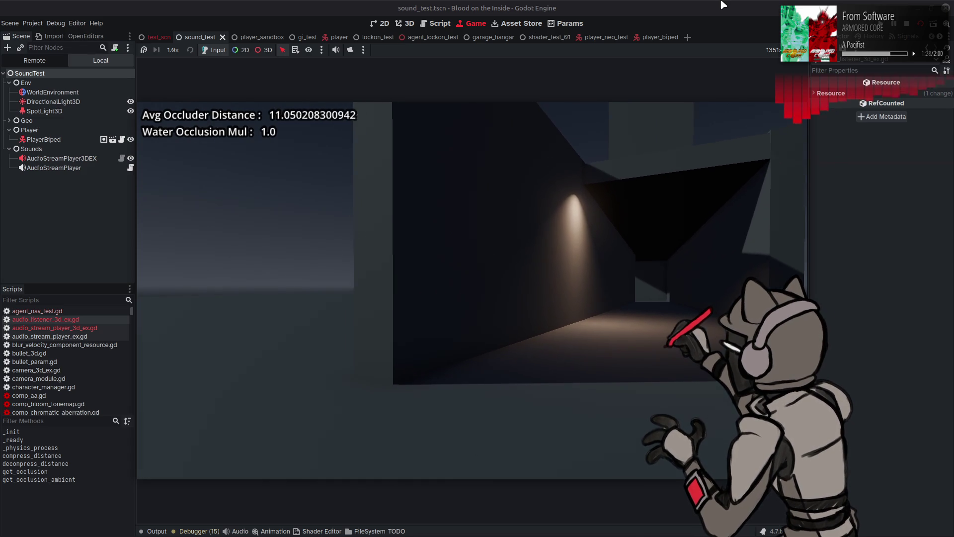
{"action": "key", "text": "w"}
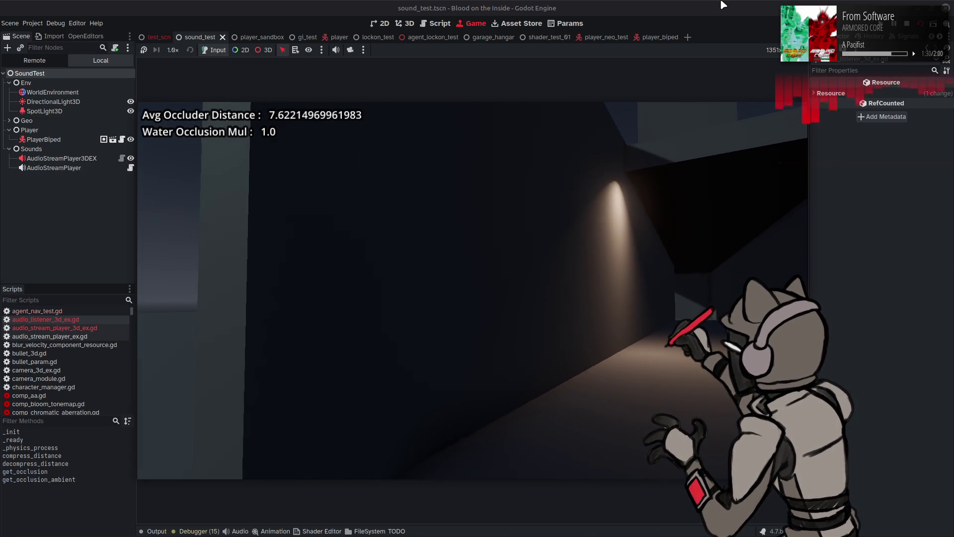
{"action": "key", "text": "w"}
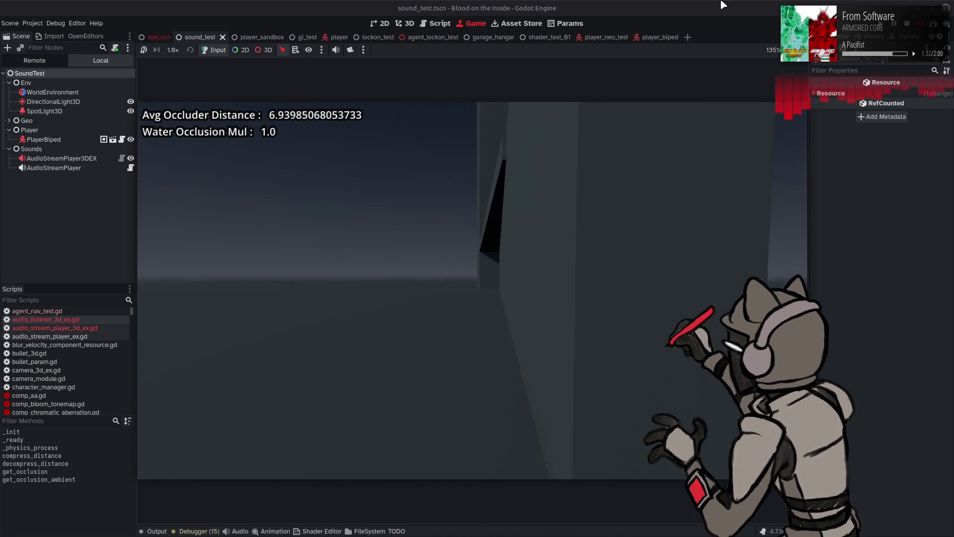
{"action": "key", "text": "a"}
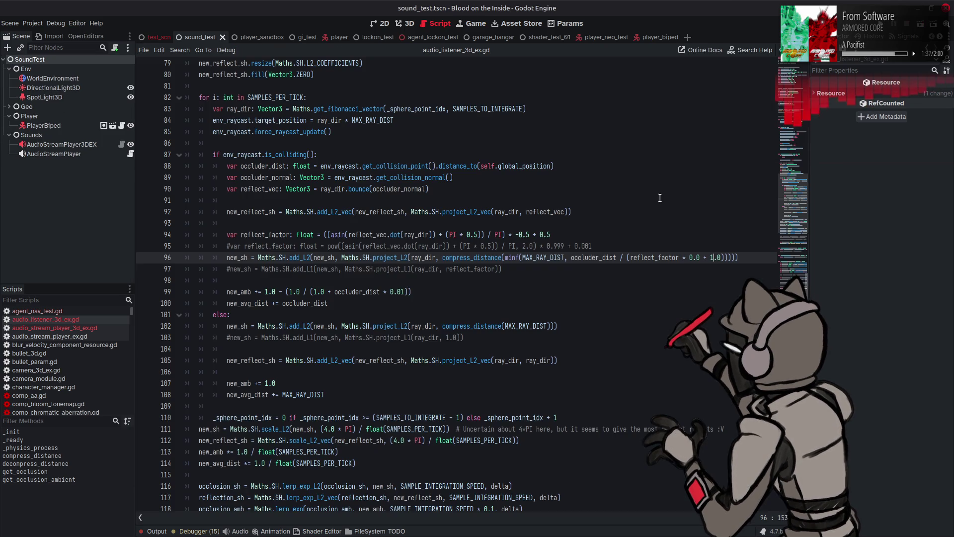
{"action": "key", "text": "F8"}
{"action": "left_click", "coordinate": [157, 531]}
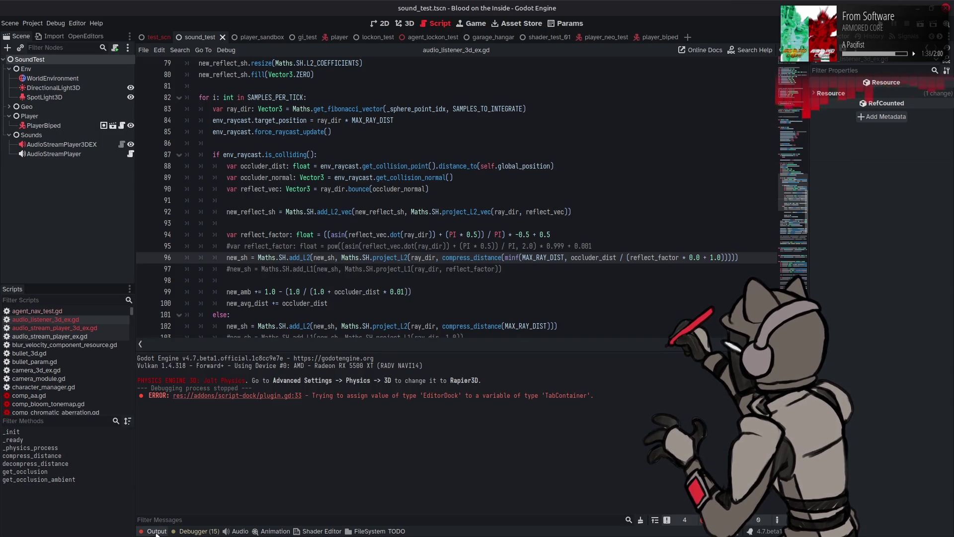
Hide the output log and check reflection_factor's uses around line 145.
{"action": "left_click", "coordinate": [156, 530]}
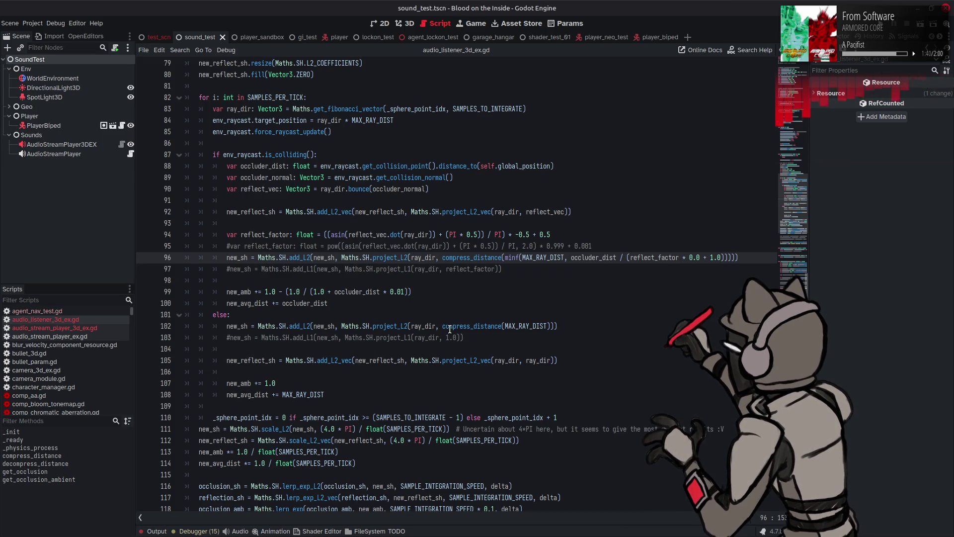
{"action": "left_click", "coordinate": [626, 257]}
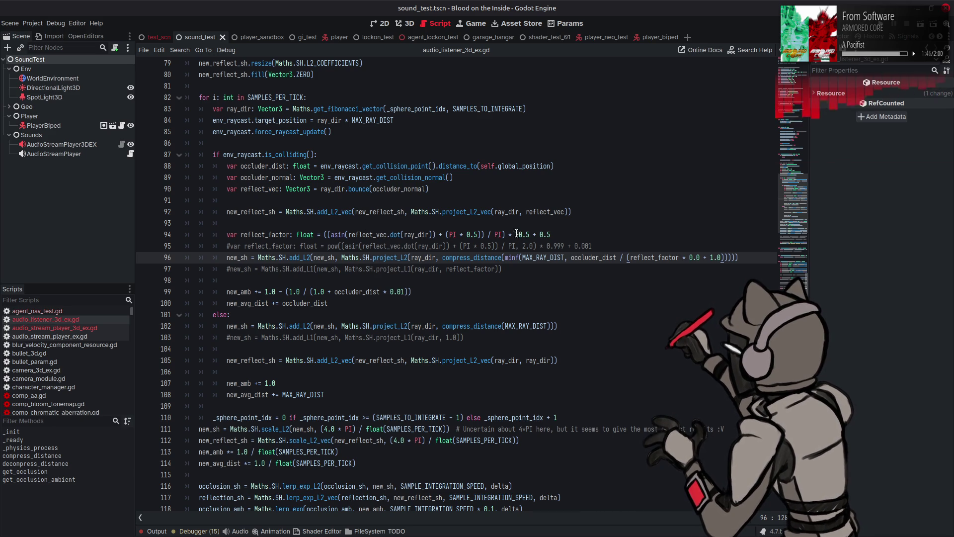
{"action": "scroll", "coordinate": [517, 234], "scroll_direction": "down", "scroll_amount": 12}
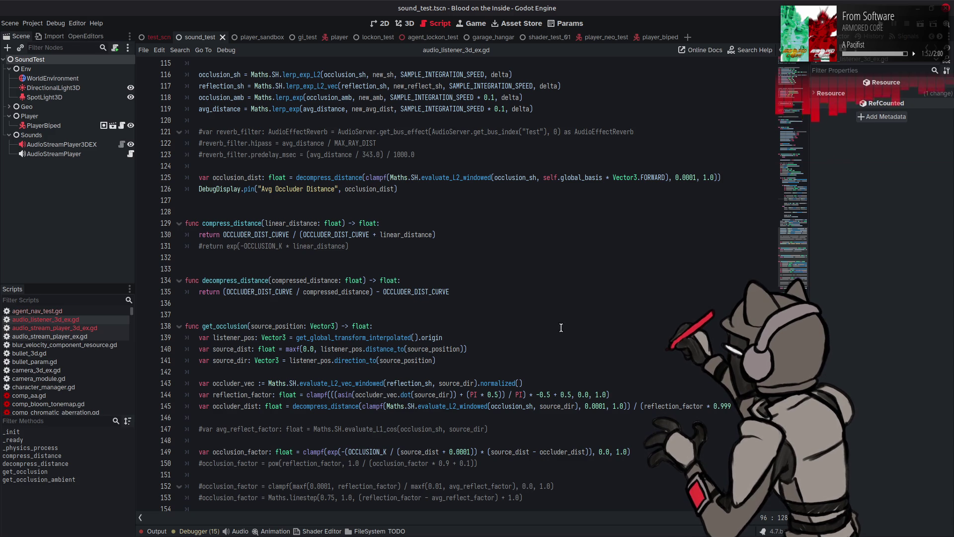
{"action": "double_click", "coordinate": [673, 405]}
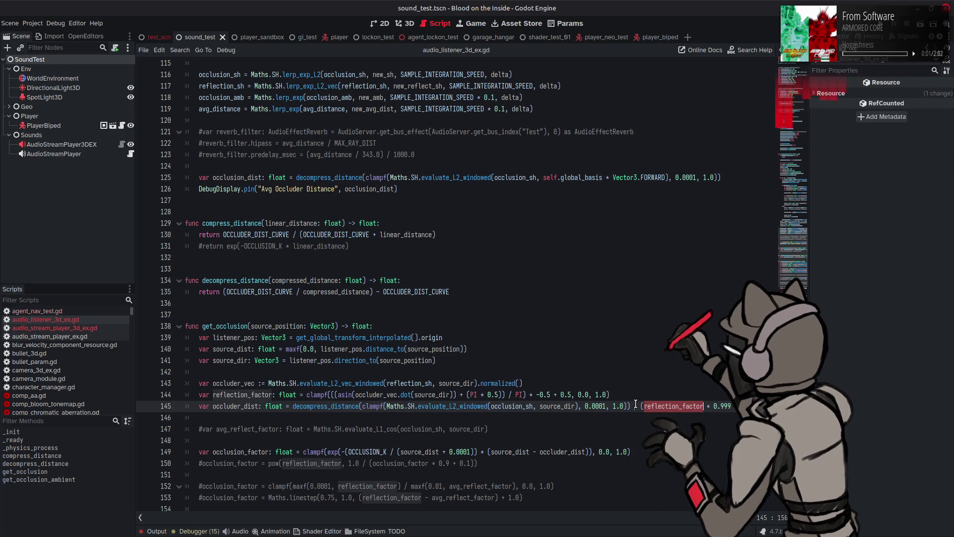
{"action": "left_click", "coordinate": [634, 404]}
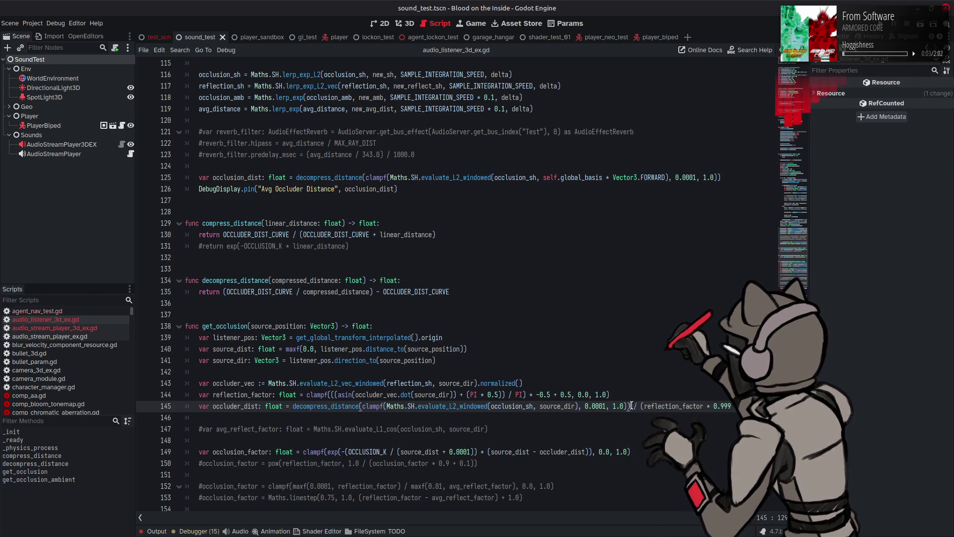
{"action": "left_click", "coordinate": [630, 406]}
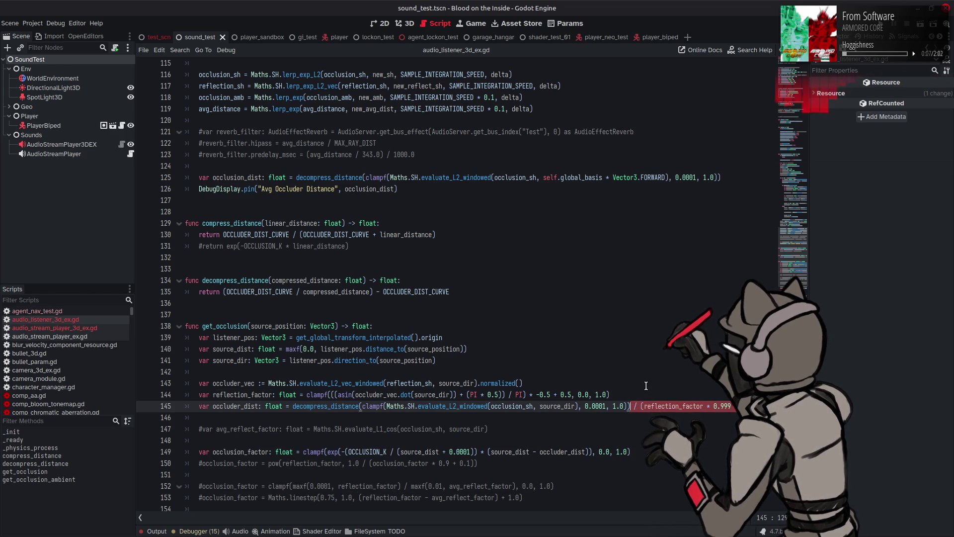
{"action": "left_click", "coordinate": [578, 406]}
Paste the reflection factor term after source_dir on line 145 as a division.
{"action": "type", "text": ","}
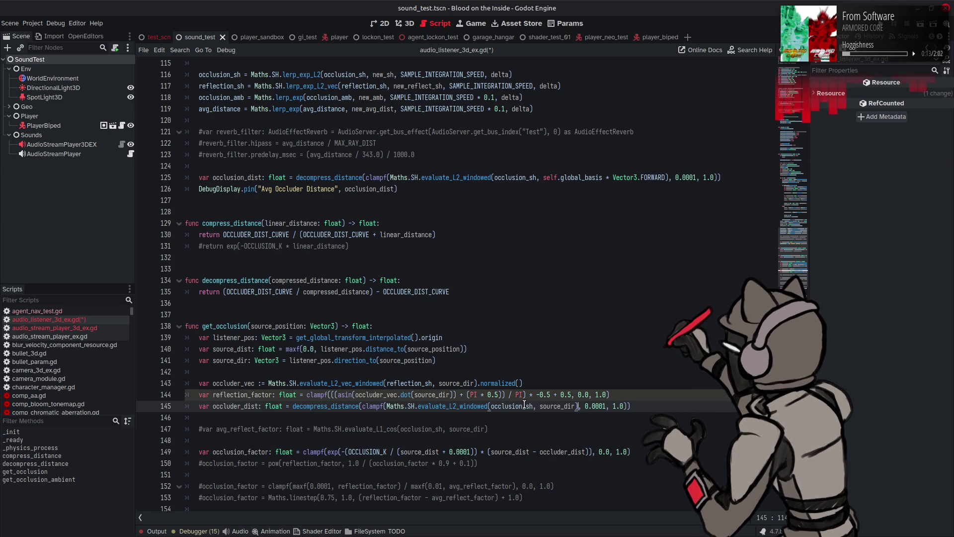
{"action": "mouse_move", "coordinate": [520, 405]}
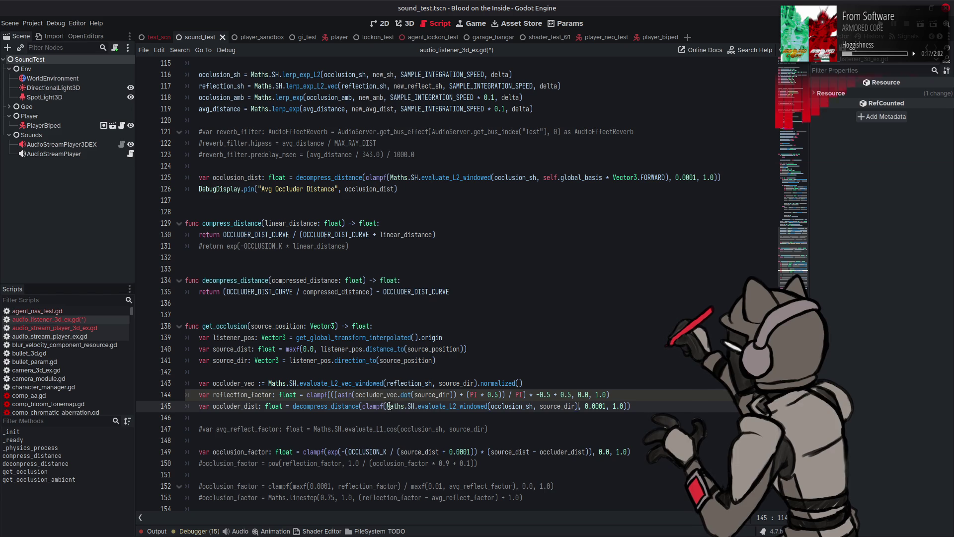
{"action": "mouse_move", "coordinate": [382, 407]}
{"action": "type", "text": "*"}
{"action": "type", "text": "(reflection_factor * 0.999 + 0.001)"}
{"action": "left_click", "coordinate": [596, 406]}
{"action": "type", "text": "/"}
{"action": "key", "text": "BackSpace"}
{"action": "key", "text": "BackSpace"}
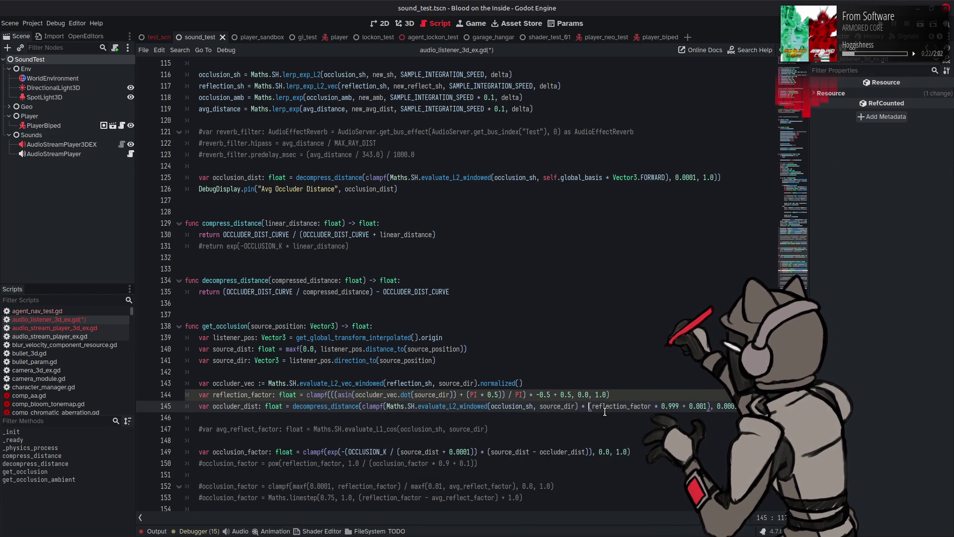
{"action": "key", "text": "BackSpace"}
{"action": "key", "text": "BackSpace"}
{"action": "type", "text": "/"}
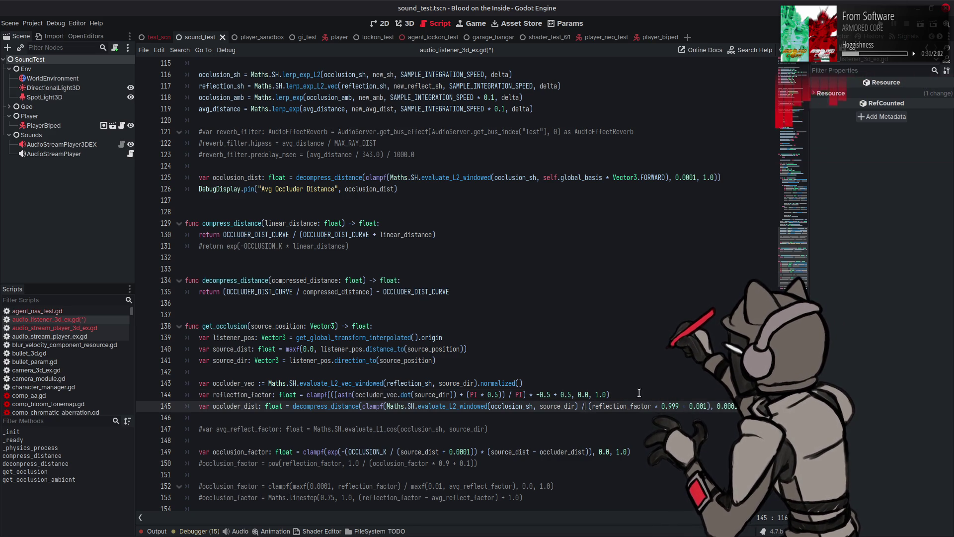
Remove the minus sign before 0.5 on line 144 and save the script.
{"action": "left_click", "coordinate": [541, 394]}
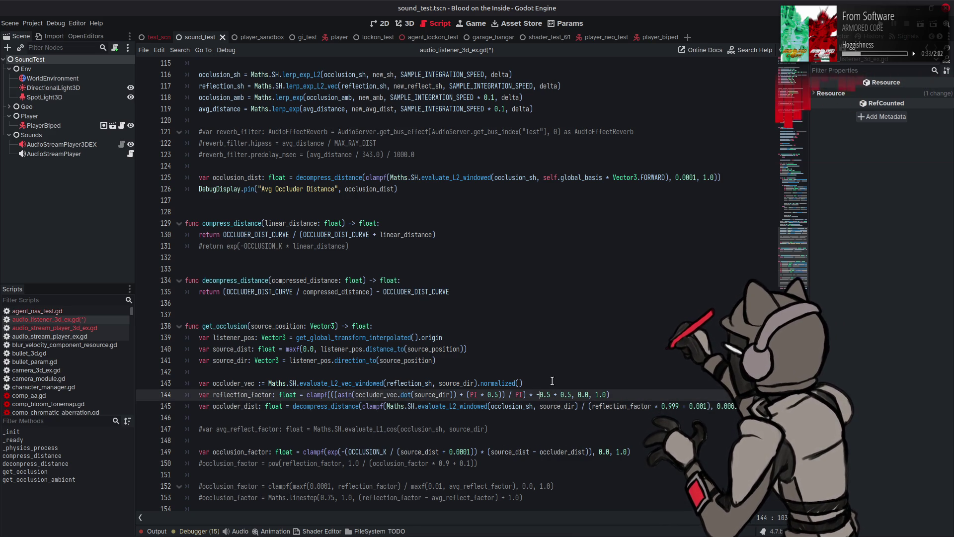
{"action": "key", "text": "BackSpace"}
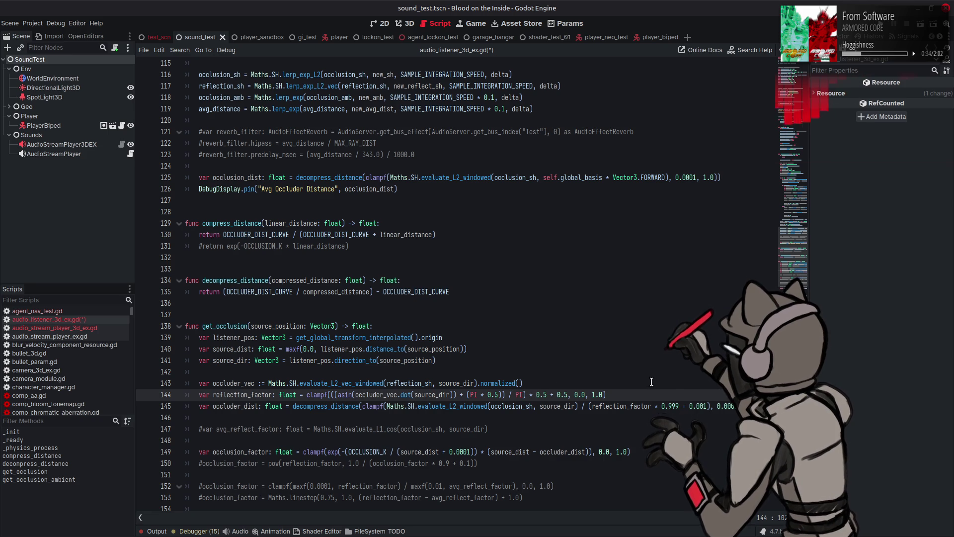
{"action": "key", "text": "ctrl+s"}
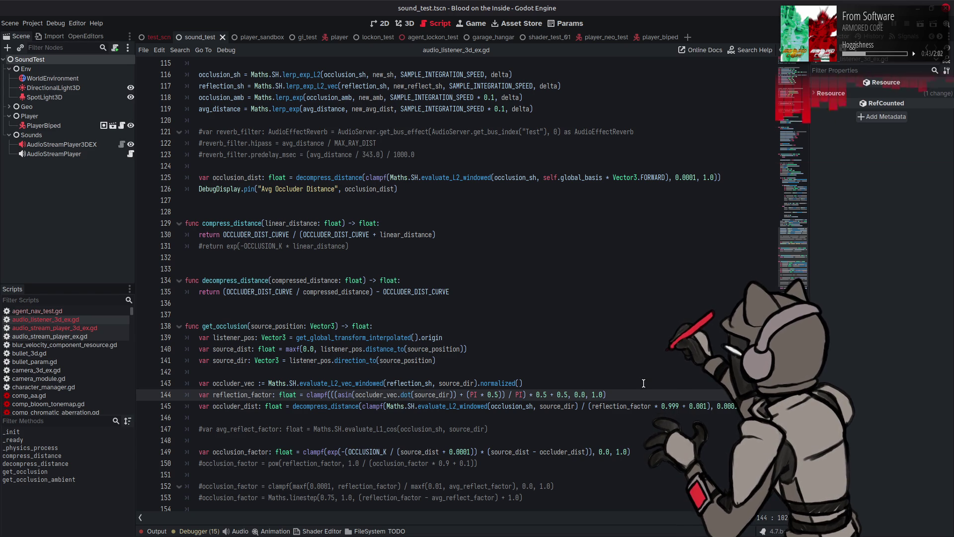
Insert '(1.0 -' before reflection_factor on line 145.
{"action": "left_click", "coordinate": [590, 406]}
{"action": "type", "text": "(1.0 -"}
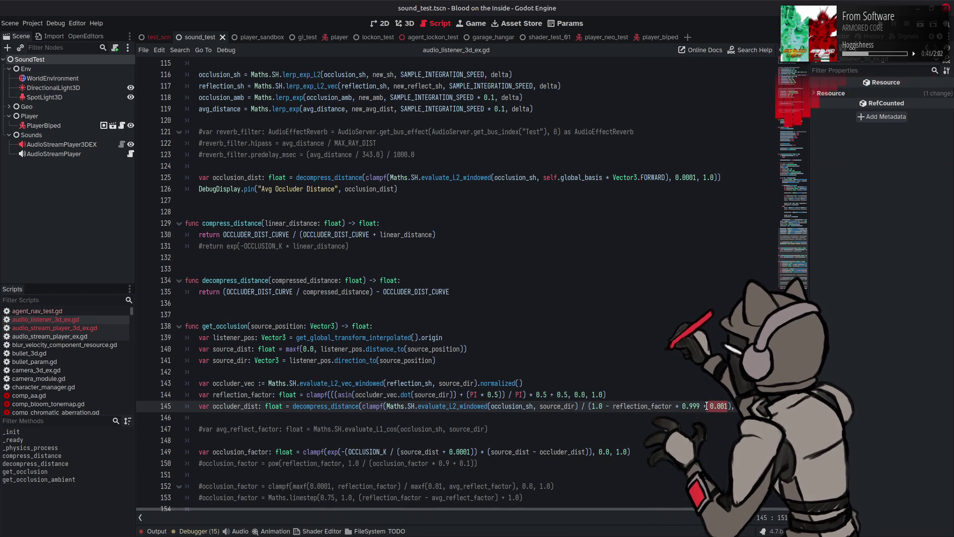
{"action": "left_click", "coordinate": [700, 406]}
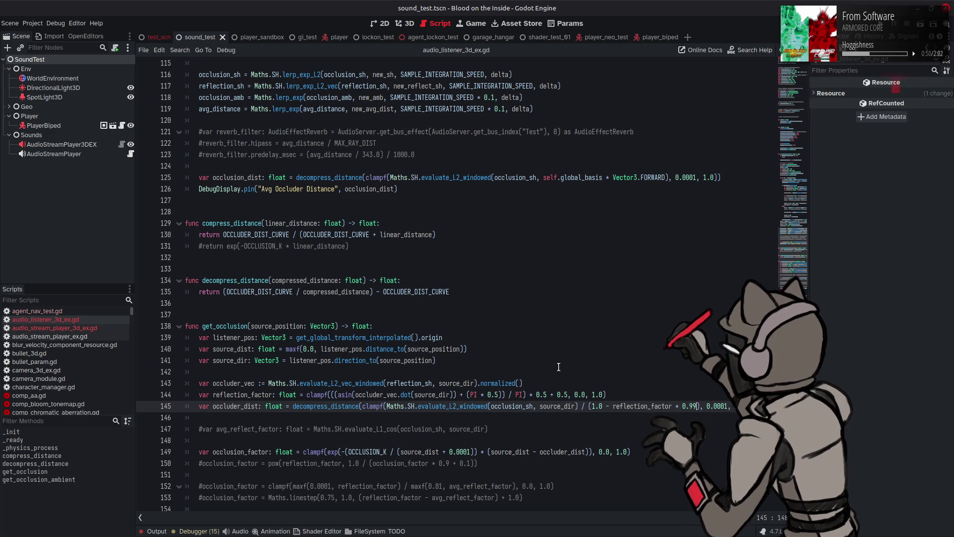
{"action": "scroll", "coordinate": [558, 359], "scroll_direction": "up", "scroll_amount": 14}
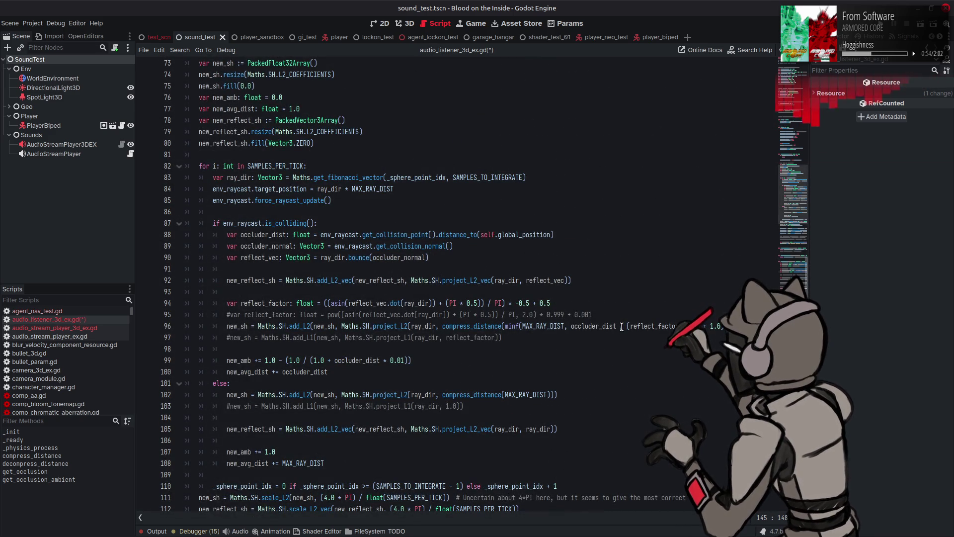
Try a multiplier term after occluder_dist on line 96, remove it again, and save.
{"action": "scroll", "coordinate": [625, 326], "scroll_direction": "down", "scroll_amount": 1}
{"action": "left_click", "coordinate": [622, 292]}
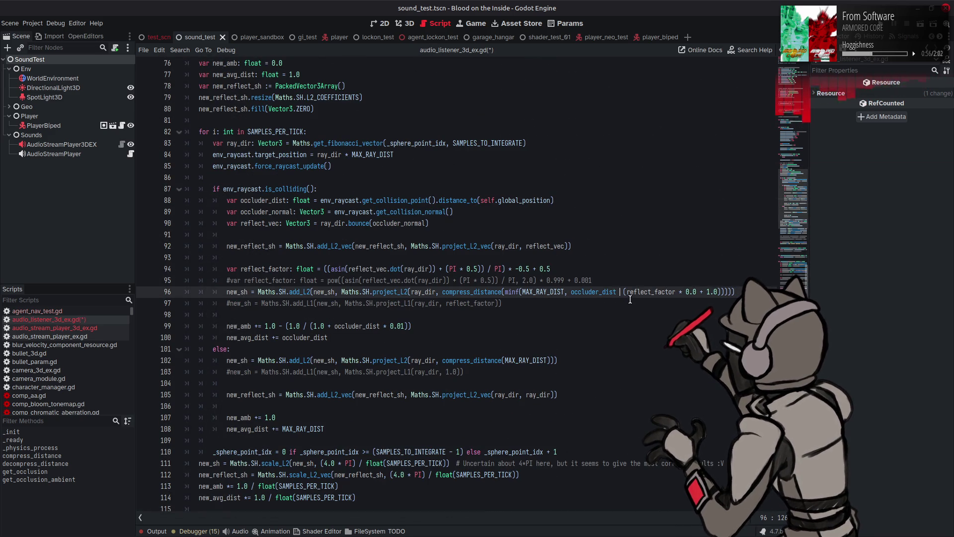
{"action": "type", "text": "*"}
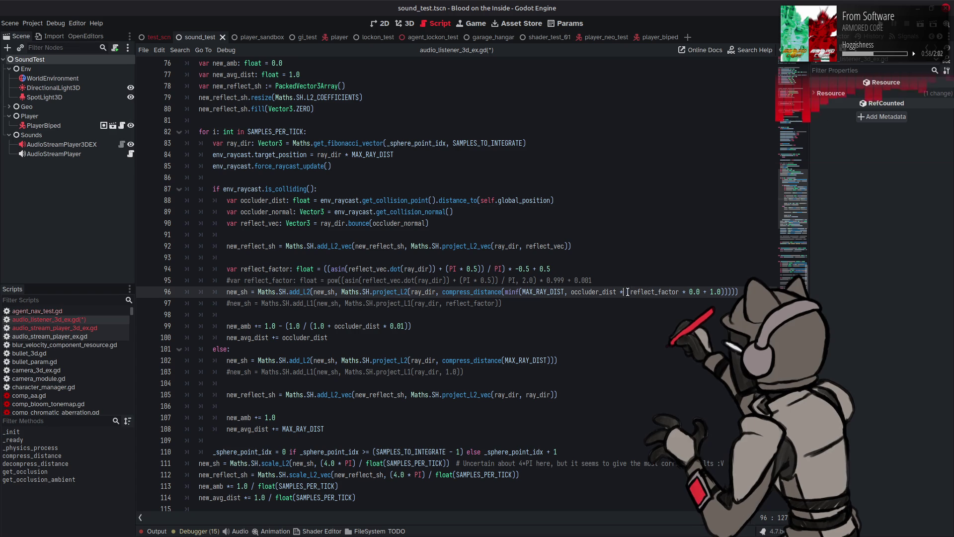
{"action": "key", "text": "Right"}
{"action": "key", "text": "Right"}
{"action": "type", "text": "1.0"}
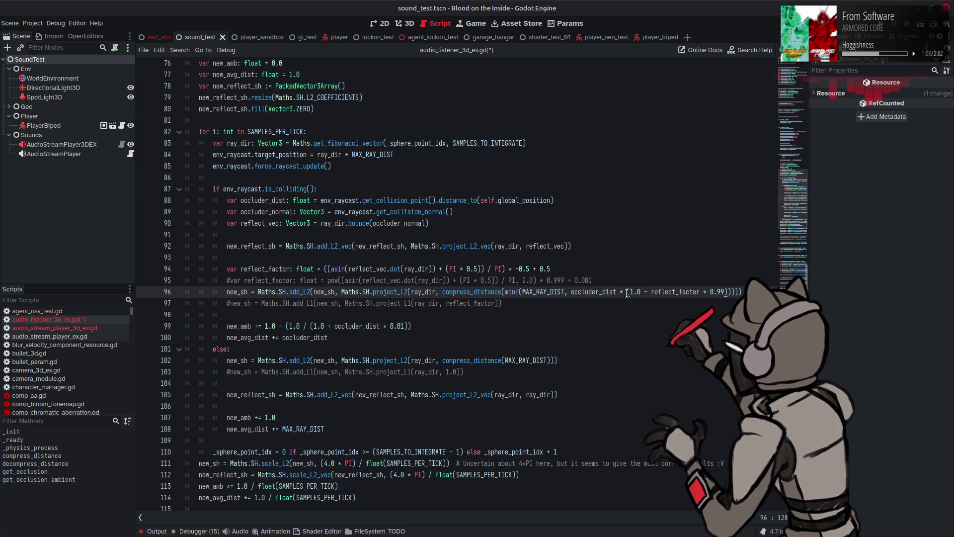
{"action": "type", "text": "*"}
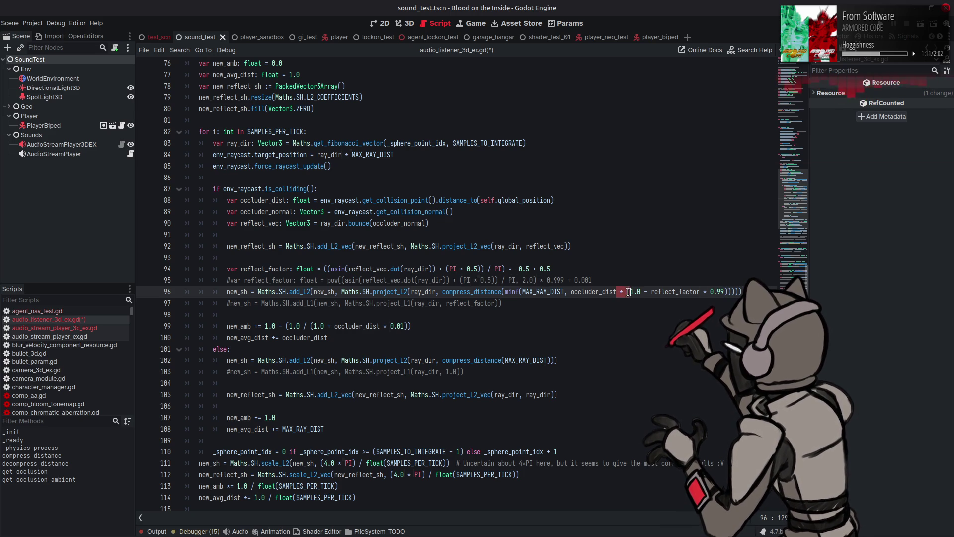
{"action": "key", "text": "ctrl+shift+Right"}
{"action": "key", "text": "ctrl+shift+Right"}
{"action": "key", "text": "ctrl+shift+Right"}
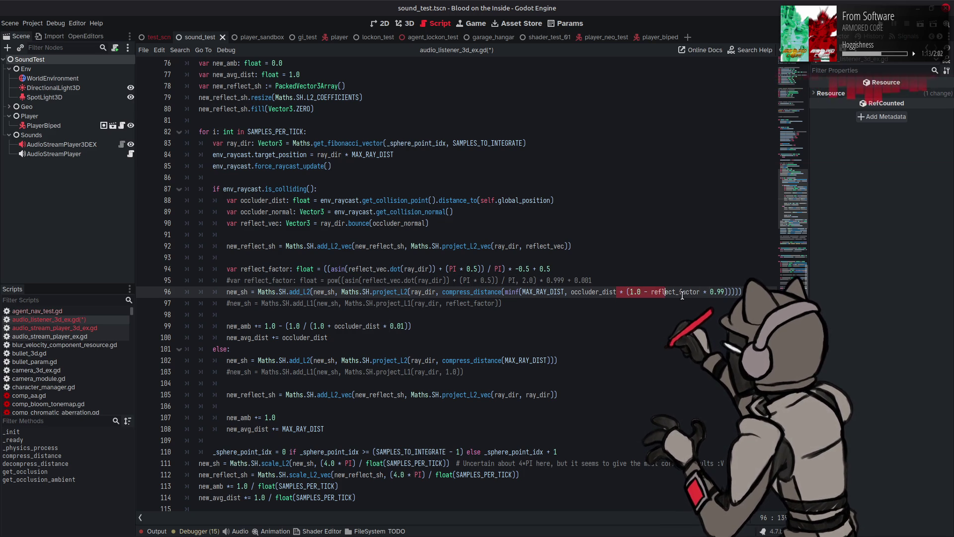
{"action": "key", "text": "BackSpace"}
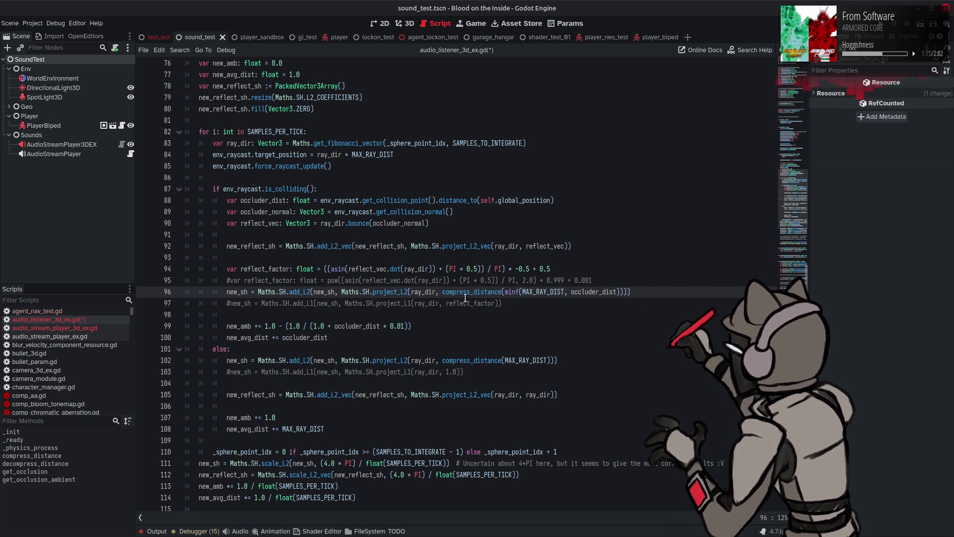
{"action": "key", "text": "ctrl+s"}
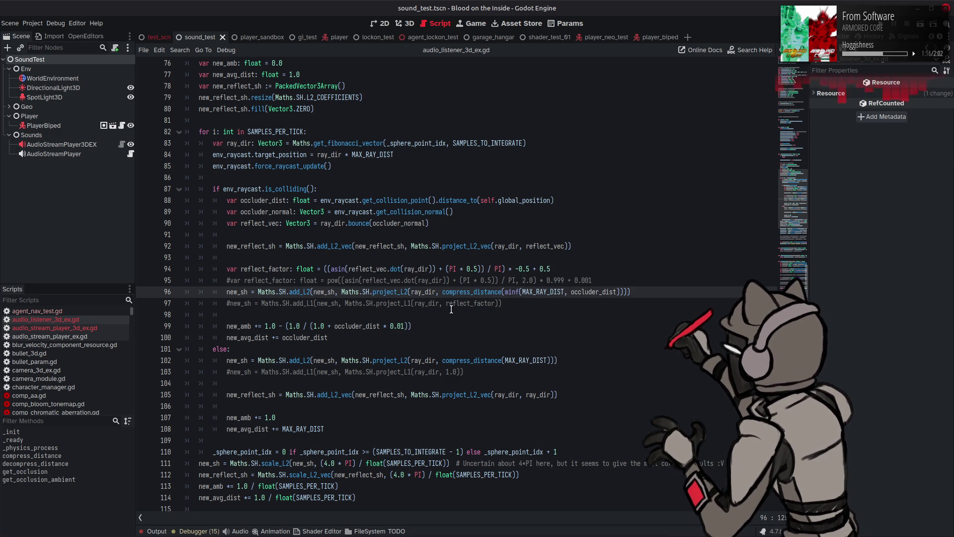
Append * (1.0 - reflect_factor * 0.99) after line 96's compress_distance call and run the scene.
{"action": "left_click", "coordinate": [408, 292]}
{"action": "left_click", "coordinate": [502, 292]}
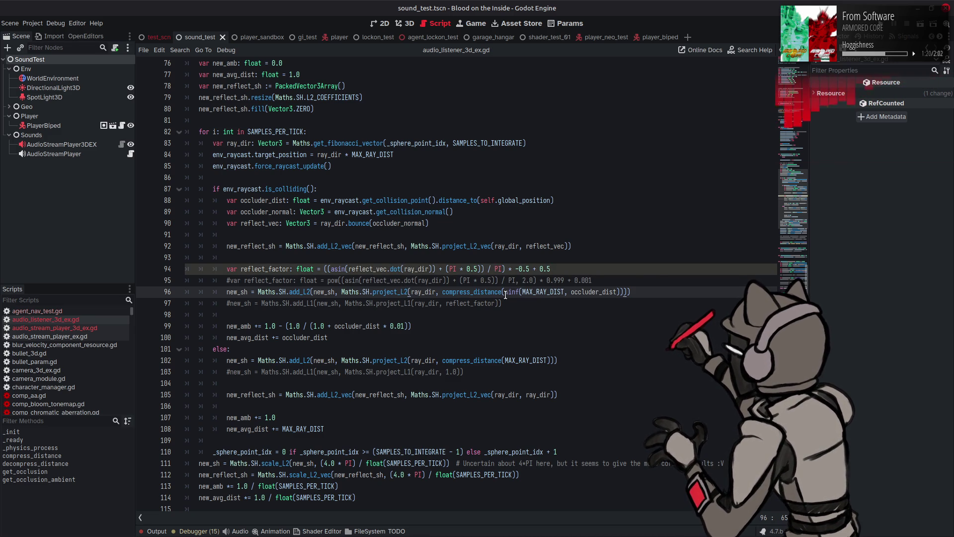
{"action": "left_click", "coordinate": [625, 292]}
{"action": "type", "text": "* (1.0 - reflect_factor * 0.99))"}
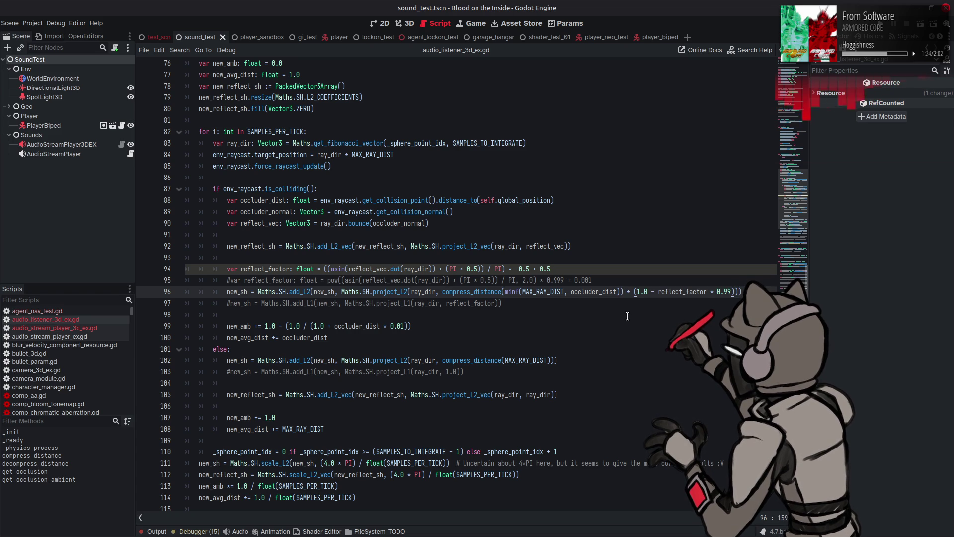
{"action": "left_click", "coordinate": [623, 292]}
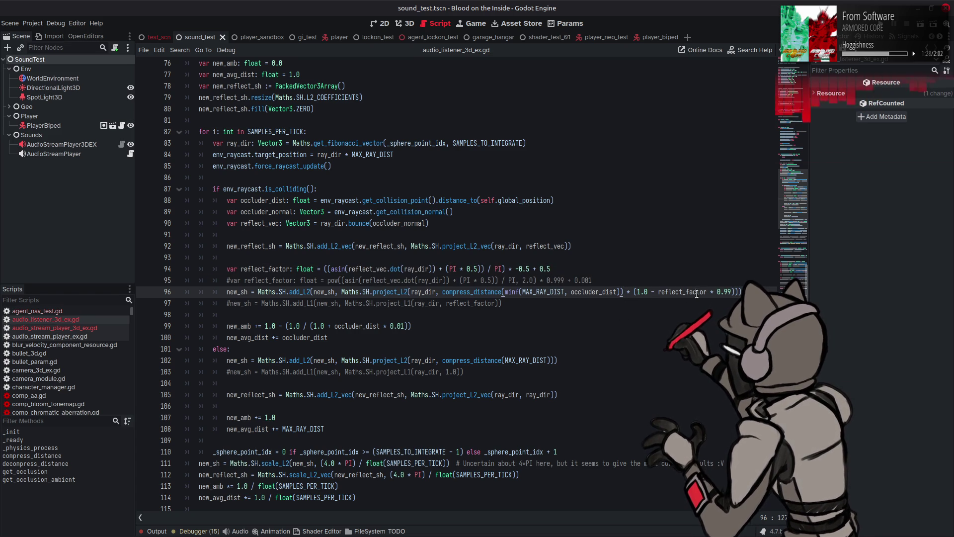
{"action": "scroll", "coordinate": [709, 293], "scroll_direction": "down", "scroll_amount": 9}
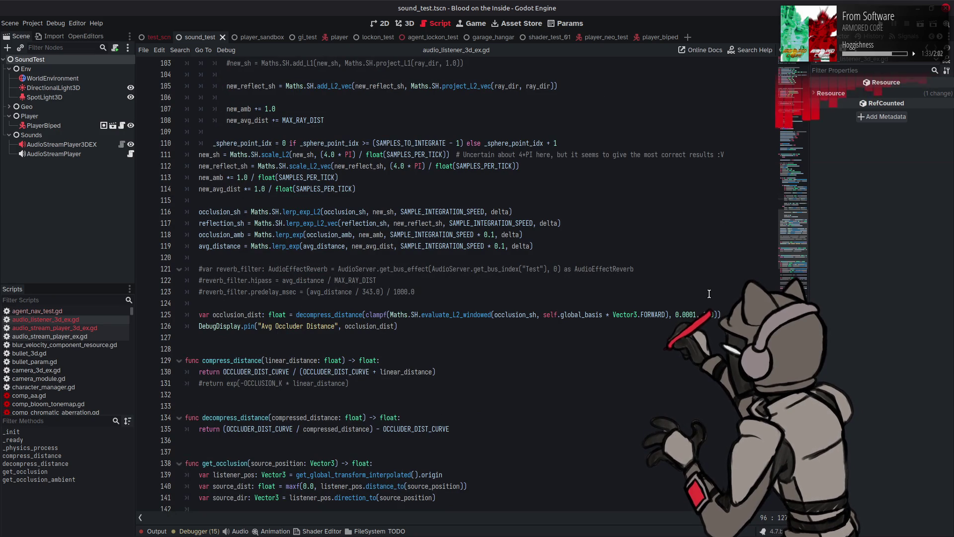
{"action": "scroll", "coordinate": [709, 294], "scroll_direction": "down", "scroll_amount": 6}
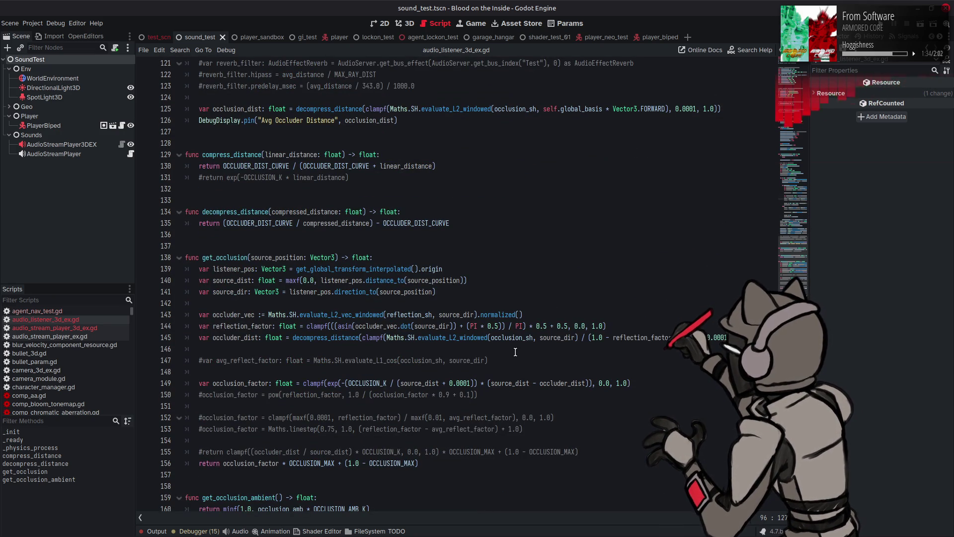
{"action": "left_click", "coordinate": [359, 339]}
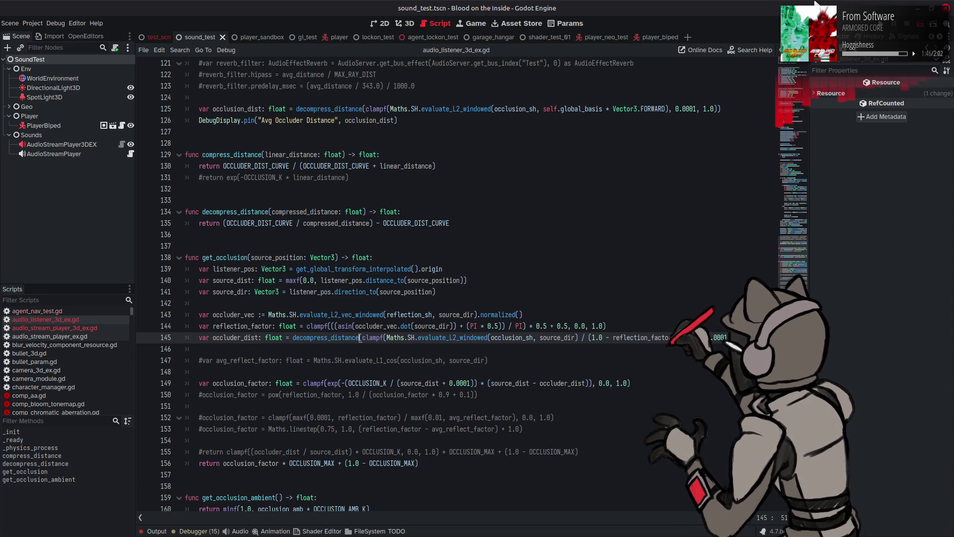
{"action": "key", "text": "F6"}
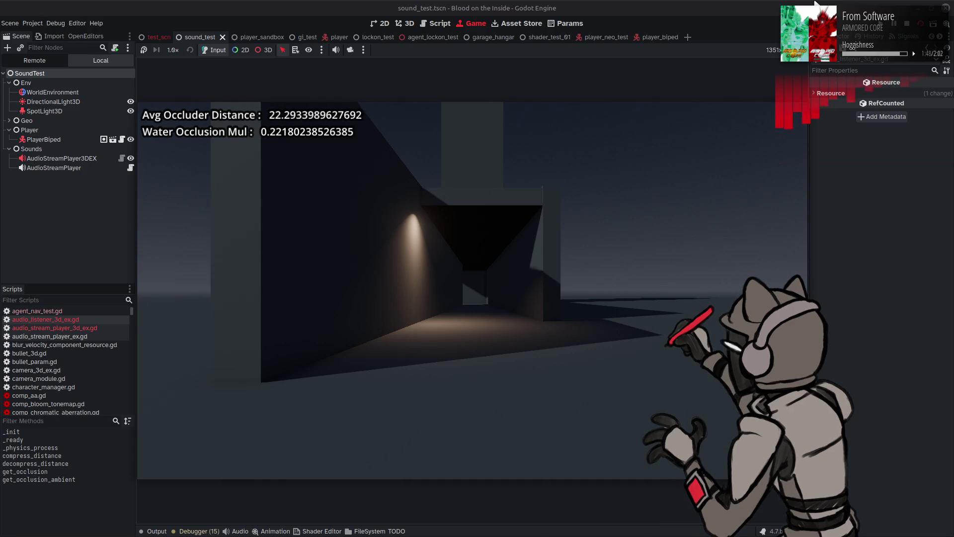
Walk through the lit corridor as Avg Occluder Distance drops from about 22.3 to 11.3, then stop.
{"action": "key", "text": "w"}
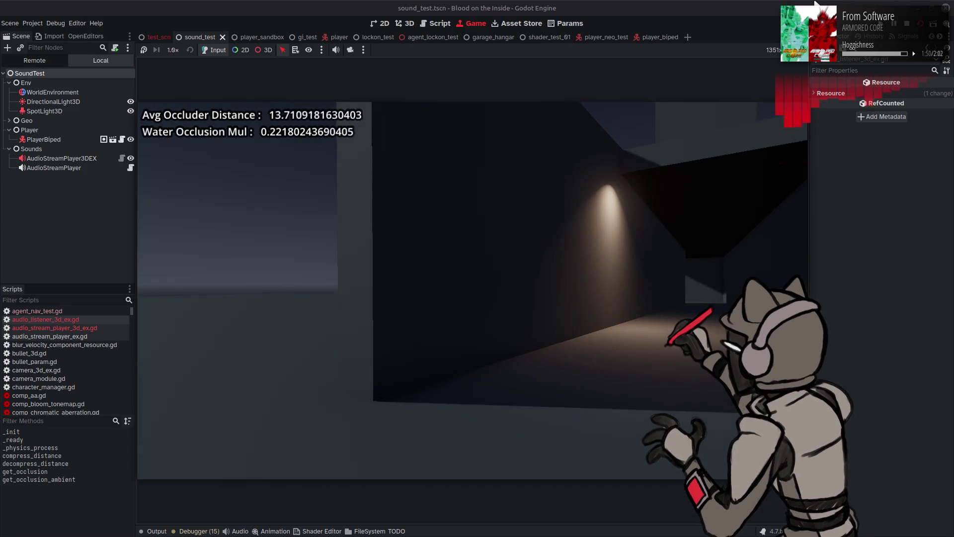
{"action": "key", "text": "w"}
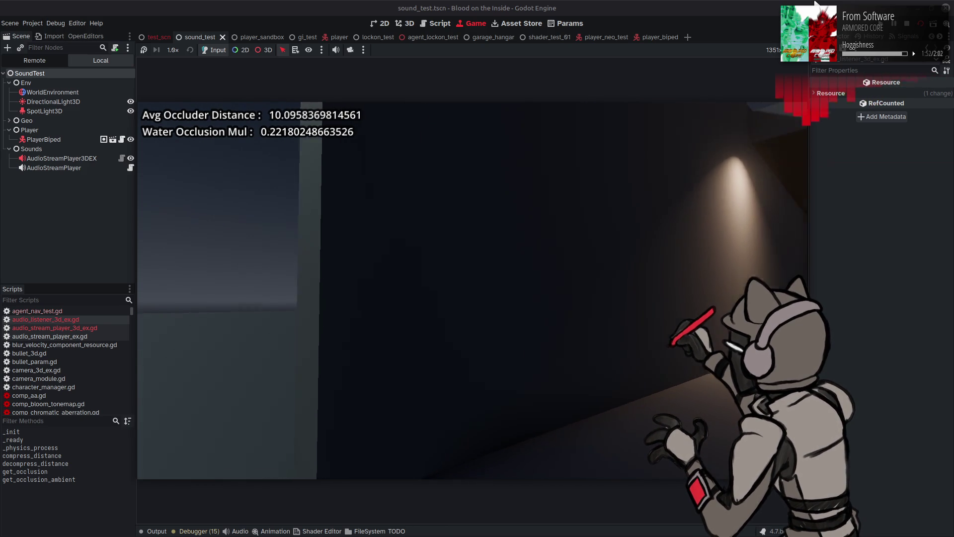
{"action": "key", "text": "w"}
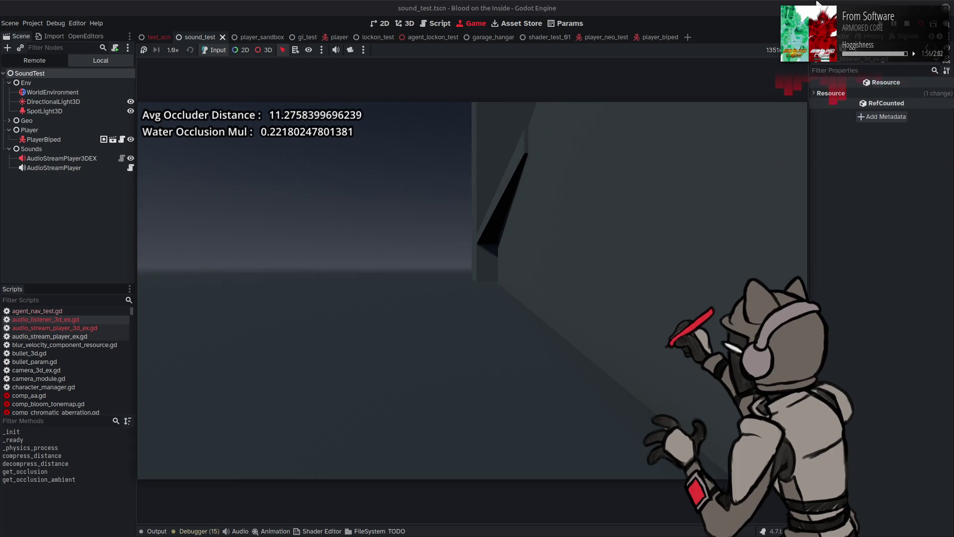
{"action": "key", "text": "F8"}
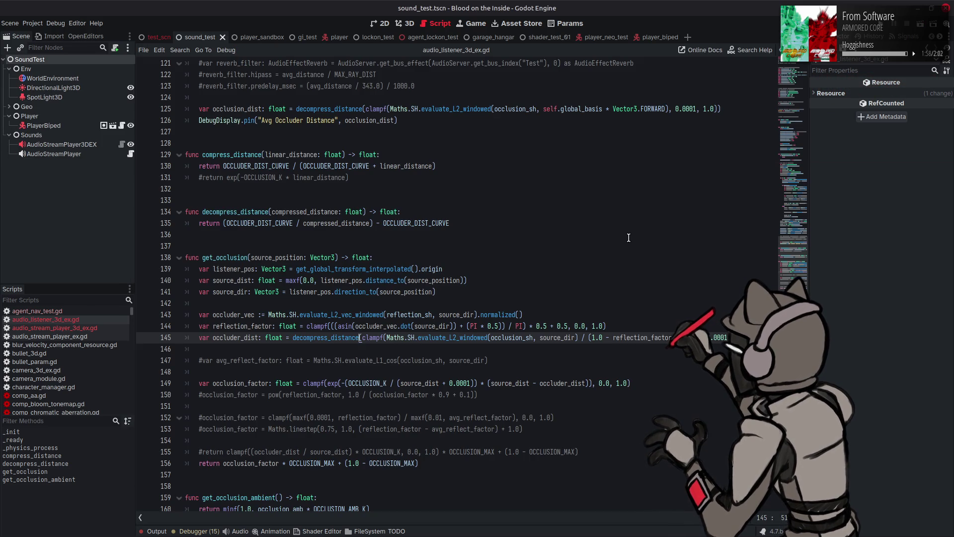
Shorten line 145's 0.99 factor to 0.9 and save the script.
{"action": "key", "text": "BackSpace"}
{"action": "type", "text": ","}
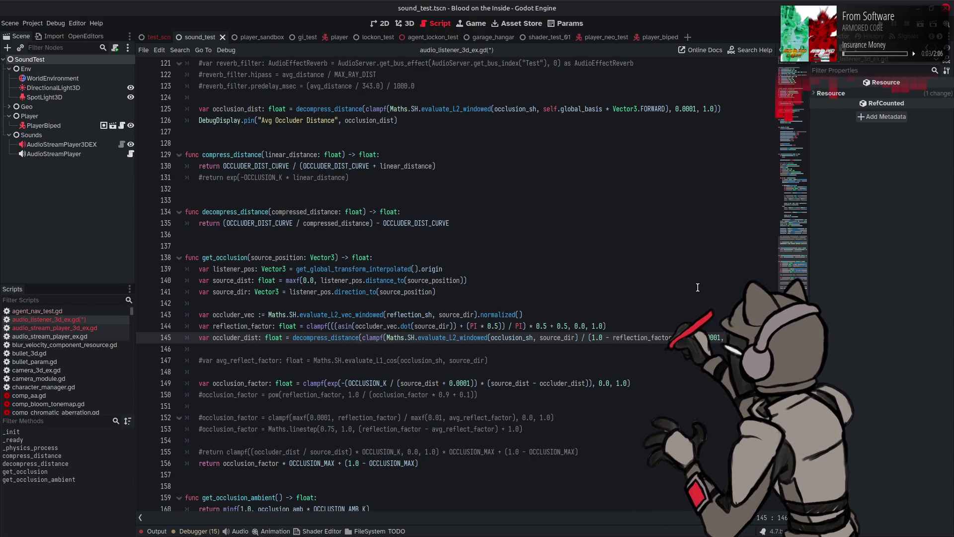
{"action": "scroll", "coordinate": [688, 283], "scroll_direction": "up", "scroll_amount": 14}
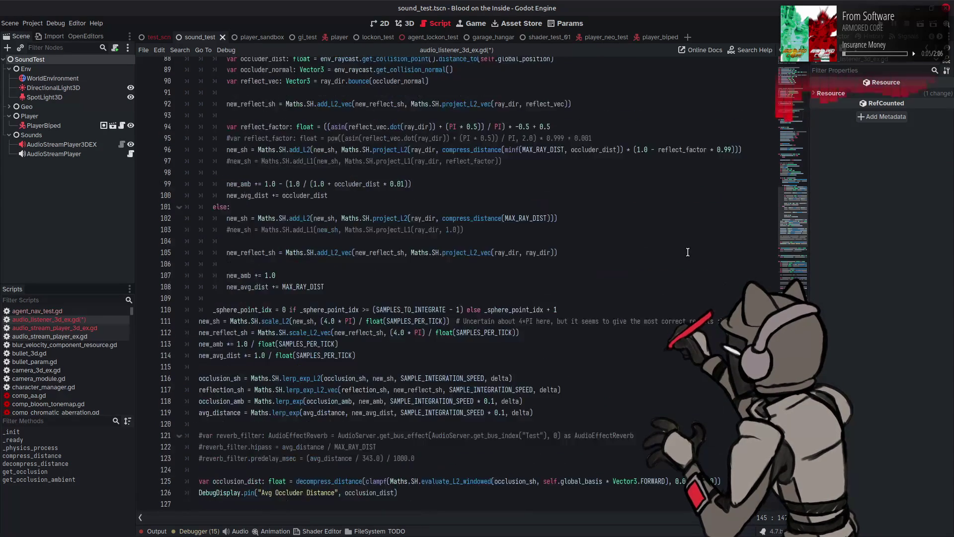
{"action": "left_click", "coordinate": [731, 252]}
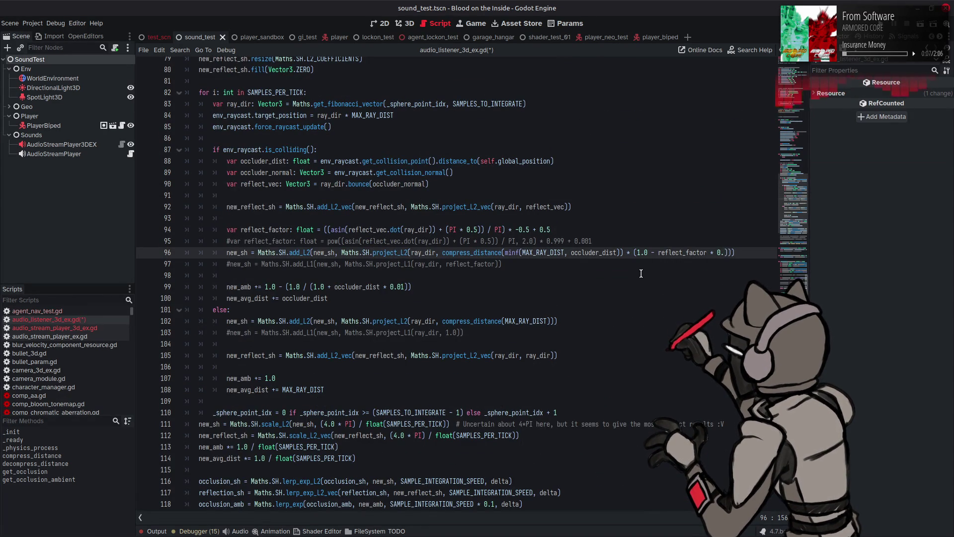
{"action": "type", "text": "5"}
{"action": "key", "text": "ctrl+s"}
{"action": "left_click", "coordinate": [621, 253]}
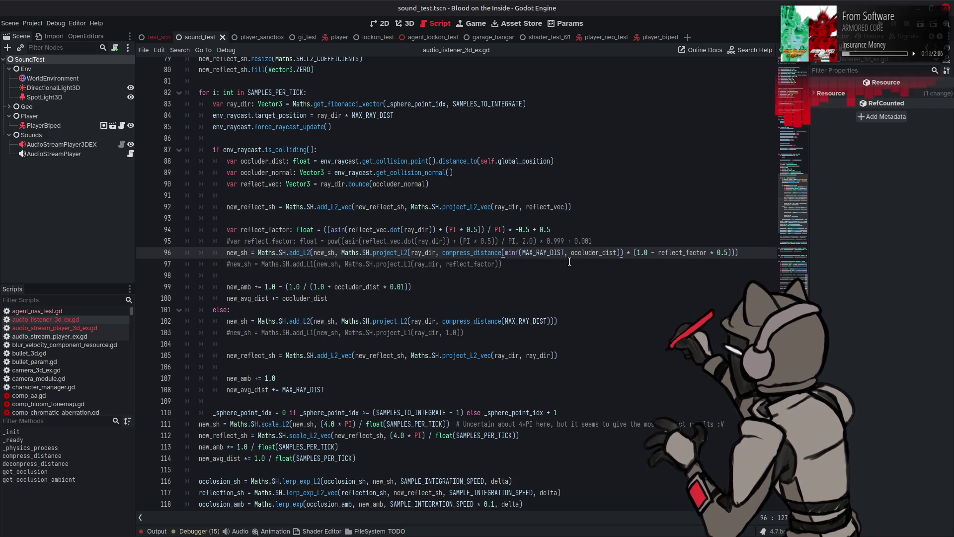
Change line 94's reflect_factor scaling to * 0.5 + 0.5 and save.
{"action": "scroll", "coordinate": [569, 262], "scroll_direction": "down", "scroll_amount": 13}
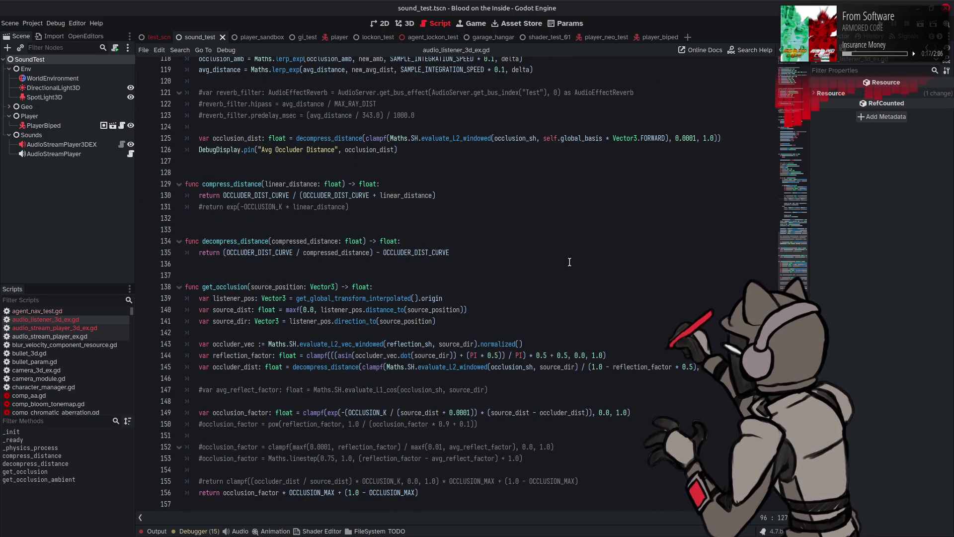
{"action": "scroll", "coordinate": [569, 262], "scroll_direction": "up", "scroll_amount": 4}
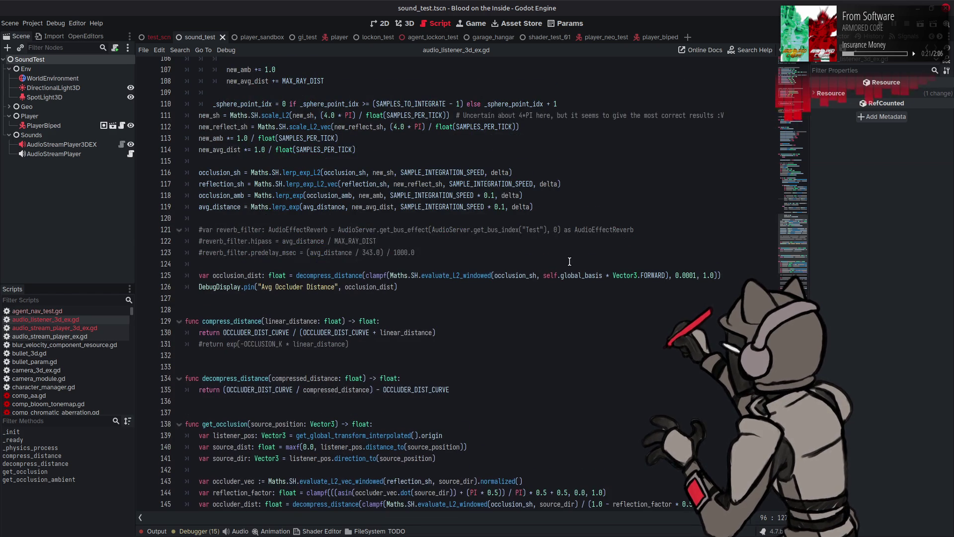
{"action": "scroll", "coordinate": [569, 261], "scroll_direction": "down", "scroll_amount": 2}
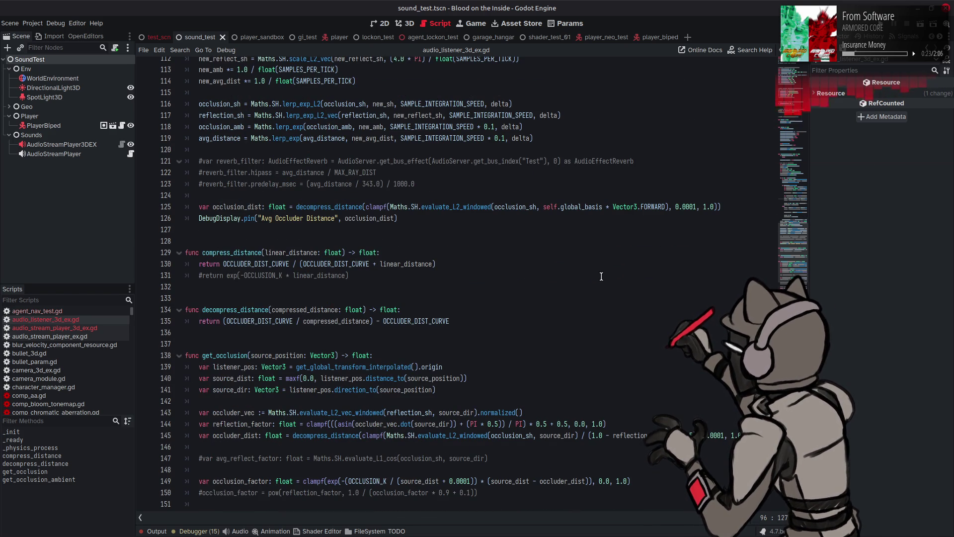
{"action": "left_click", "coordinate": [546, 423]}
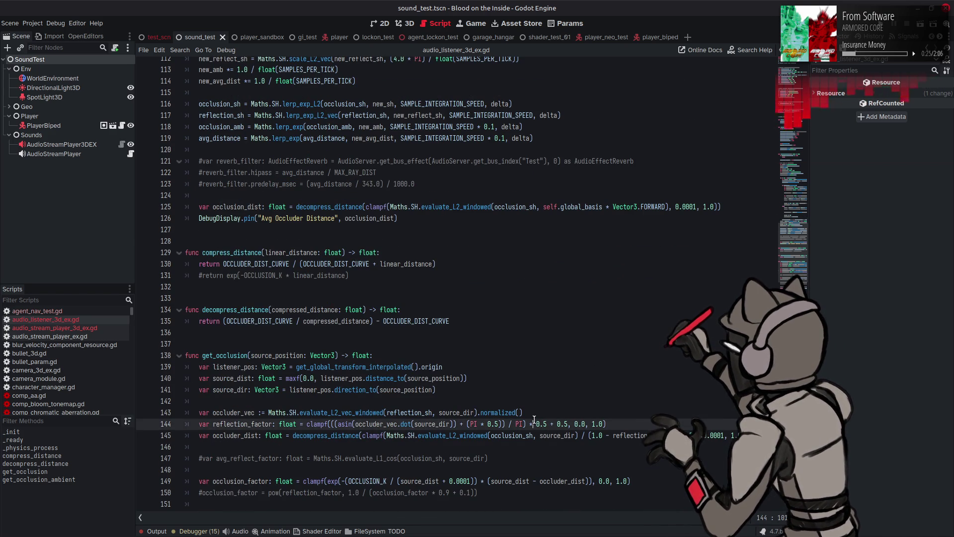
{"action": "scroll", "coordinate": [537, 332], "scroll_direction": "up", "scroll_amount": 12}
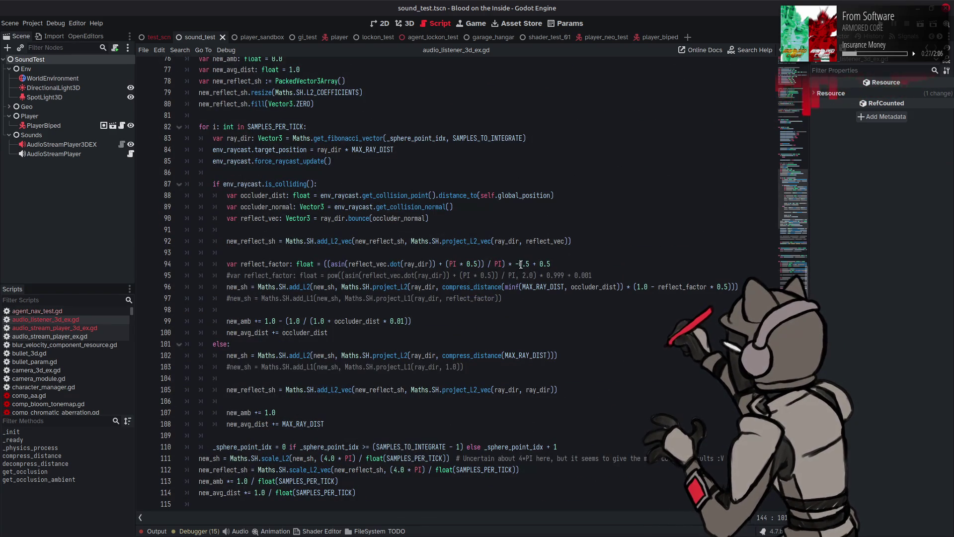
{"action": "left_click", "coordinate": [520, 264]}
{"action": "key", "text": "BackSpace"}
{"action": "key", "text": "Delete"}
{"action": "type", "text": "0"}
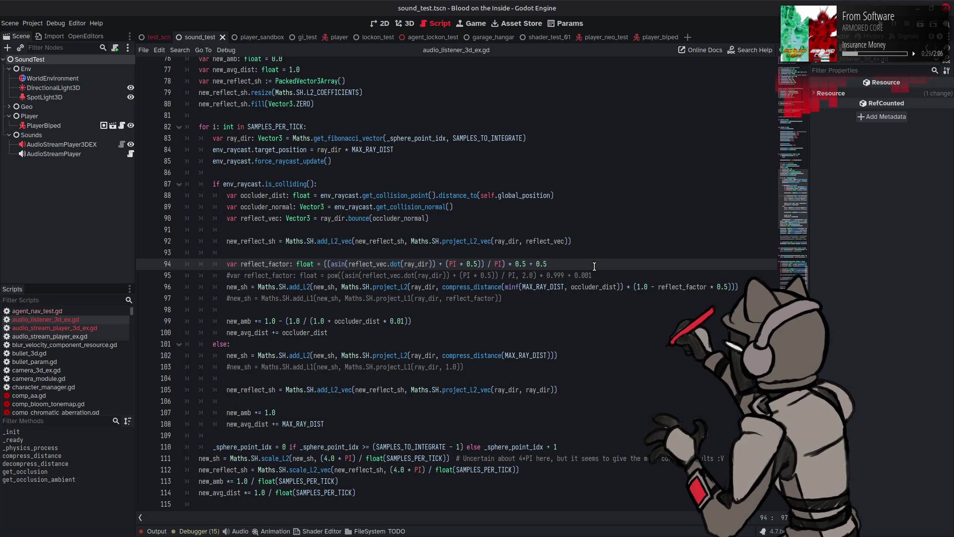
{"action": "key", "text": "ctrl+s"}
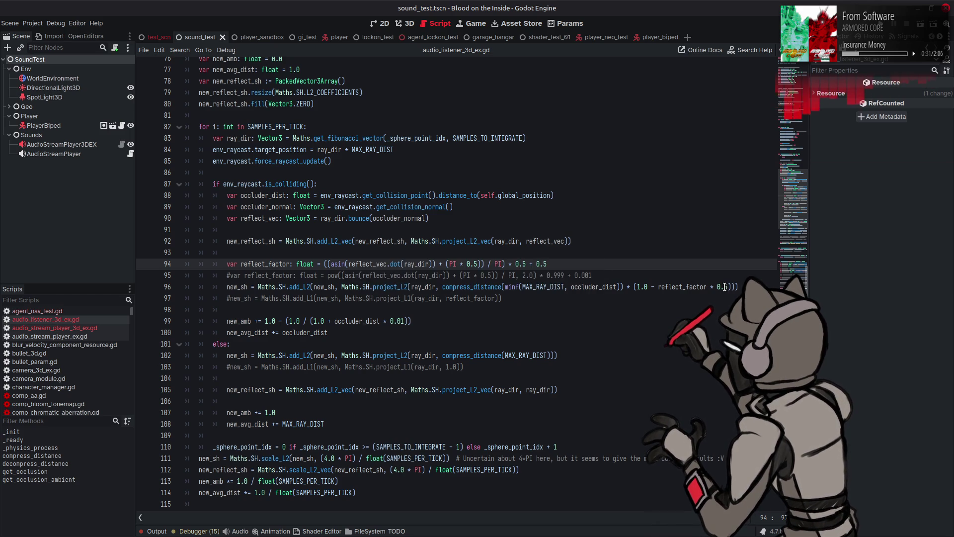
Restore reflection_factor * 0.99 on line 145, save, and run the scene.
{"action": "left_click", "coordinate": [725, 287]}
{"action": "scroll", "coordinate": [698, 293], "scroll_direction": "down", "scroll_amount": 10}
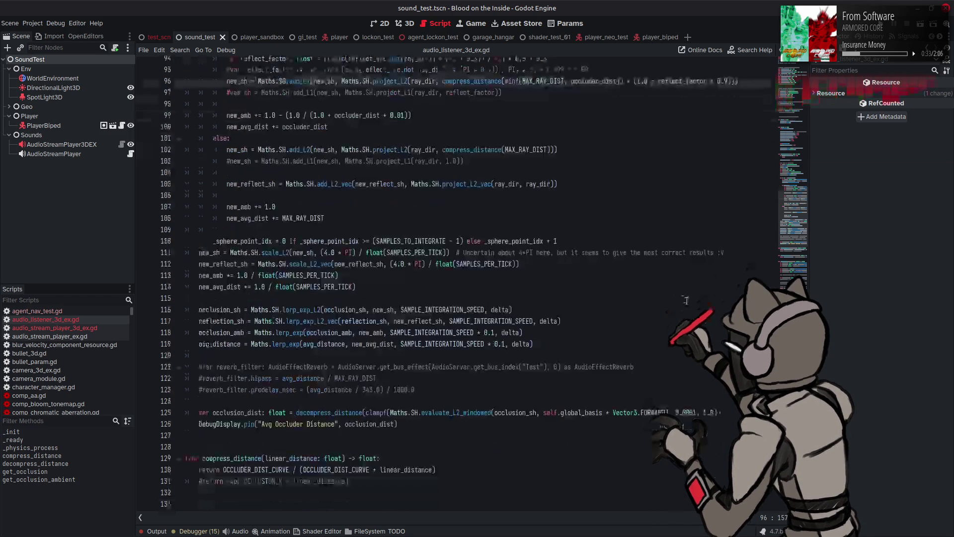
{"action": "left_click", "coordinate": [689, 401]}
{"action": "type", "text": "9"}
{"action": "key", "text": "ctrl+s"}
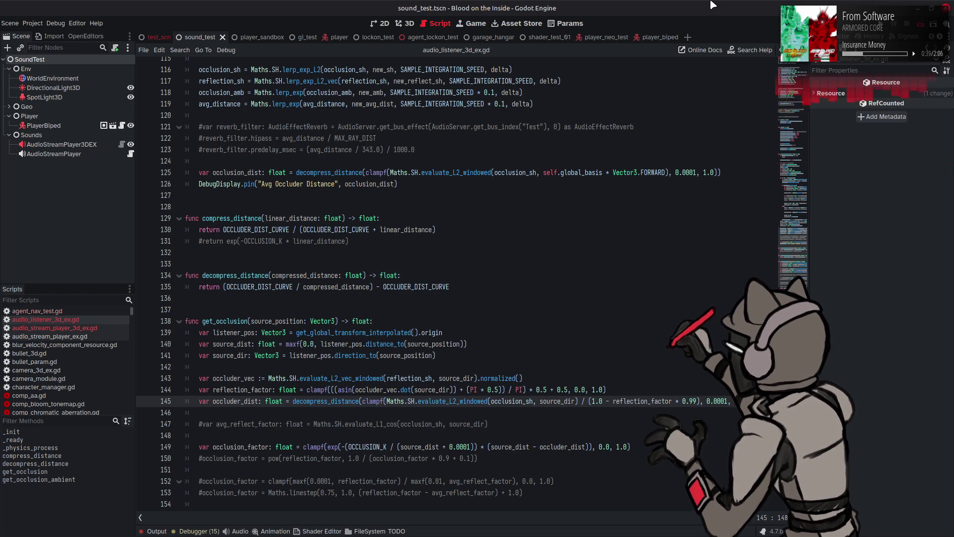
{"action": "key", "text": "F6"}
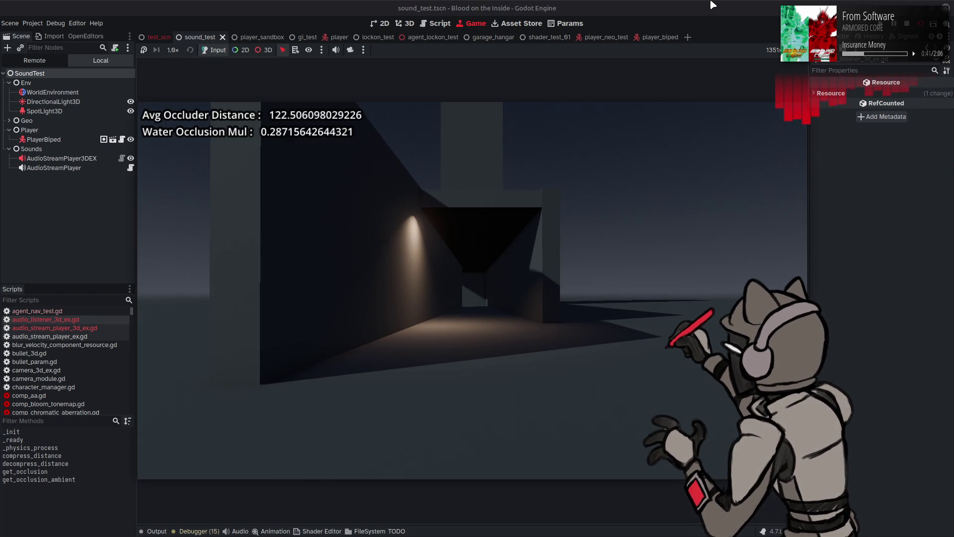
Walk and strafe along the corridor wall, watching Avg Occluder Distance around 55–64, then stop the run.
{"action": "key", "text": "w"}
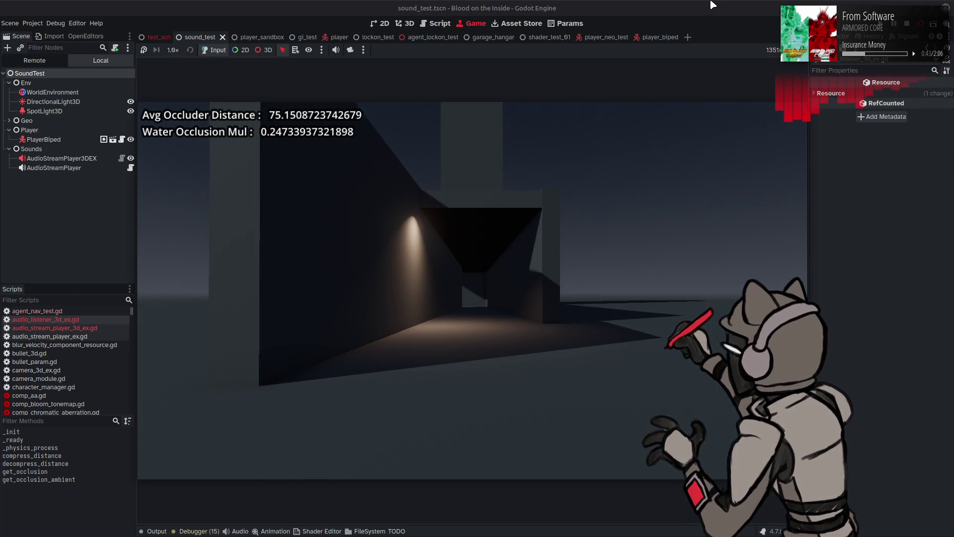
{"action": "key", "text": "w"}
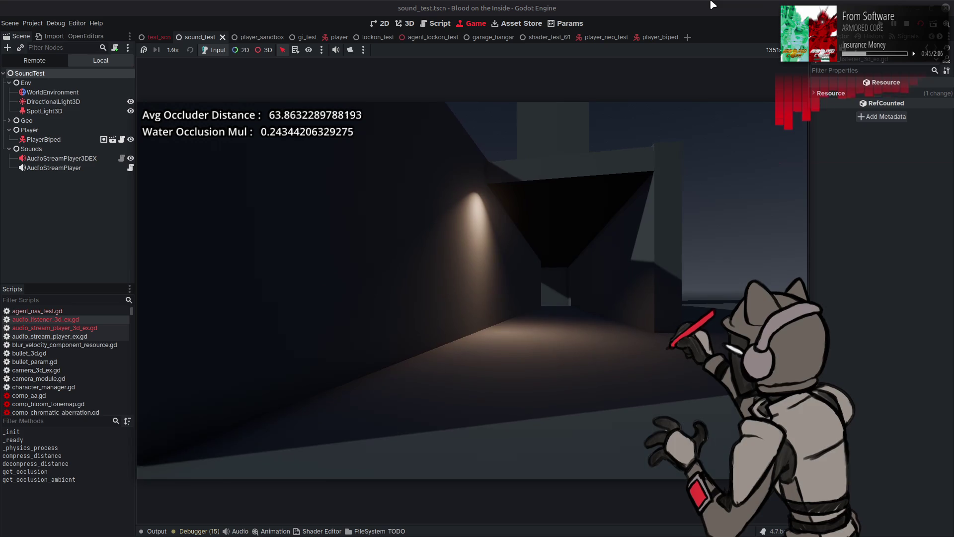
{"action": "key", "text": "w"}
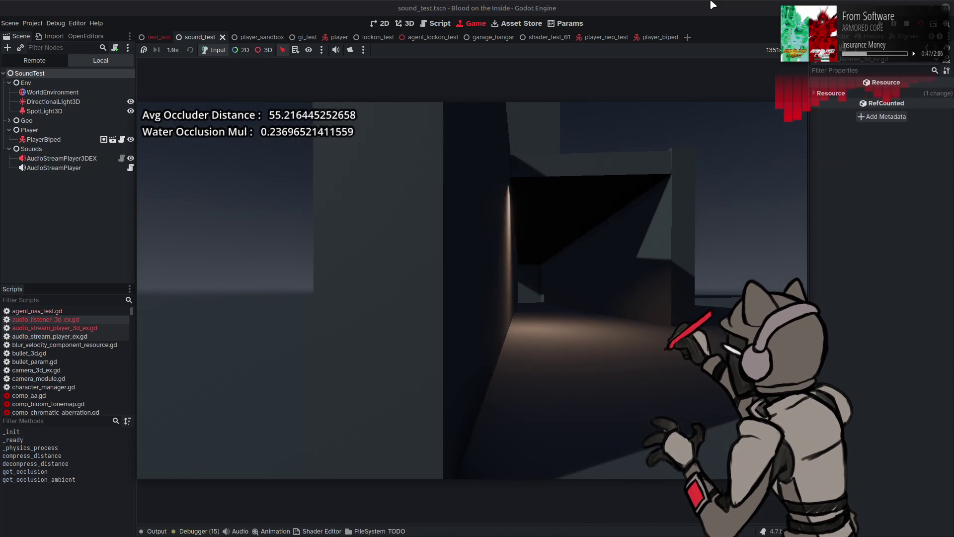
{"action": "key", "text": "a"}
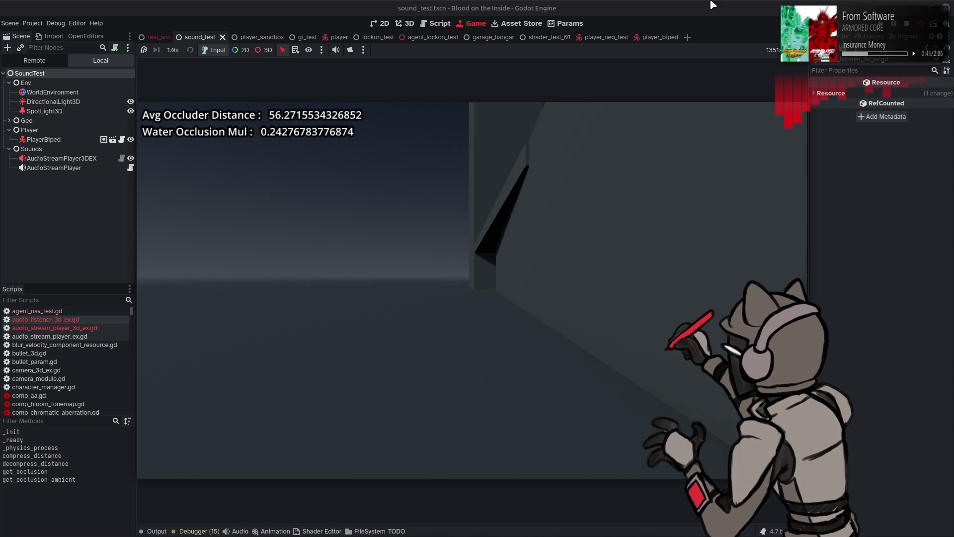
{"action": "key", "text": "a"}
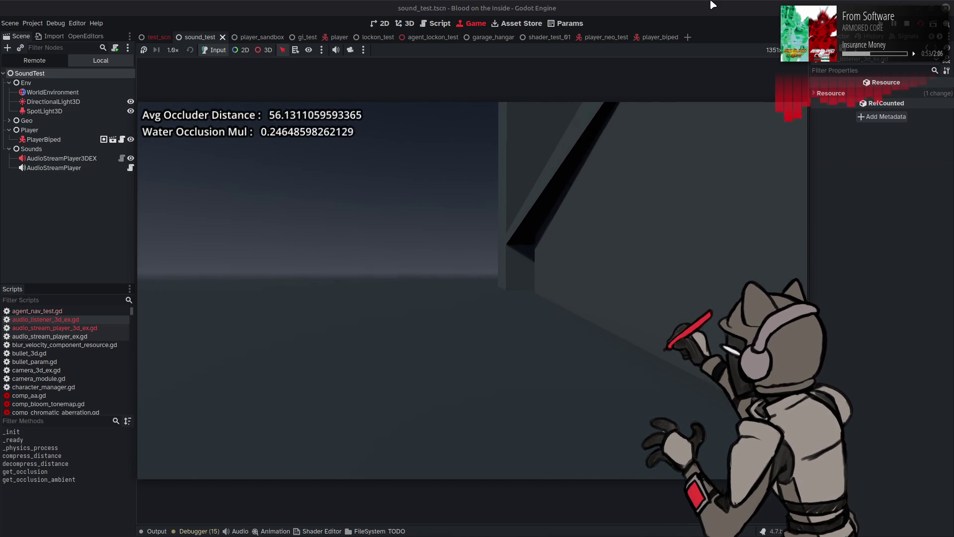
{"action": "key", "text": "a"}
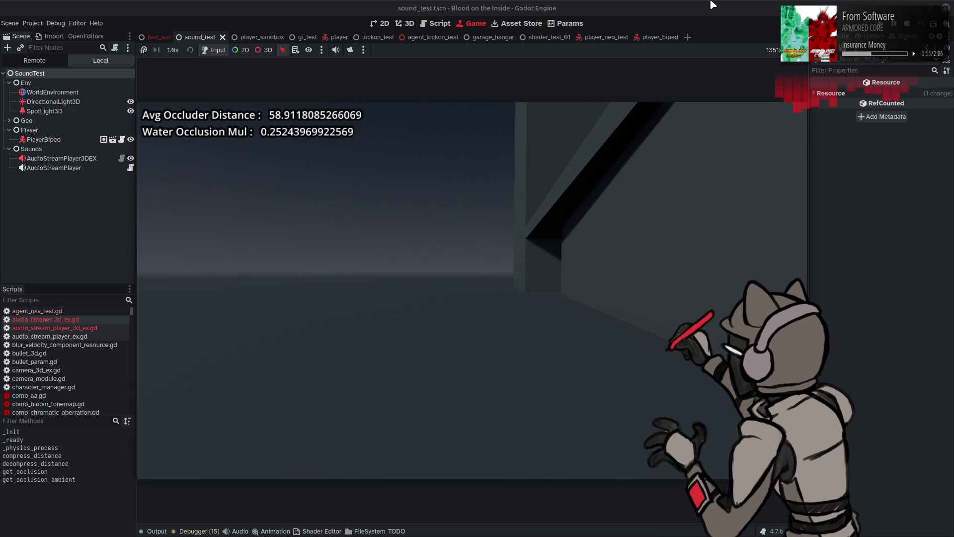
{"action": "key", "text": "d"}
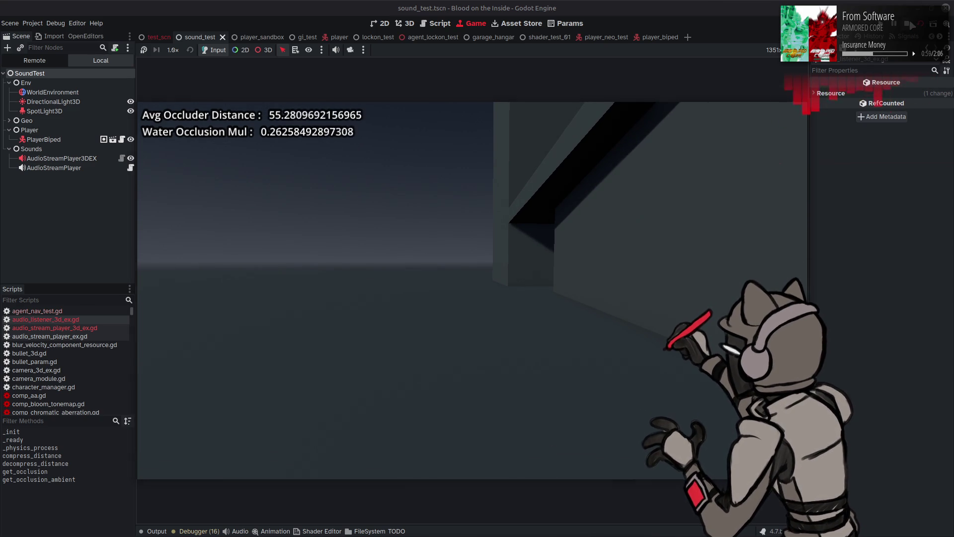
{"action": "key", "text": "F8"}
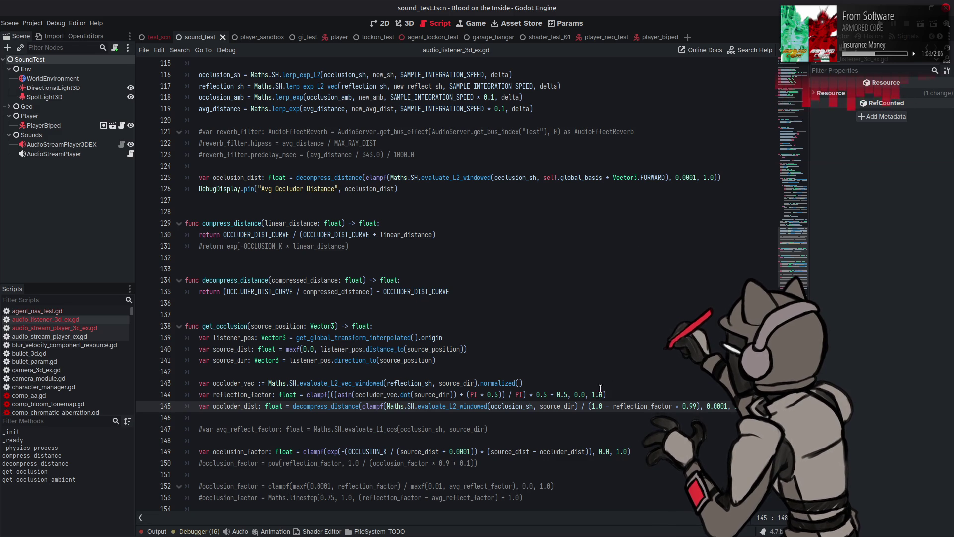
Make line 96 divide the compressed distance by (1.0 - reflect_factor * 0.99), save, and run the scene.
{"action": "left_click", "coordinate": [582, 406]}
{"action": "key", "text": "Right"}
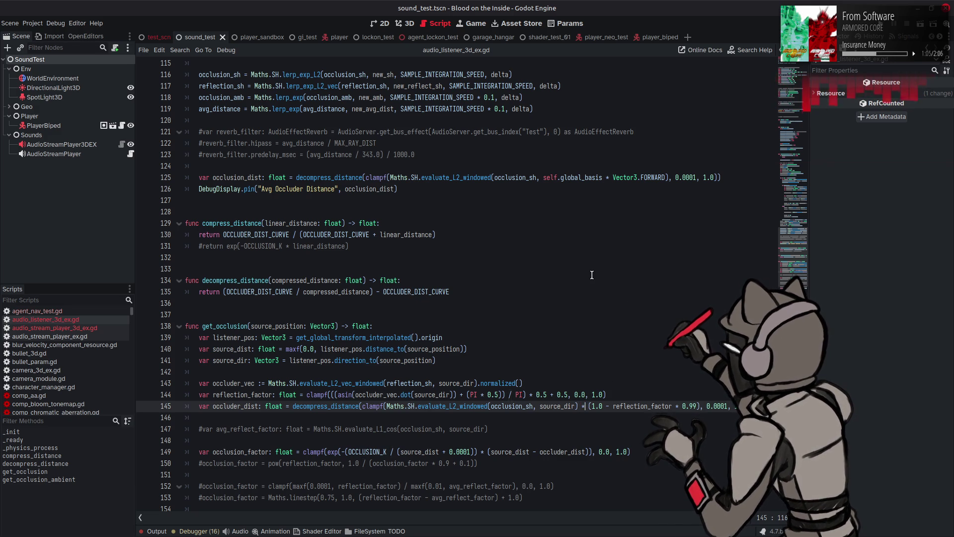
{"action": "scroll", "coordinate": [596, 323], "scroll_direction": "up", "scroll_amount": 9}
{"action": "scroll", "coordinate": [609, 241], "scroll_direction": "up", "scroll_amount": 1}
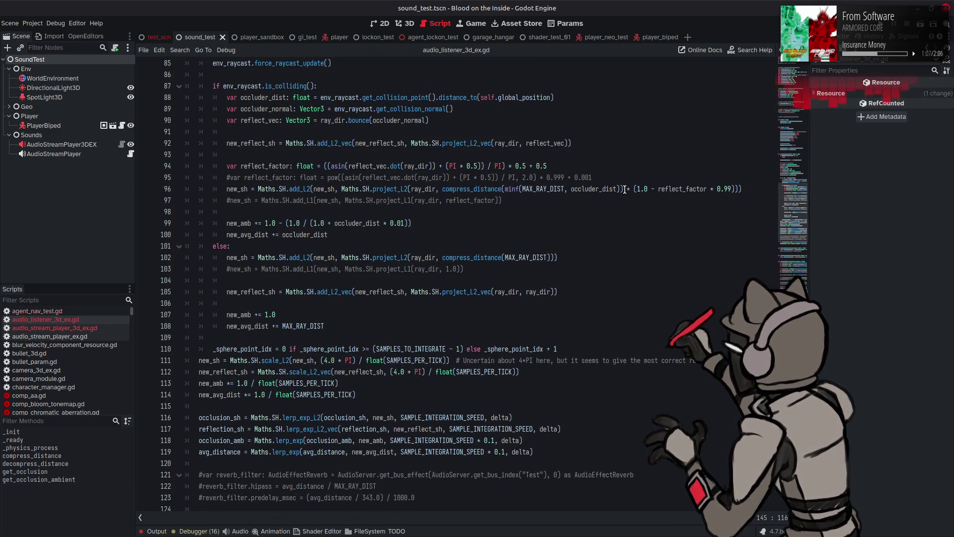
{"action": "left_click", "coordinate": [632, 189]}
{"action": "key", "text": "BackSpace"}
{"action": "type", "text": "/"}
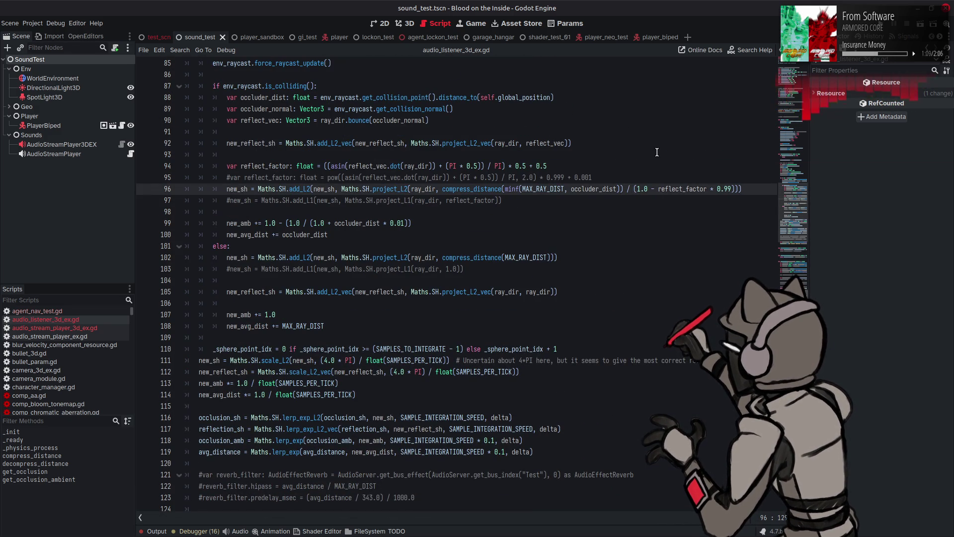
{"action": "key", "text": "ctrl+s"}
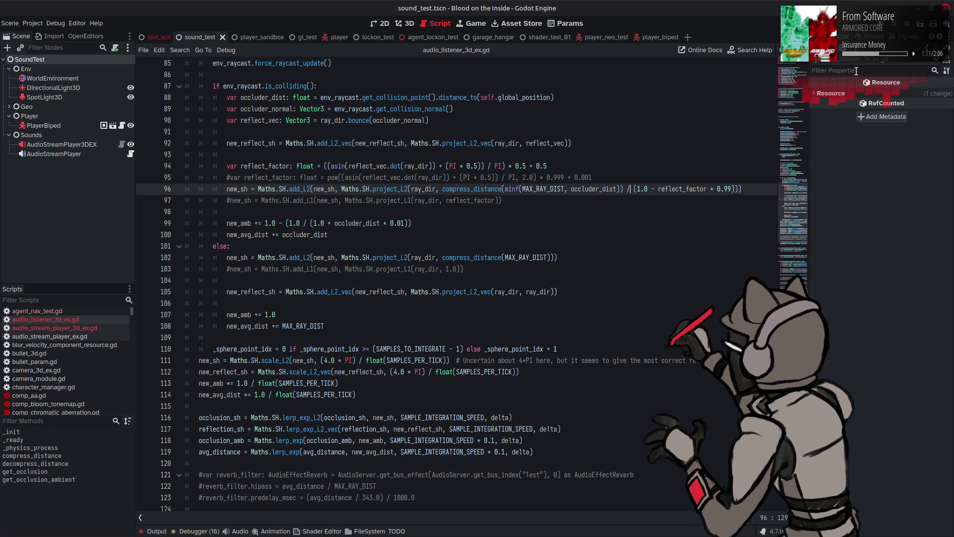
{"action": "left_click", "coordinate": [920, 27]}
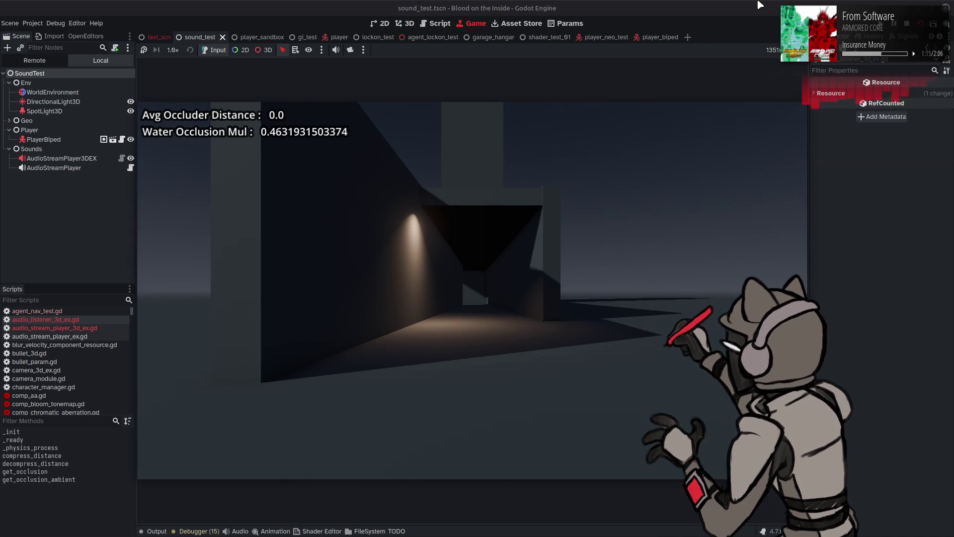
Move around the corridor, see Avg Occluder Distance stuck at 0.0, and return to the script.
{"action": "key", "text": "a"}
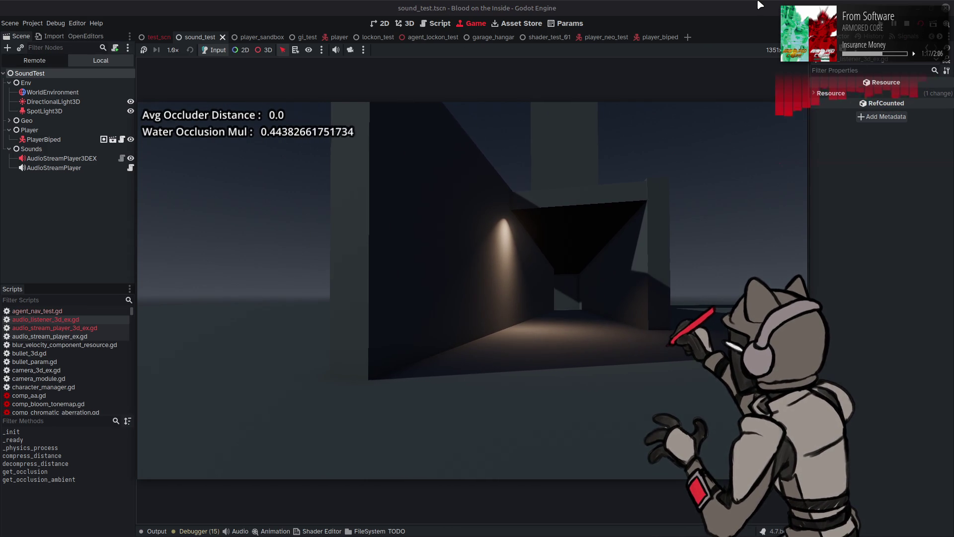
{"action": "key", "text": "w"}
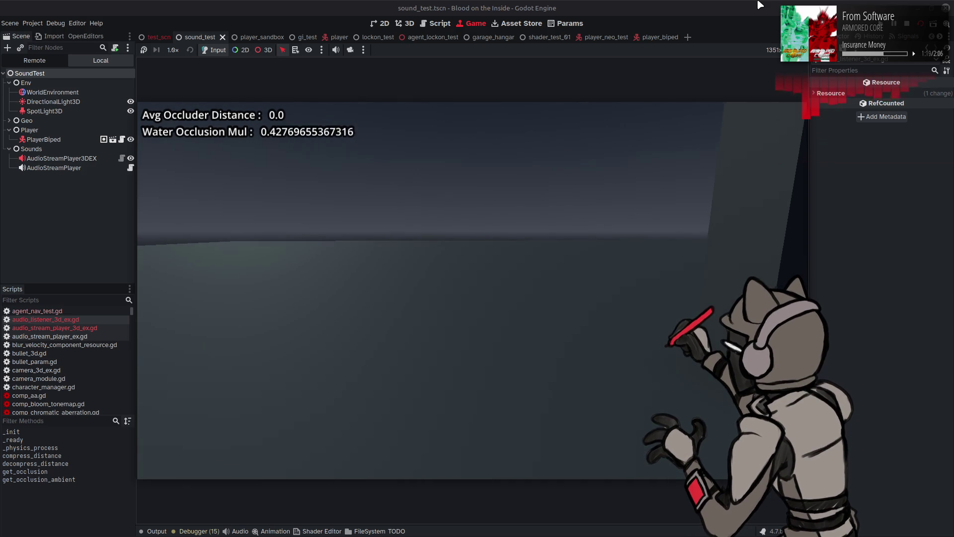
{"action": "key", "text": "d"}
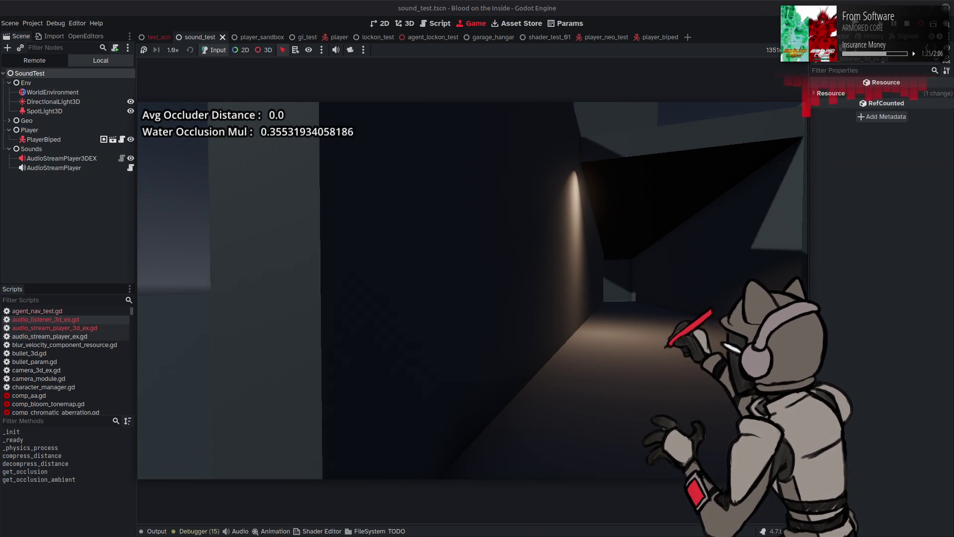
{"action": "key", "text": "ctrl+F3"}
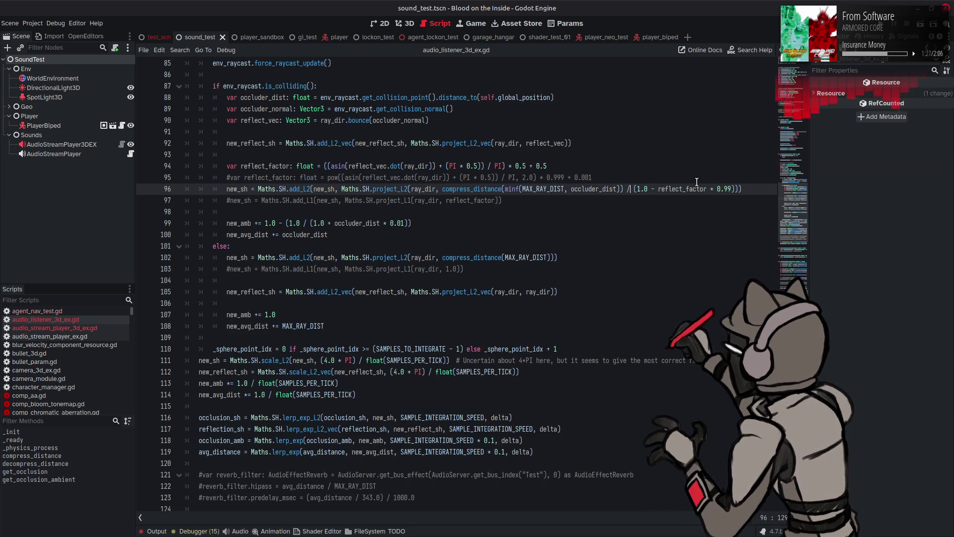
Undo line 96's division so it multiplies by (1.0 - reflect_factor * 0.99) again, and save.
{"action": "left_click", "coordinate": [663, 206]}
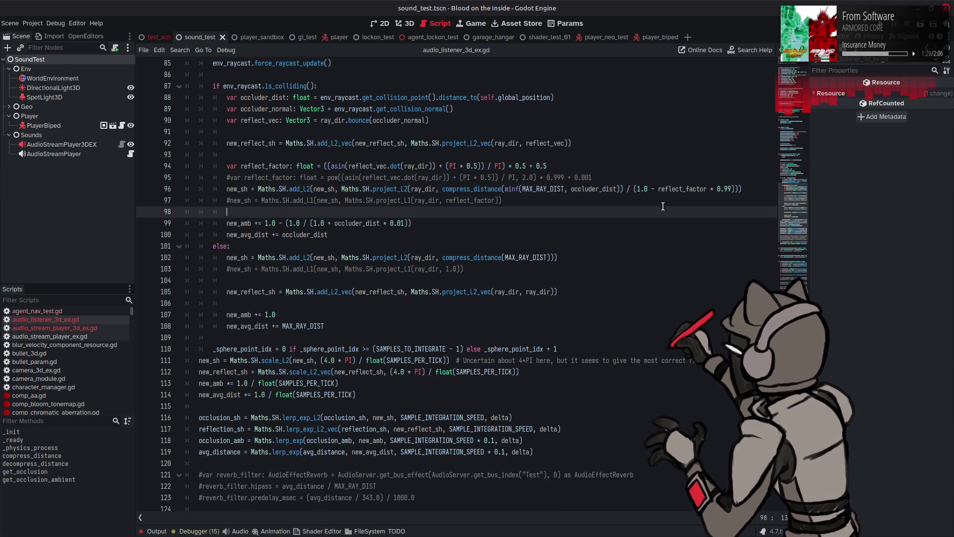
{"action": "key", "text": "ctrl+z"}
{"action": "key", "text": "ctrl+z"}
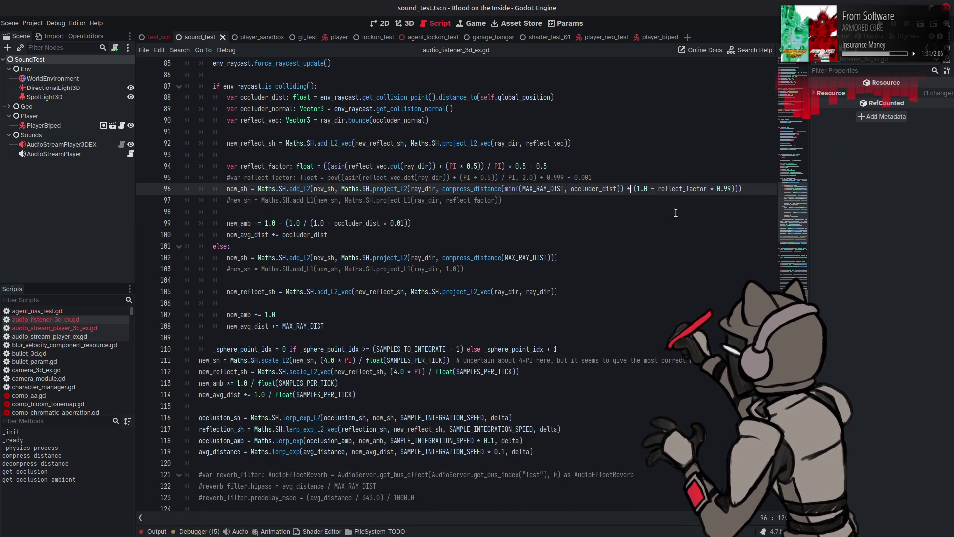
{"action": "key", "text": "ctrl+z"}
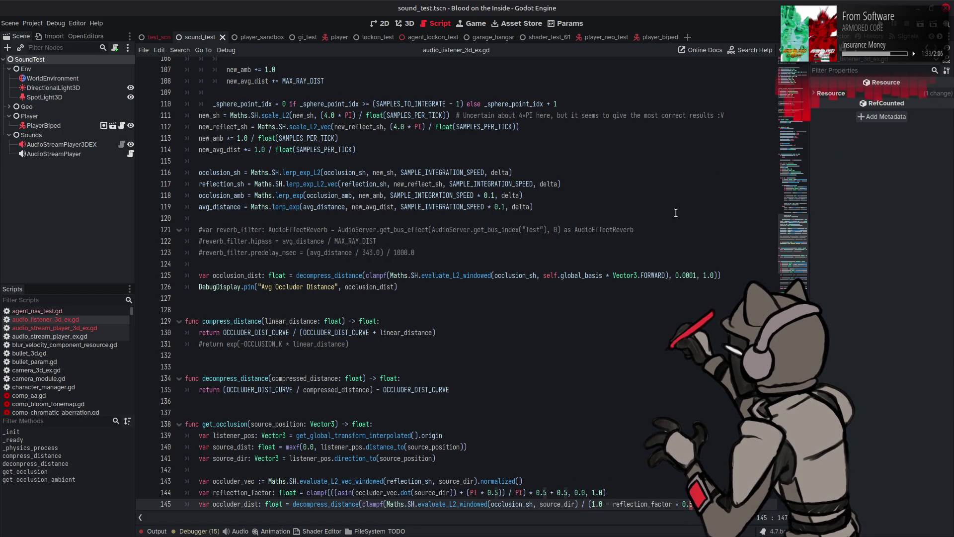
{"action": "key", "text": "ctrl+s"}
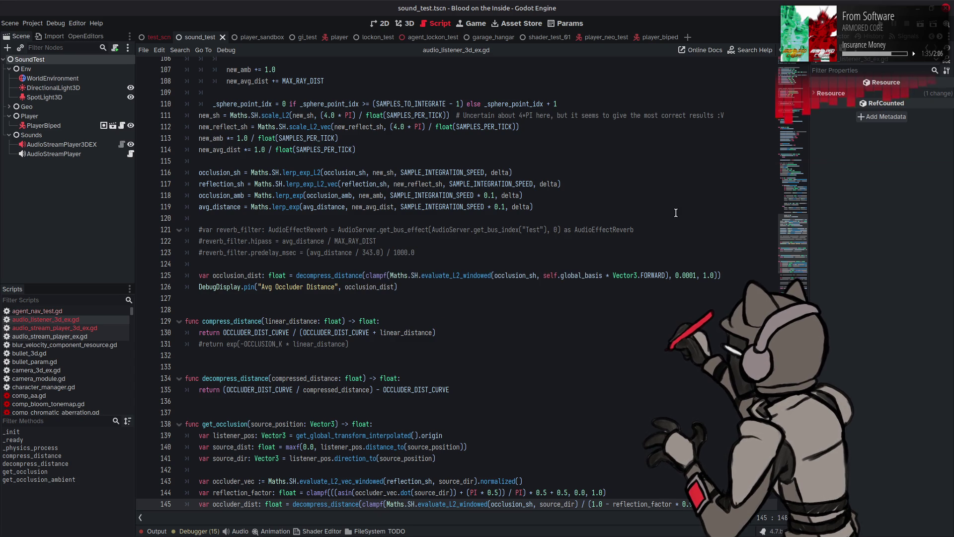
{"action": "scroll", "coordinate": [674, 216], "scroll_direction": "down", "scroll_amount": 4}
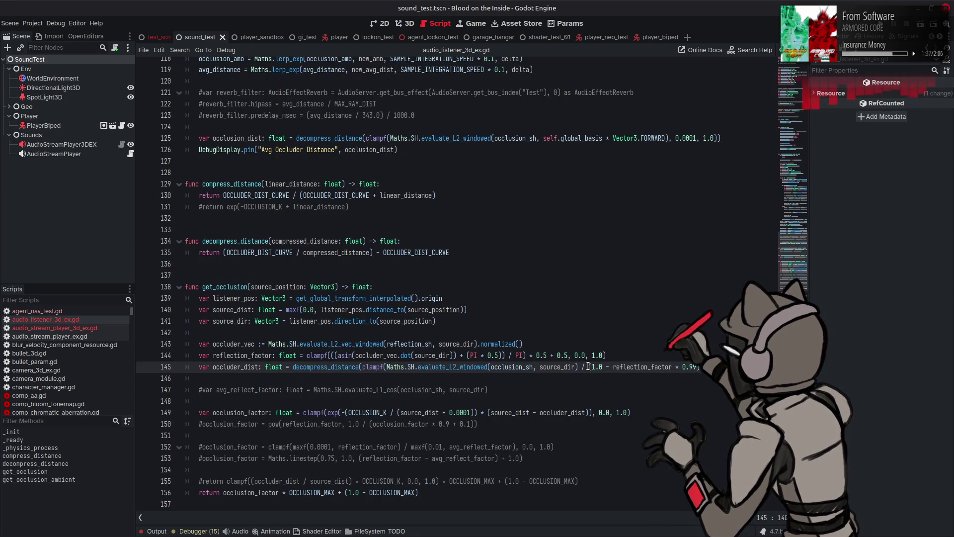